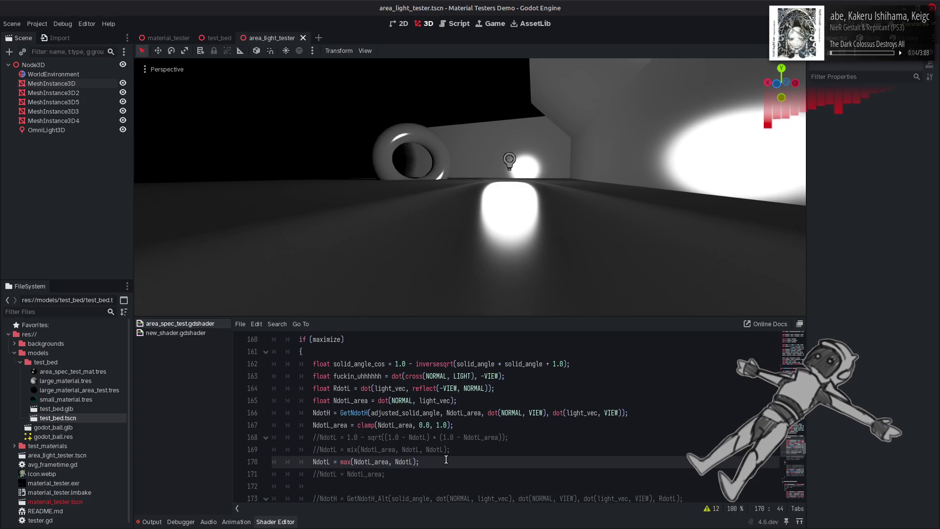
Toggle the sqrt NdotL line 168 against the max variant, saving each time to compare lighting
key(ctrl+k)
key(Up)
key(Up)
key(Home)
key(ctrl+k)
key(ctrl+z)
key(ctrl+z)
key(ctrl+s)
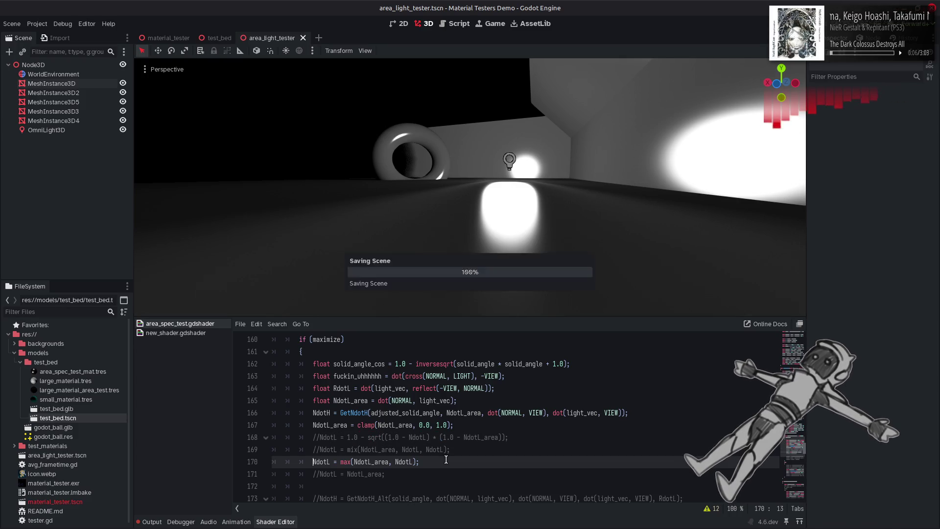
key(ctrl+shift+z)
key(ctrl+shift+z)
key(ctrl+s)
key(ctrl+z)
key(ctrl+z)
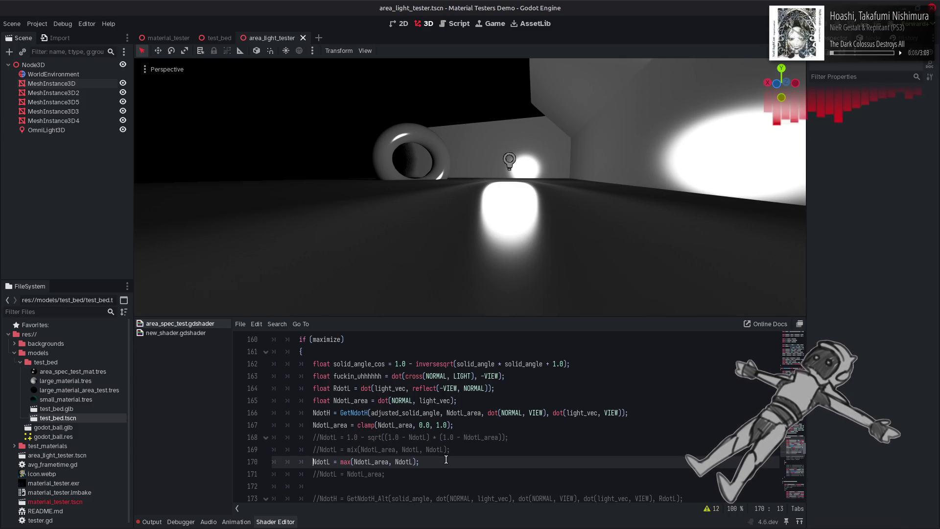
key(ctrl+shift+z)
key(ctrl+shift+z)
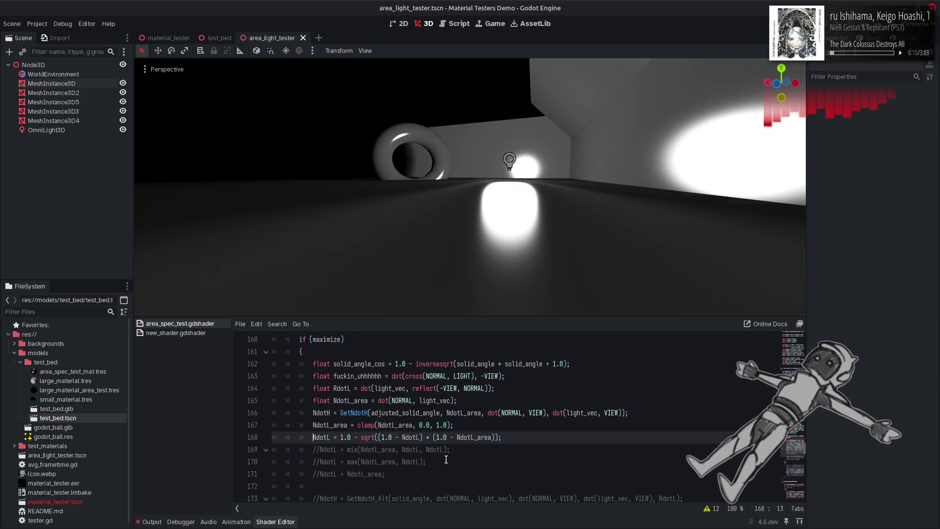
key(ctrl+z)
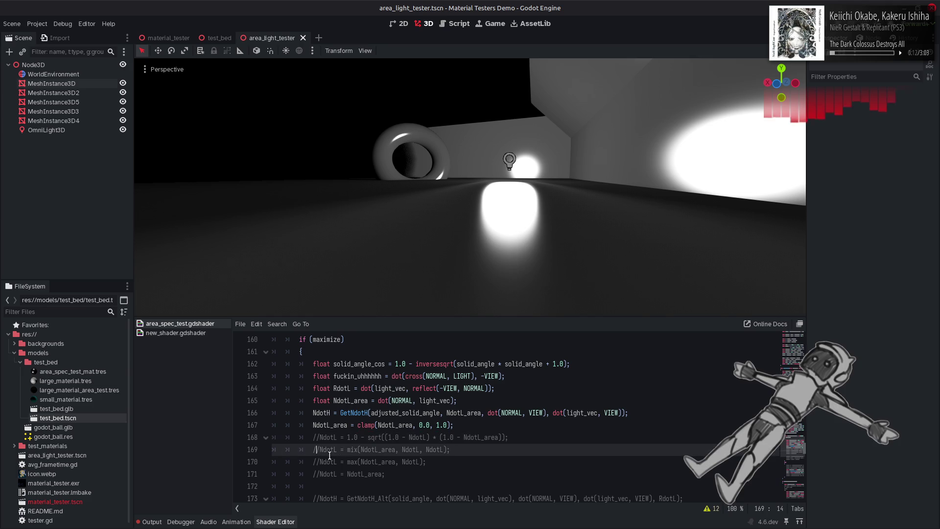
Compare the mix NdotL line 169 against sqrt, then comment out line 168 and save
key(Right)
key(BackSpace)
key(BackSpace)
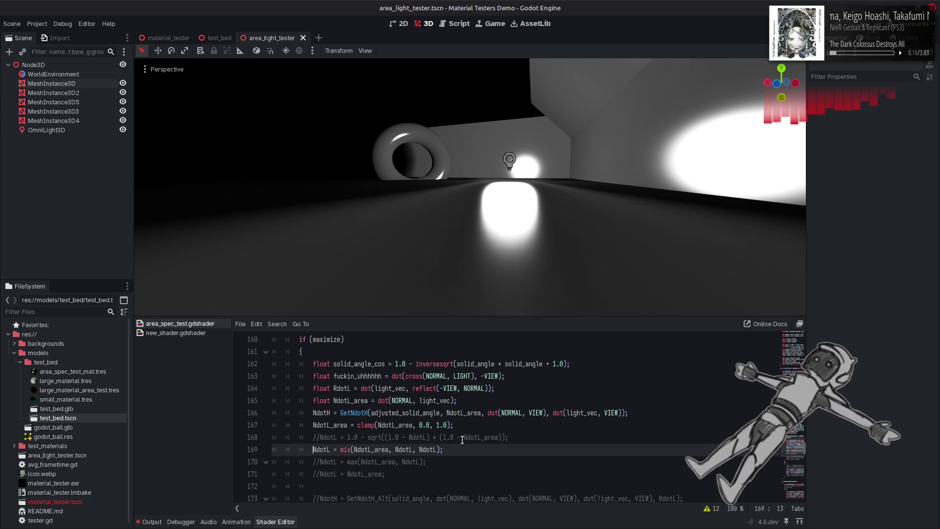
key(ctrl+z)
key(ctrl+shift+z)
key(ctrl+s)
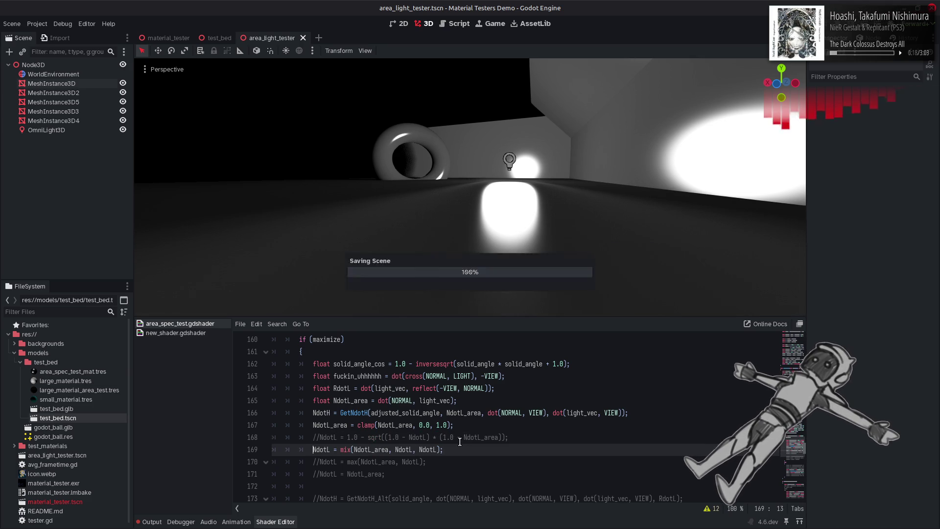
key(ctrl+z)
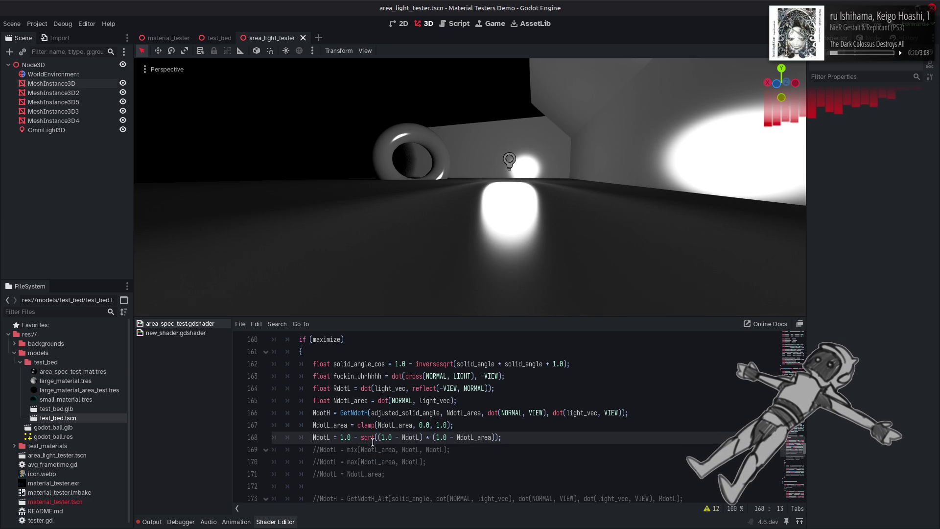
text(//)
key(ctrl+s)
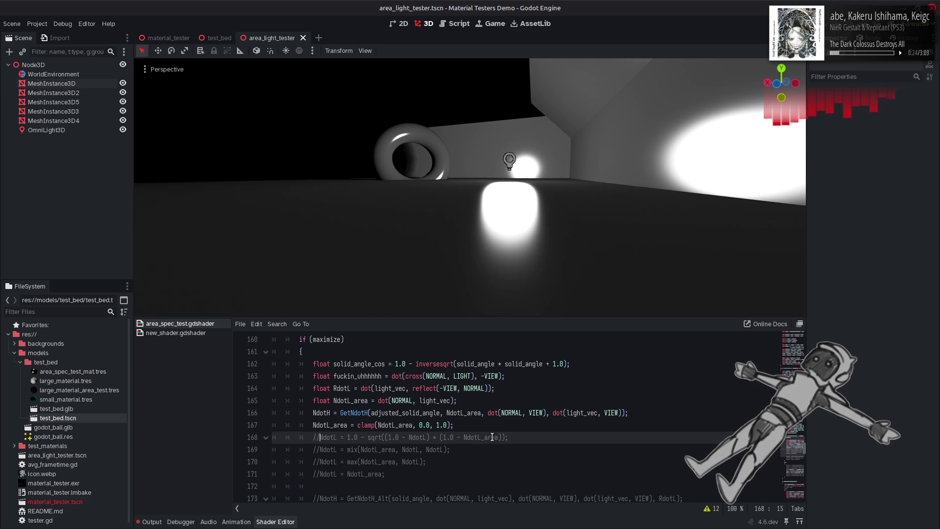
Uncomment the sqrt-based NdotL line 168 and save so the scene relights with it
key(ctrl+z)
key(ctrl+s)
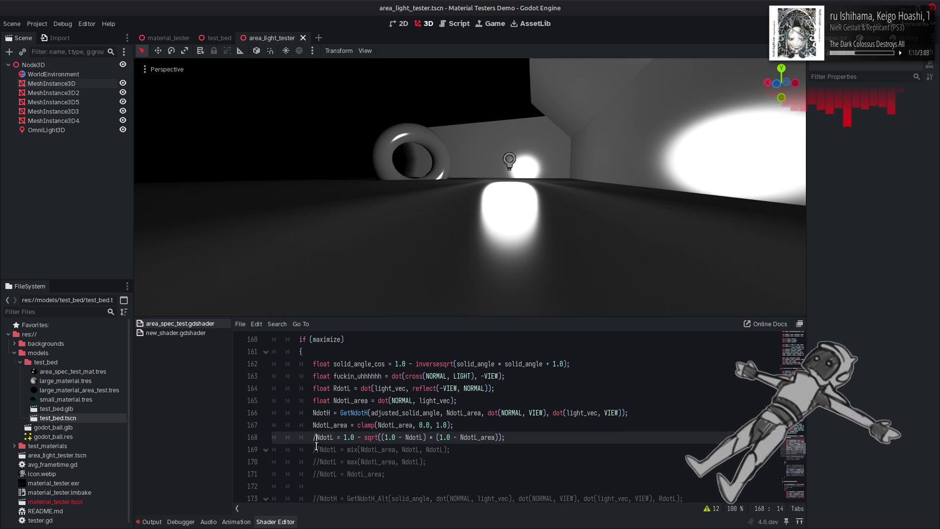
Swap between the sqrt line 168 and mix line 169 with Ctrl+K, saving to compare lighting
key(ctrl+k)
key(Down)
key(ctrl+k)
key(ctrl+s)
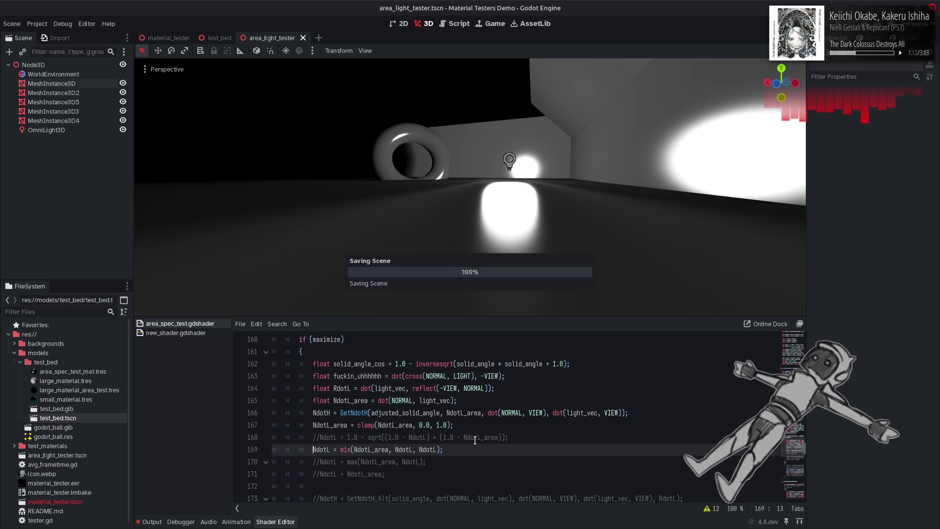
key(ctrl+k)
key(Up)
key(ctrl+k)
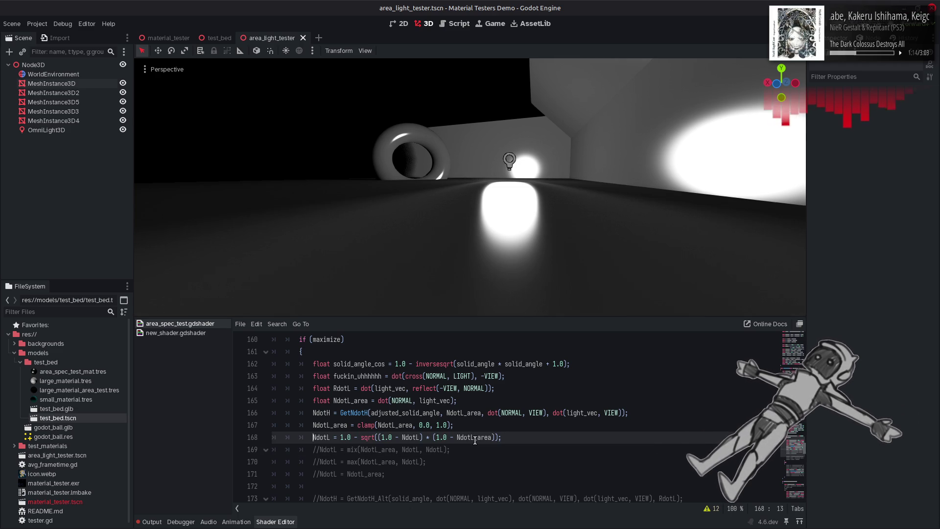
key(ctrl+k)
key(Down)
key(ctrl+k)
key(ctrl+s)
Bring back the sqrt NdotL variant and toggle it off and on, saving to compare
key(ctrl+k)
key(Up)
key(ctrl+k)
key(ctrl+s)
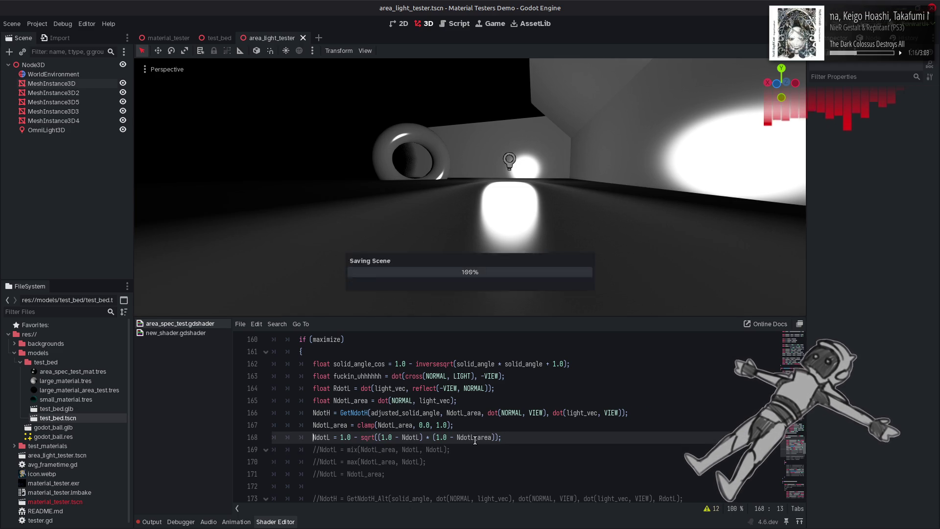
key(ctrl+k)
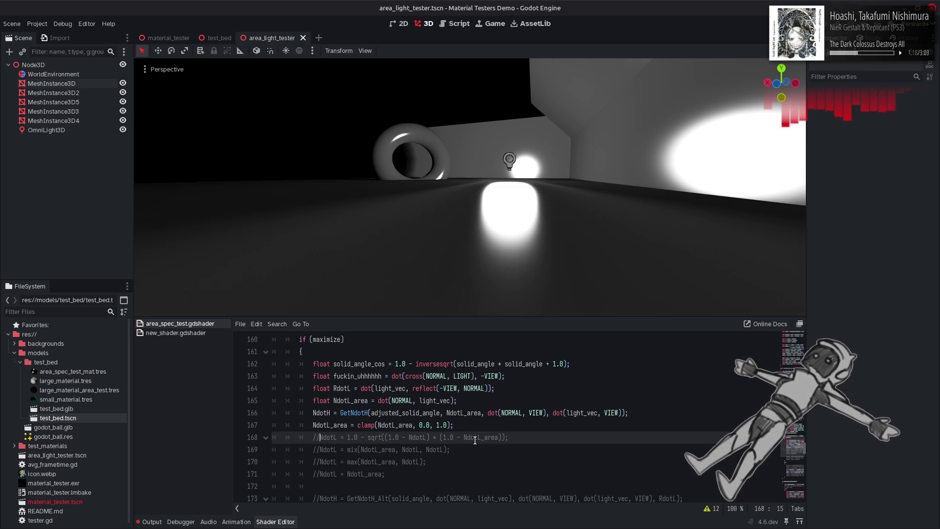
key(ctrl+s)
key(ctrl+k)
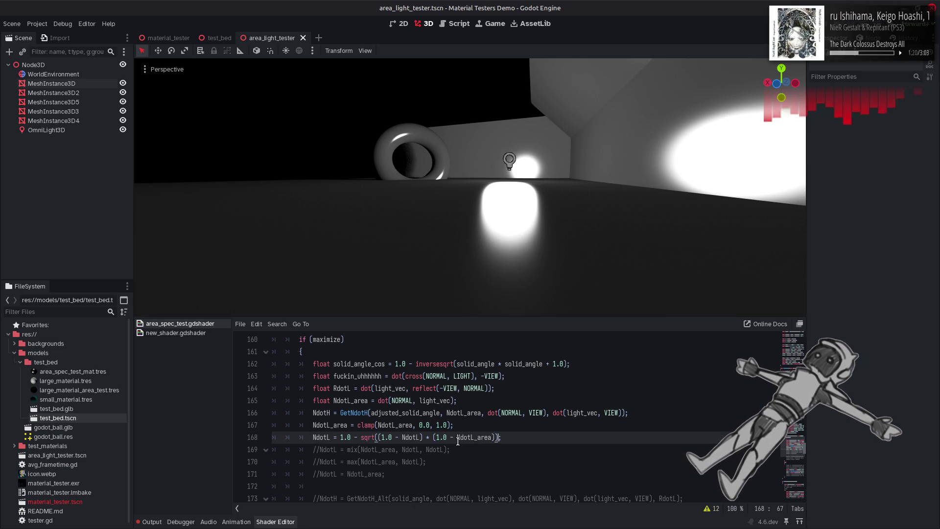
Comment out the sqrt line, enable mix line 169, and toggle it off and on
key(ctrl+k)
click(321, 450)
key(ctrl+k)
key(End)
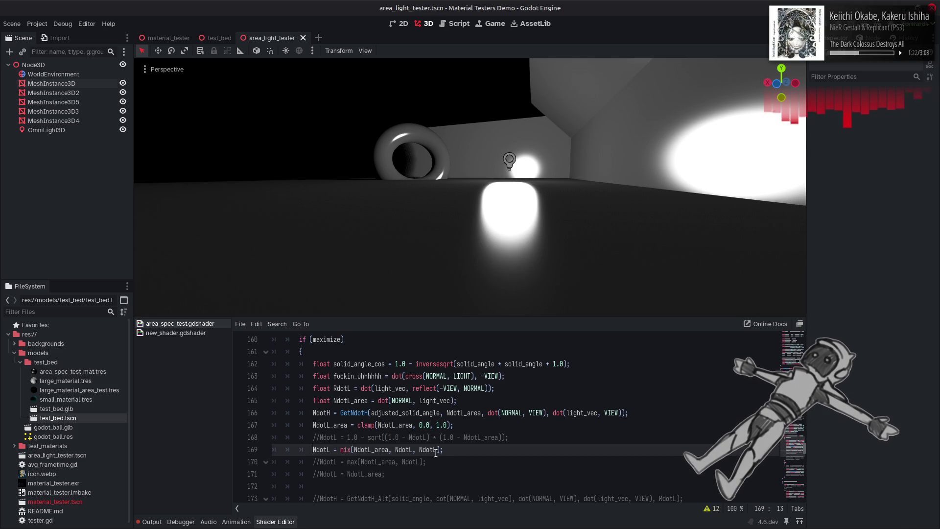
key(ctrl+s)
key(ctrl+k)
key(ctrl+s)
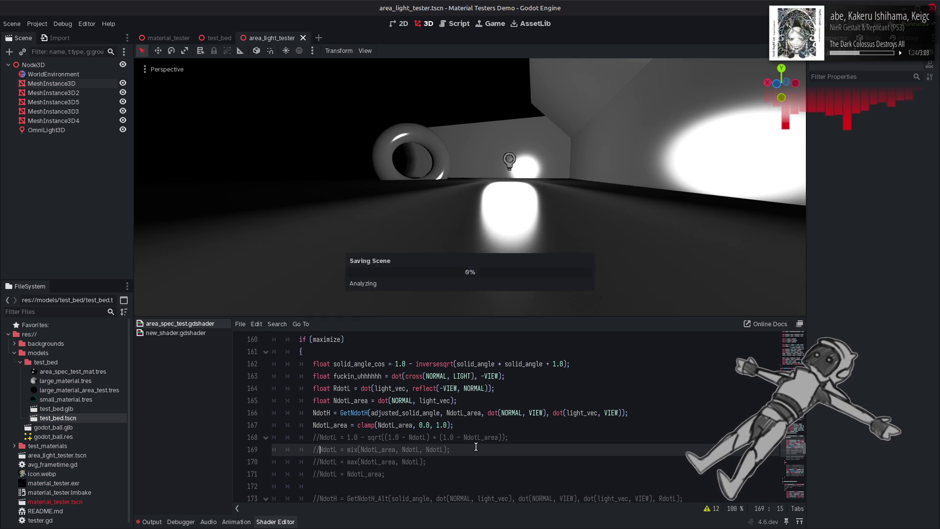
key(ctrl+k)
key(Home)
key(ctrl+k)
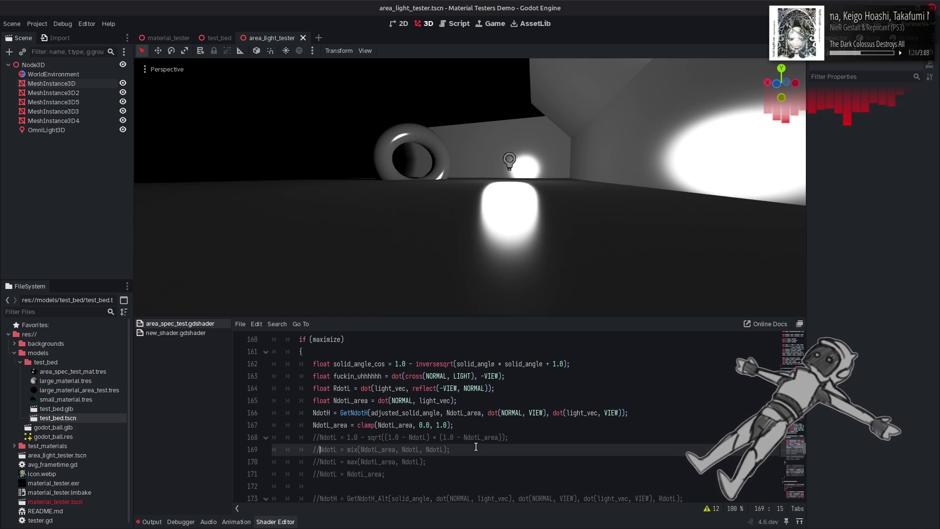
key(ctrl+k)
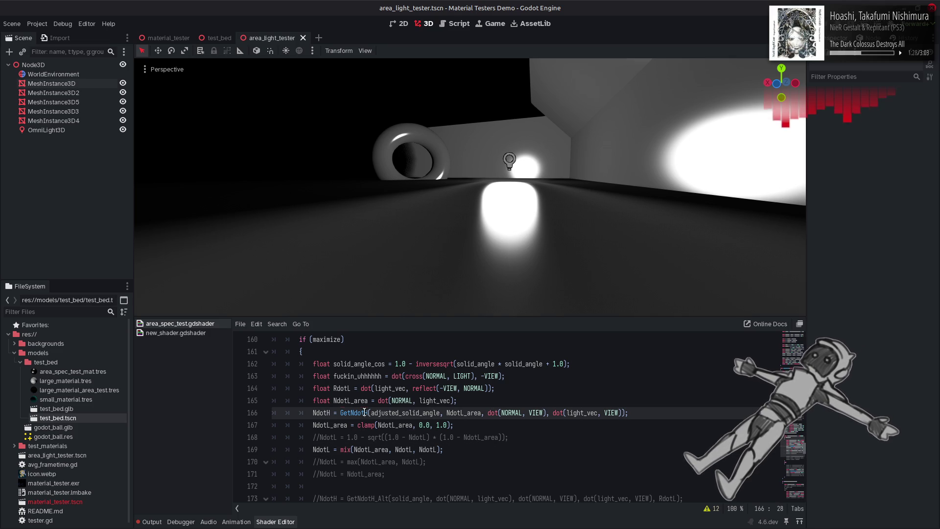
Inspect the GetNdotH definition and the uses of NdotTr on line 106
double_click(368, 413)
scroll(368, 412, up, 15)
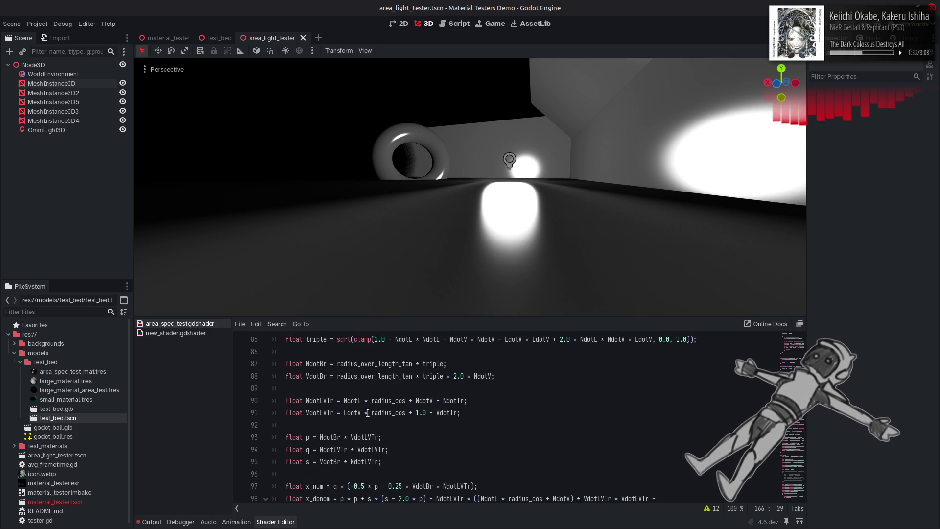
scroll(368, 413, down, 5)
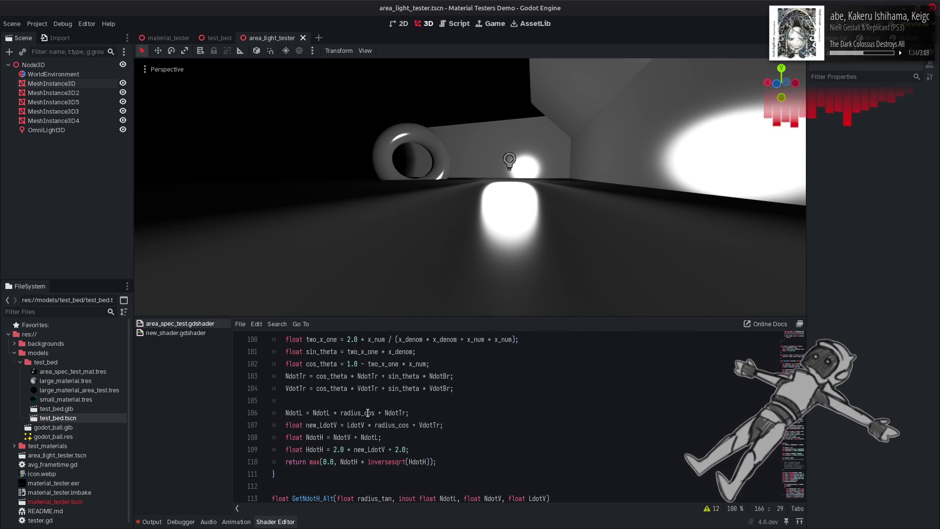
click(381, 413)
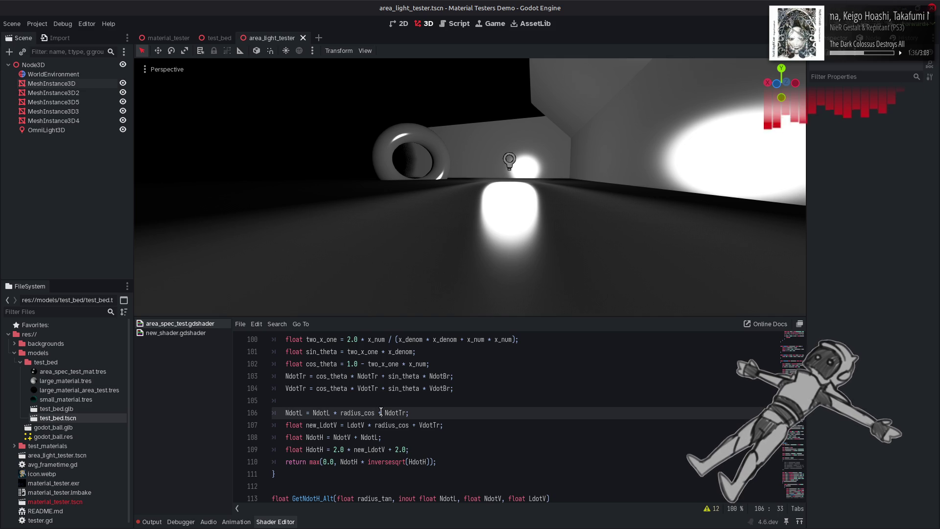
double_click(398, 412)
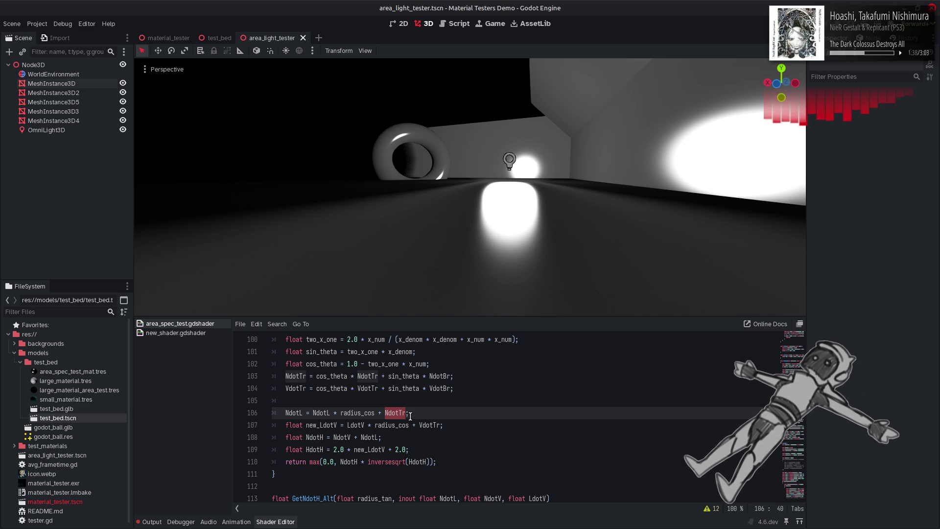
scroll(412, 416, up, 5)
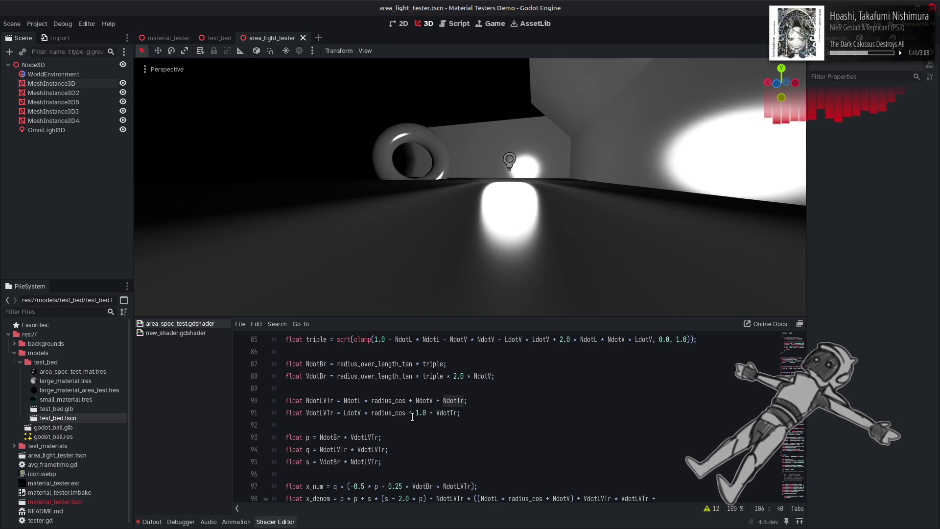
scroll(412, 417, down, 6)
scroll(412, 416, up, 2)
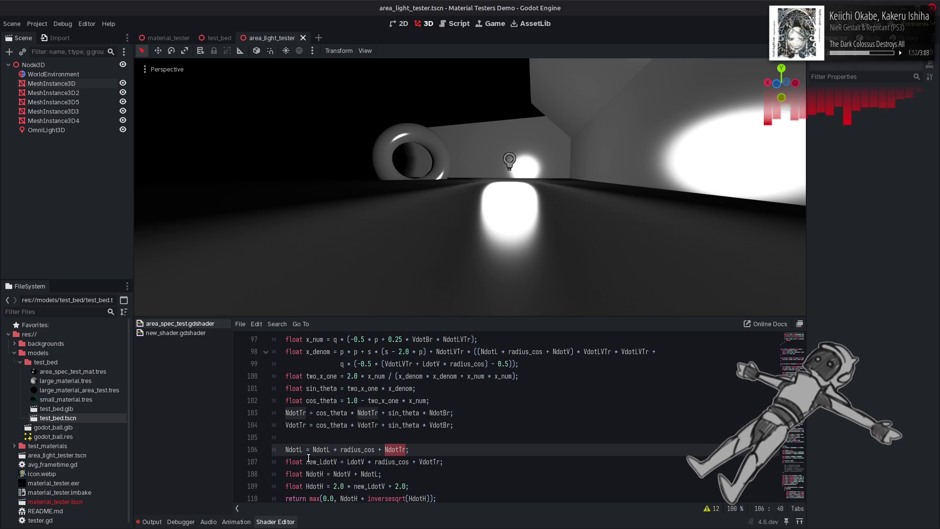
Declare float new_NdotL on line 106 and use new_NdotL instead of NdotL on line 108
double_click(287, 458)
key(ctrl+c)
click(286, 450)
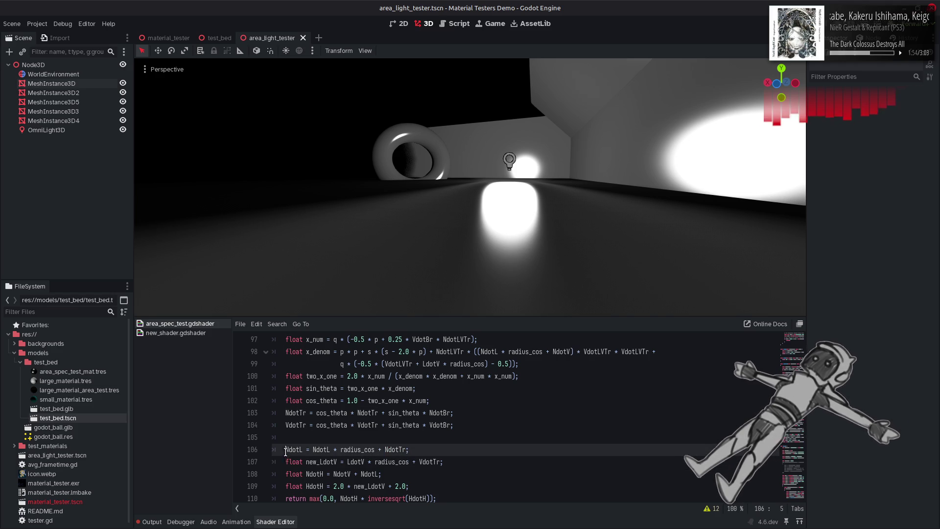
key(ctrl+v)
text(new_)
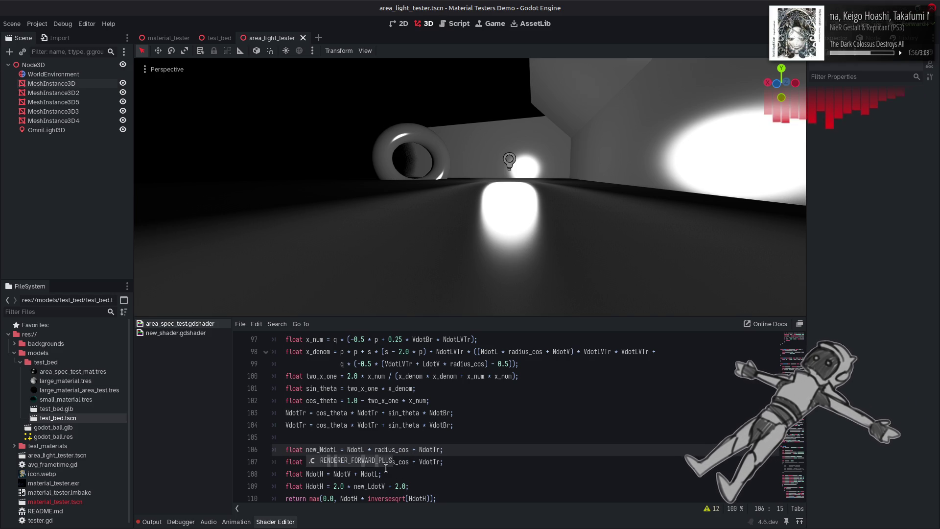
double_click(318, 450)
key(ctrl+c)
double_click(369, 474)
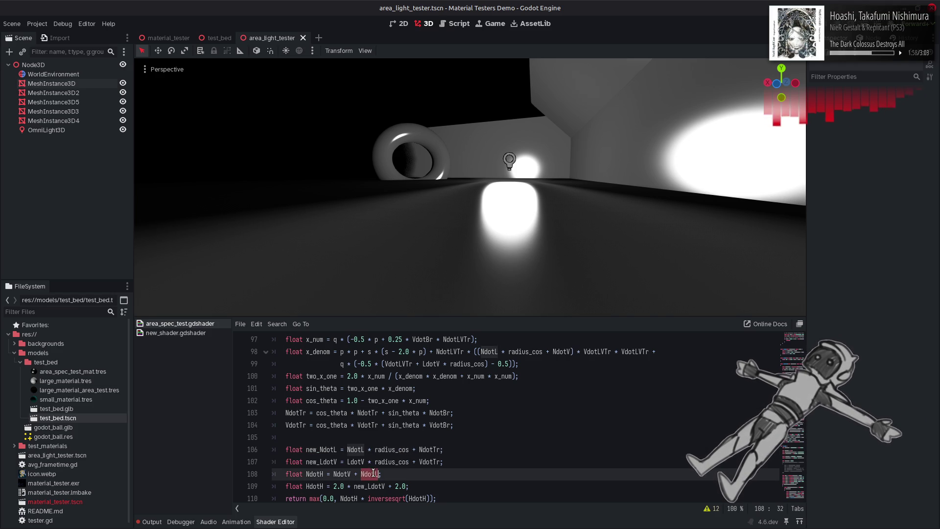
key(ctrl+v)
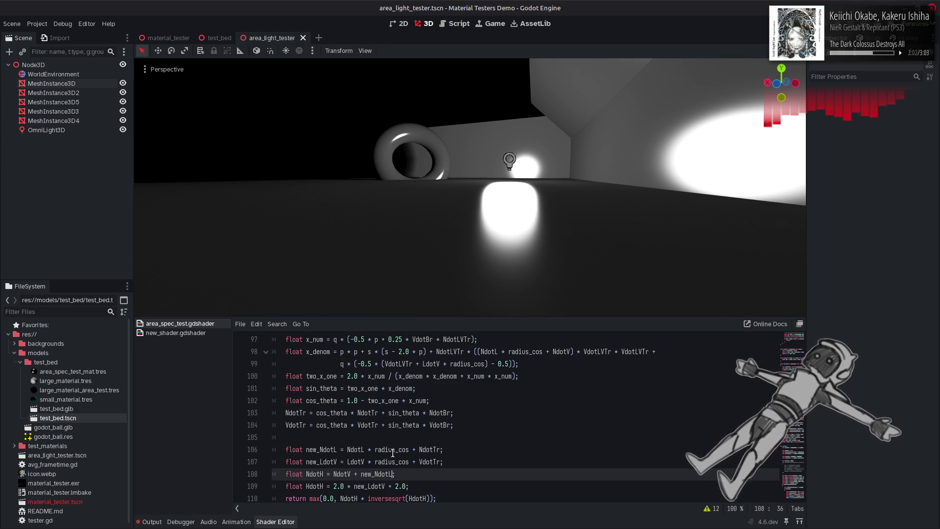
text(;)
Review line 106's assignment and look up where NdotTr is computed
click(461, 448)
drag(460, 449, 320, 449)
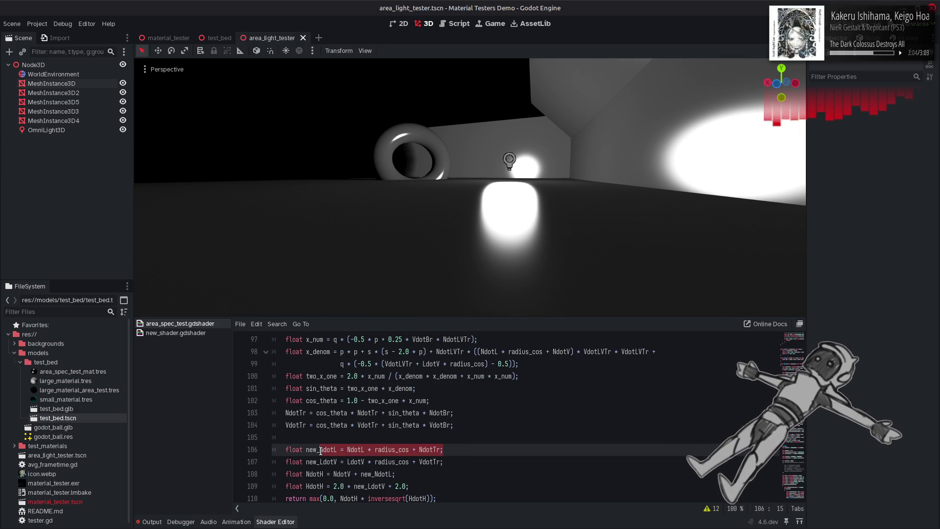
double_click(431, 449)
scroll(352, 458, up, 4)
scroll(351, 458, up, 3)
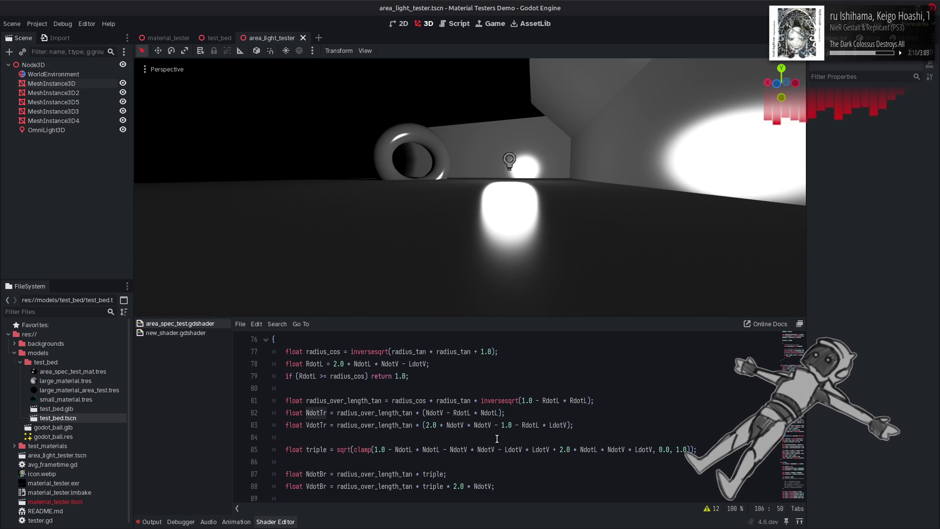
Paste 'NdotL = NdotL * radius_cos + NdotTr;' after the VdotTr line and check Output for errors
click(590, 424)
key(ctrl+v)
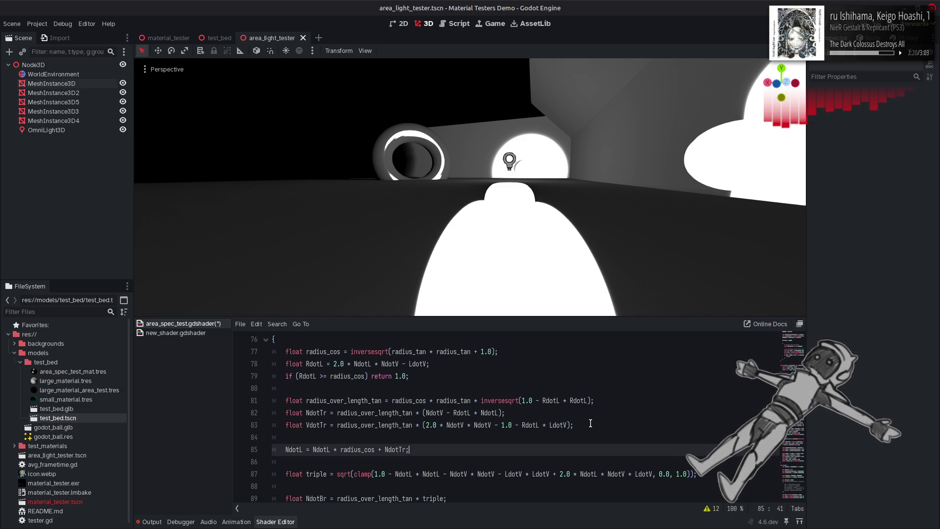
click(152, 521)
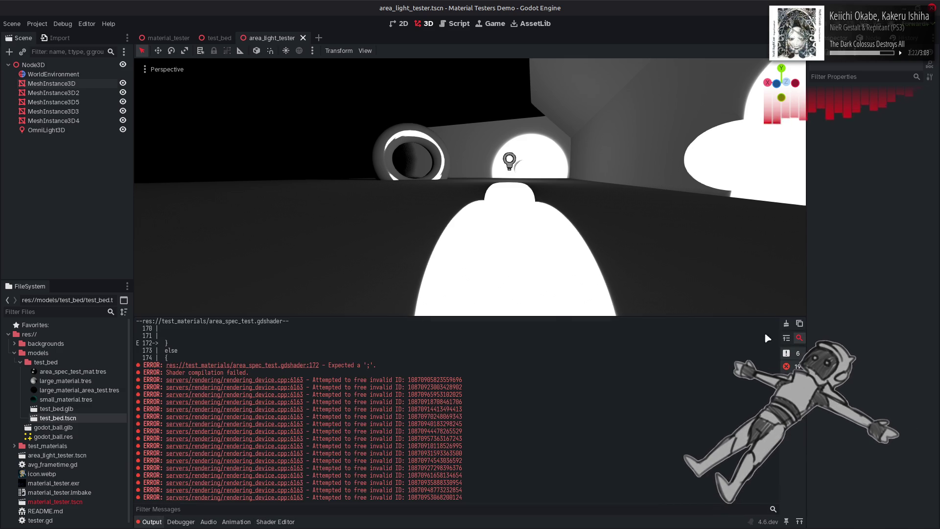
click(269, 521)
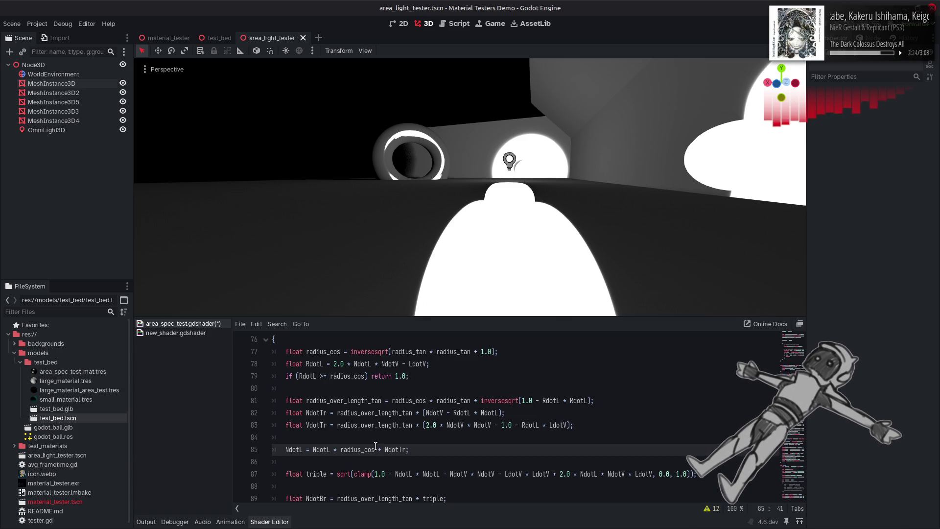
Highlight every use of NdotL and NdotTr in GetNdotH
double_click(324, 447)
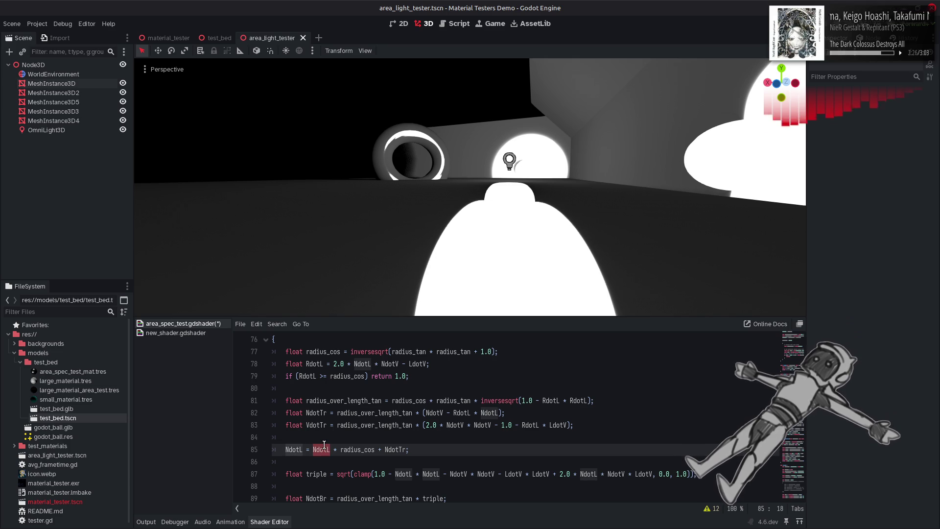
scroll(326, 443, down, 2)
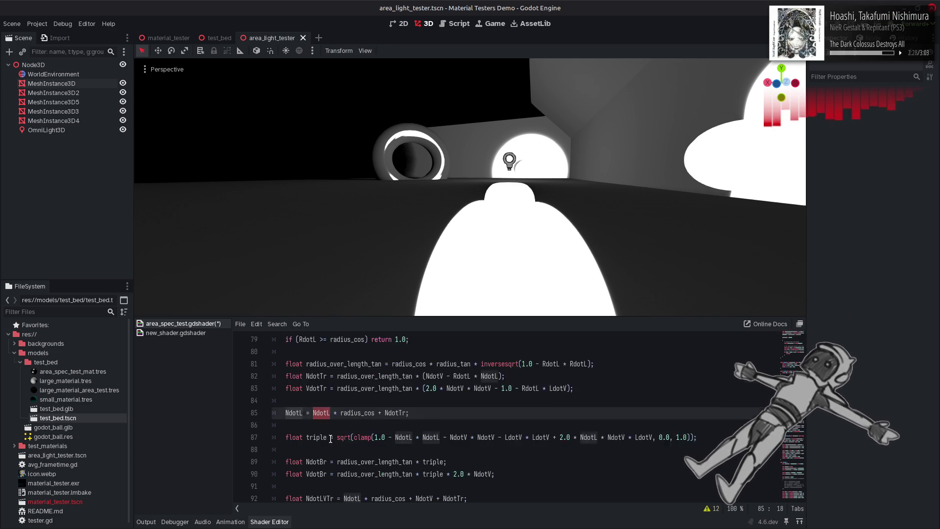
double_click(391, 376)
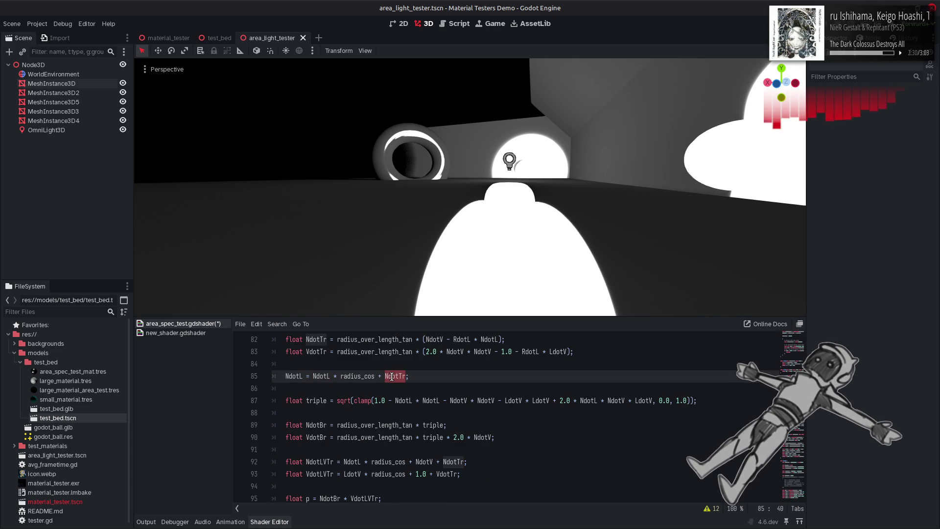
scroll(392, 375, down, 17)
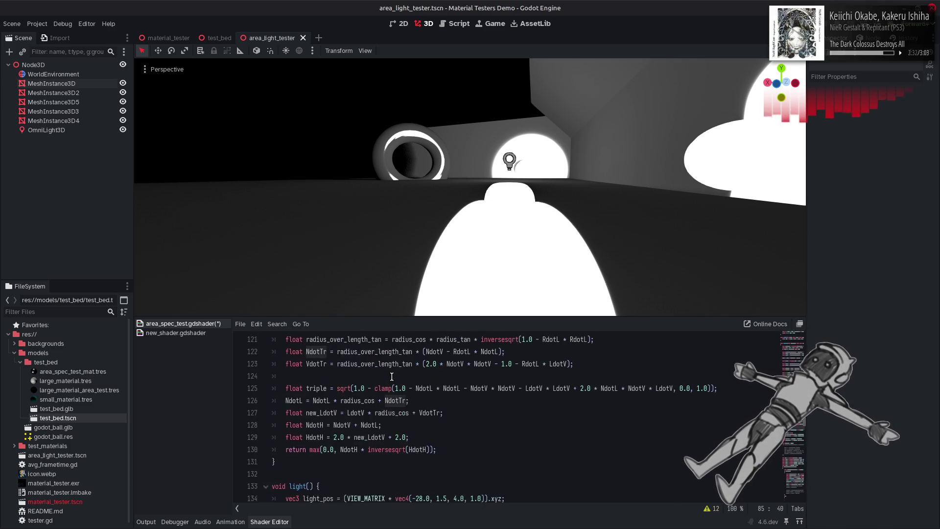
scroll(391, 376, up, 4)
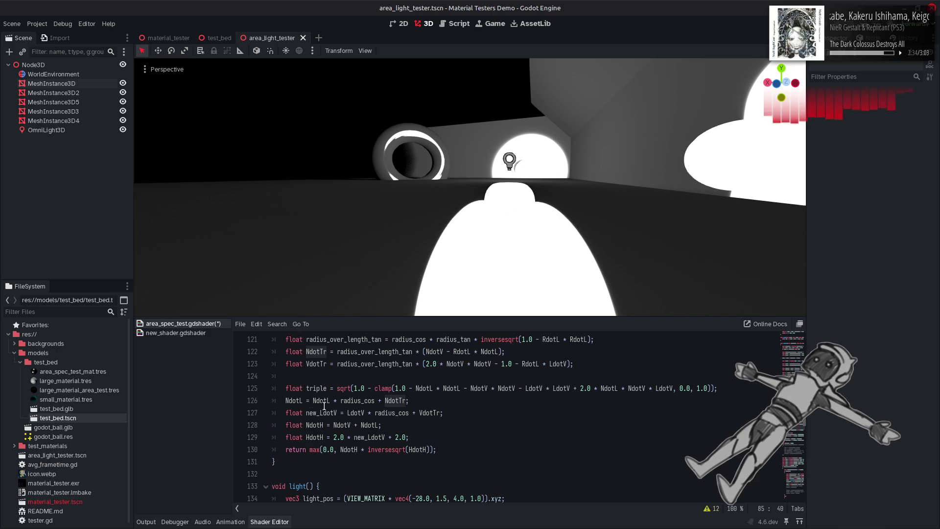
Trace NdotL, radius_cos and NdotTr in GetNdotH_Alt line 126, then NdotL from line 85
double_click(289, 402)
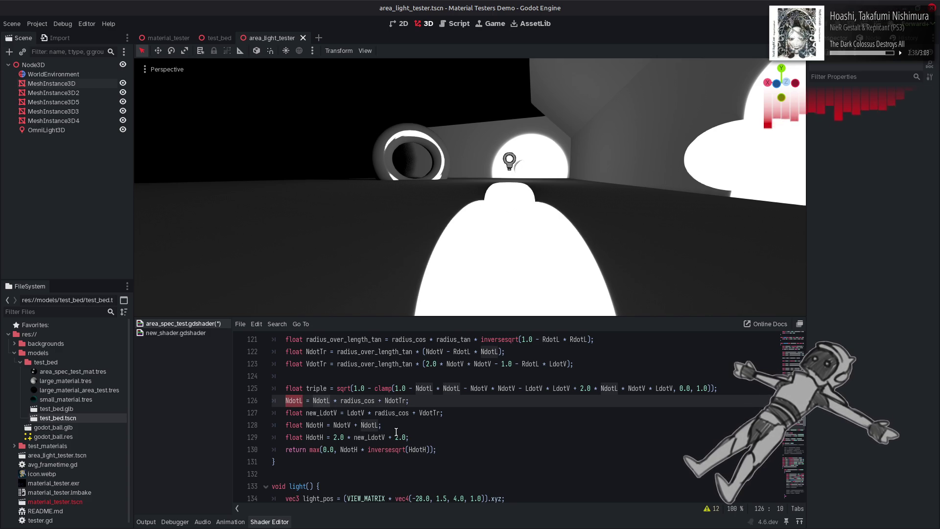
double_click(360, 401)
double_click(397, 400)
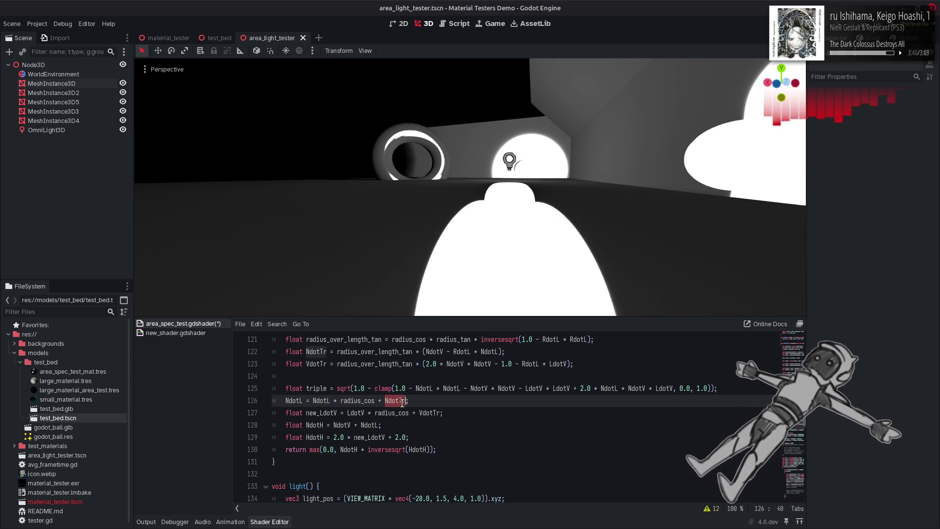
click(367, 401)
double_click(394, 400)
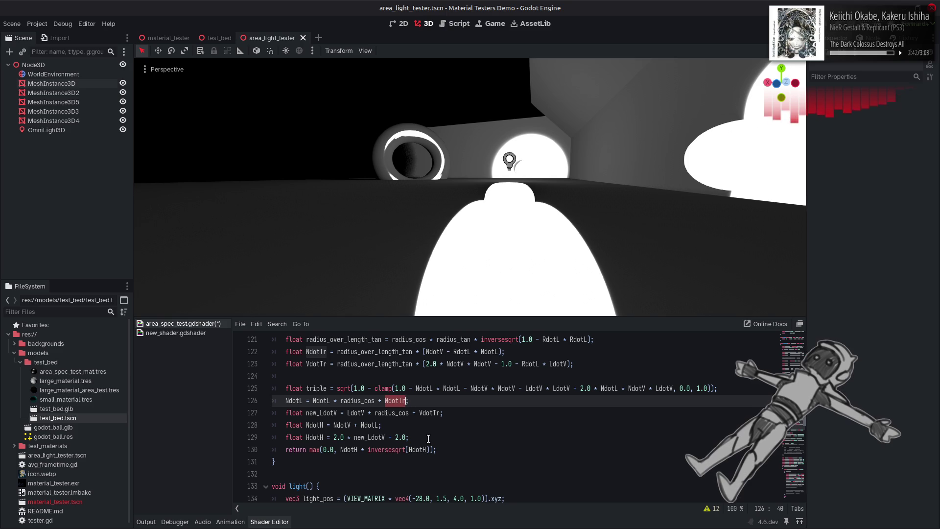
scroll(428, 438, up, 2)
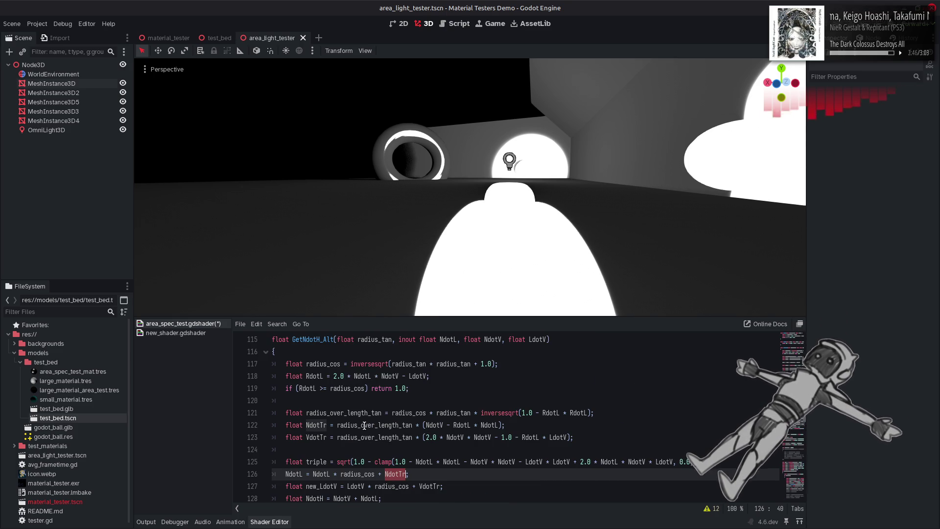
scroll(364, 425, up, 12)
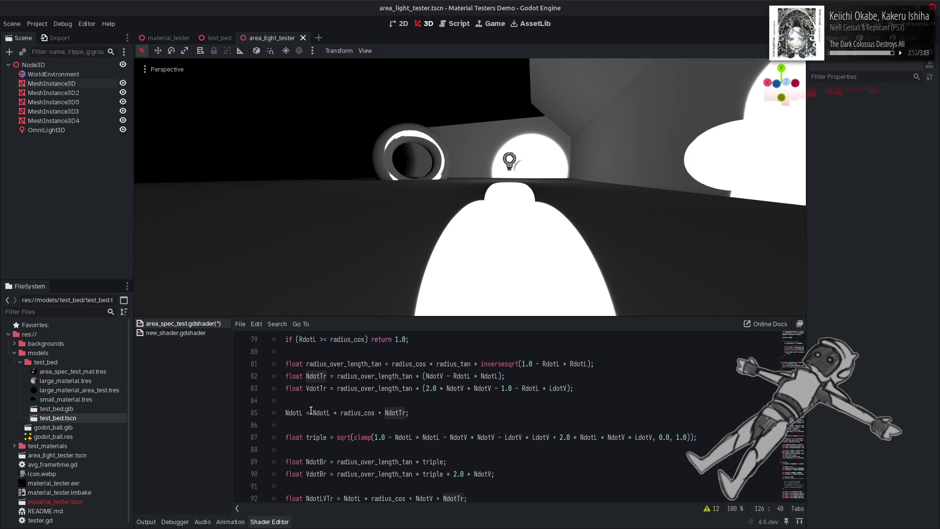
double_click(291, 413)
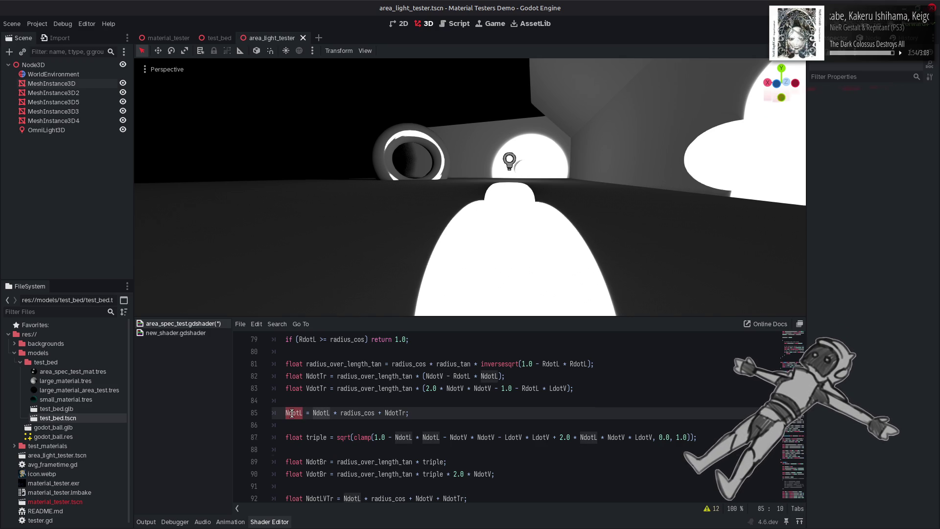
scroll(291, 414, up, 1)
Disable the line 79 early return with //, save to preview, then restore it and re-save
click(284, 377)
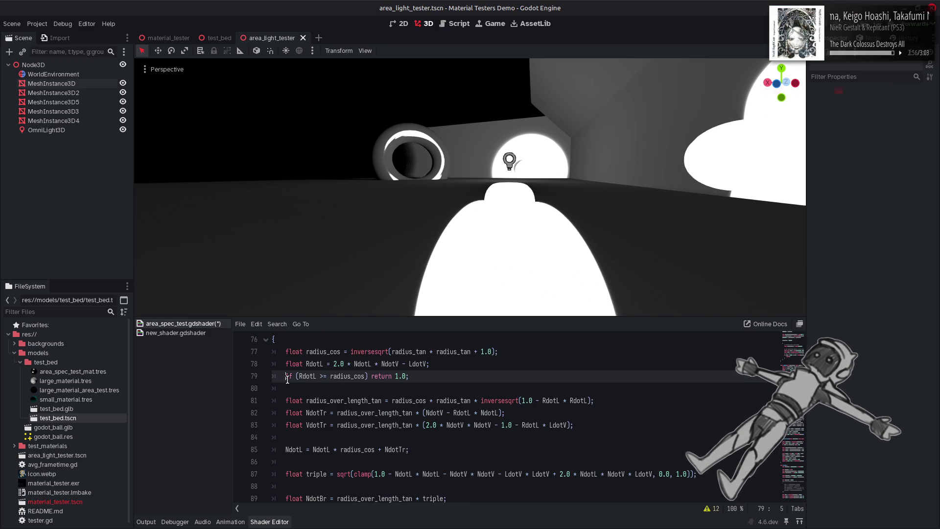
text(//)
key(ctrl+s)
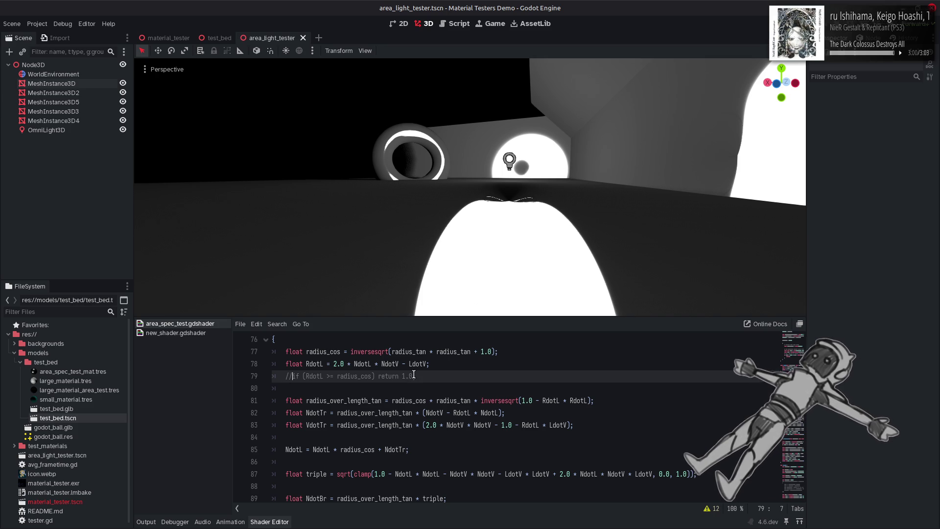
key(BackSpace)
key(BackSpace)
key(ctrl+s)
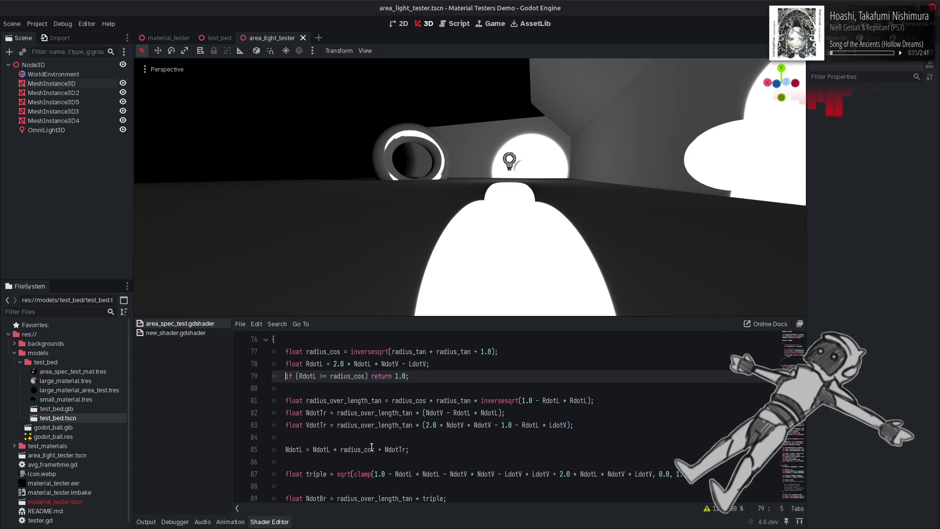
Review NdotL uses on line 85 and the early-return condition on line 79
double_click(322, 449)
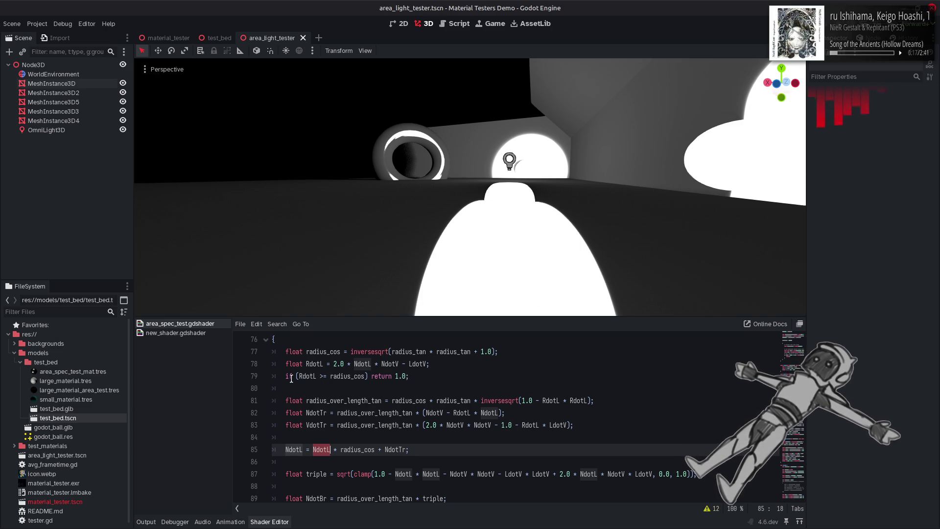
drag(299, 376, 364, 376)
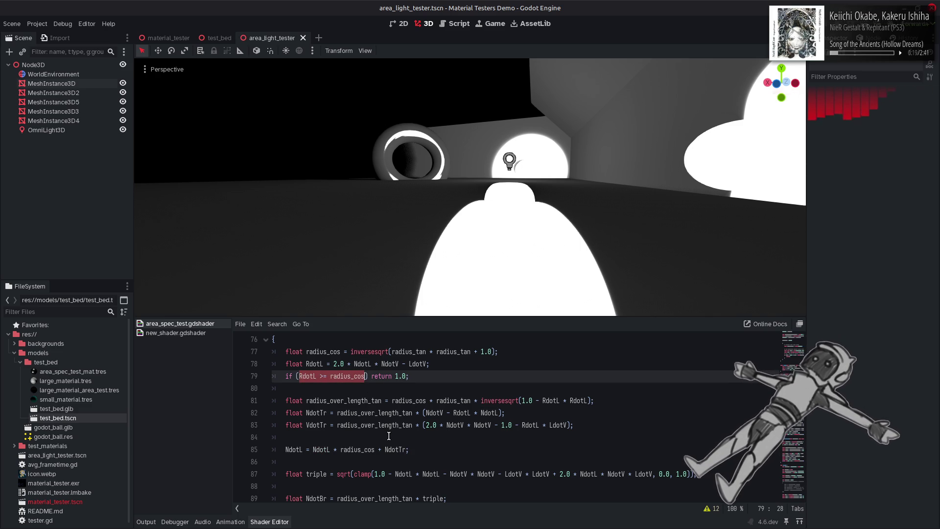
scroll(389, 435, down, 6)
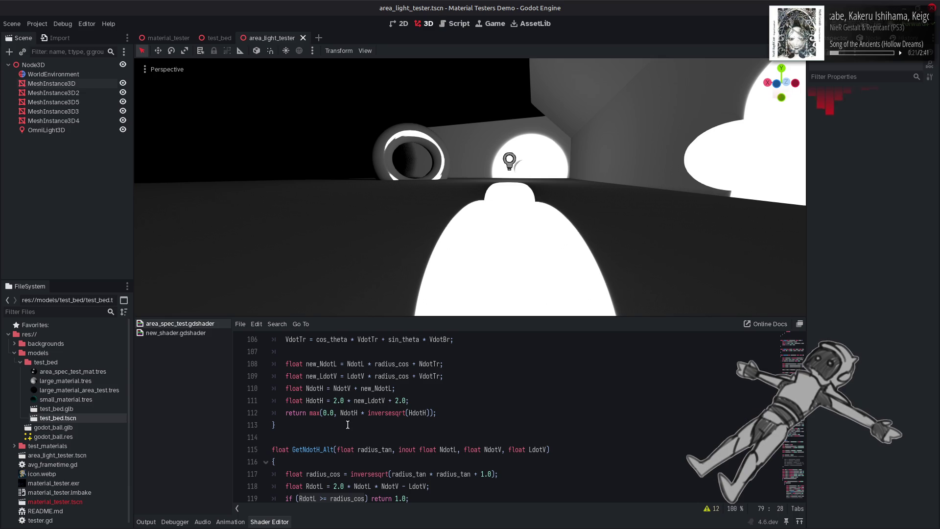
Prefix line 112's return with 'RdotL >= radius_cos ? 1.0 :' and save
click(323, 413)
text(RdotL >= radius_cos)
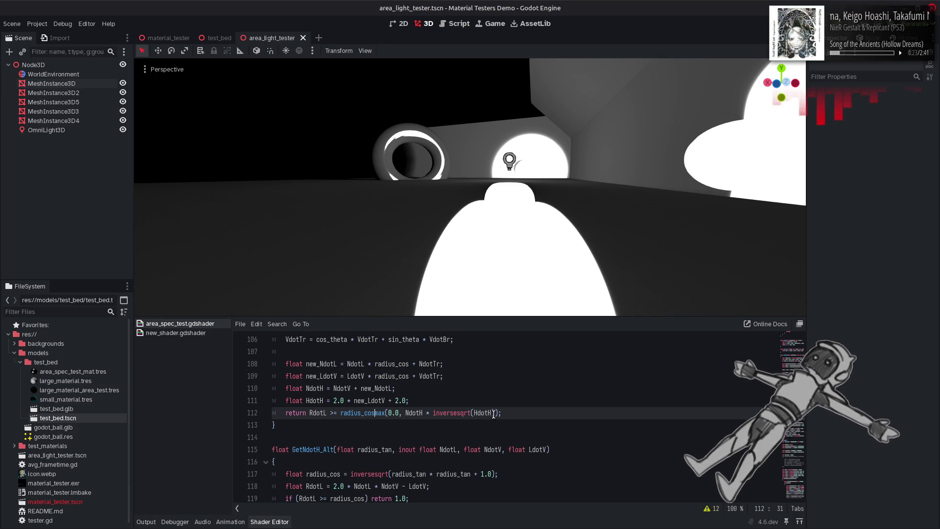
text( ? 1.0 :)
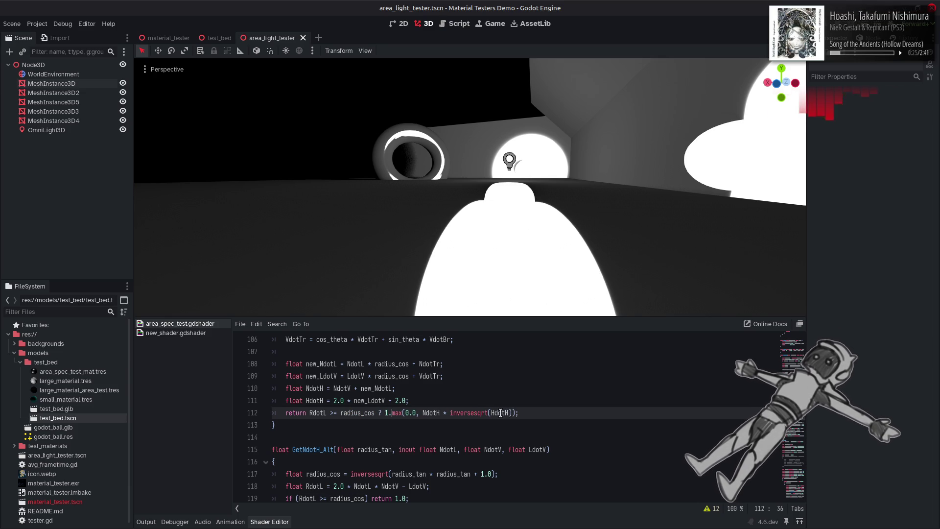
key(ctrl+s)
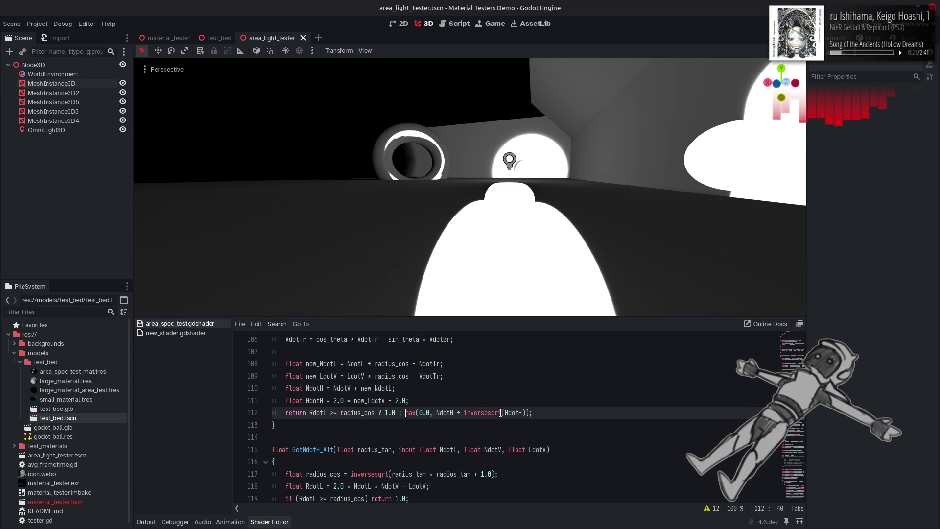
Delete the early-return line 79, save, and inspect the NdotL assignment on line 84
scroll(404, 441, up, 8)
scroll(404, 441, up, 3)
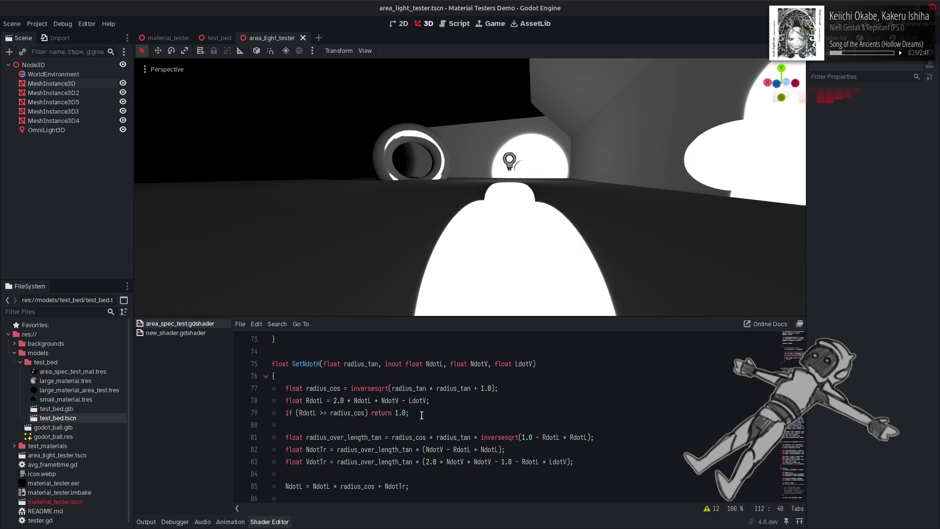
mouse_move(422, 414)
mouse_down()
mouse_move(248, 422)
mouse_move(196, 410)
mouse_up()
key(BackSpace)
key(BackSpace)
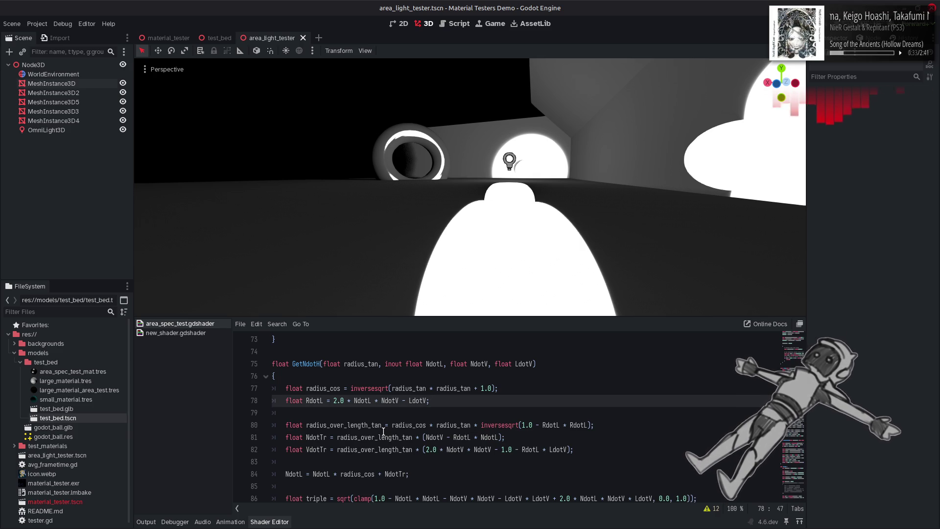
key(ctrl+s)
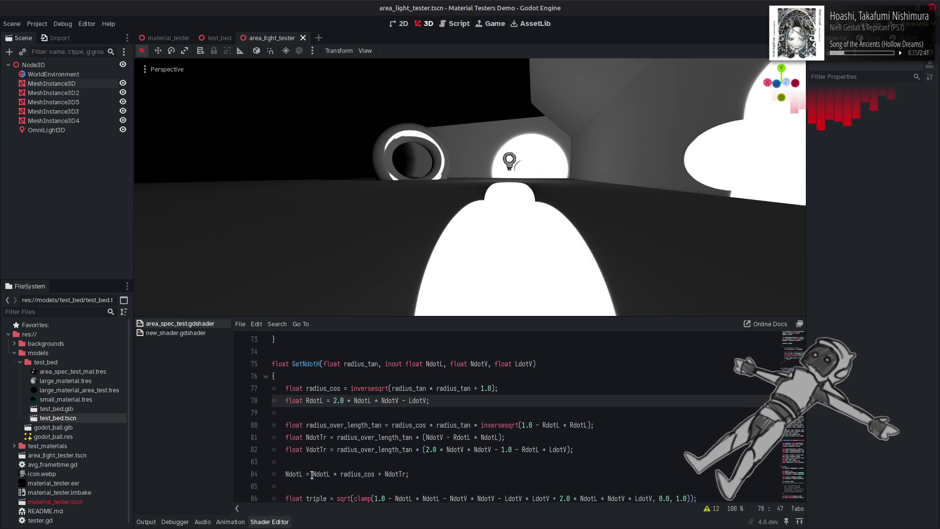
double_click(317, 474)
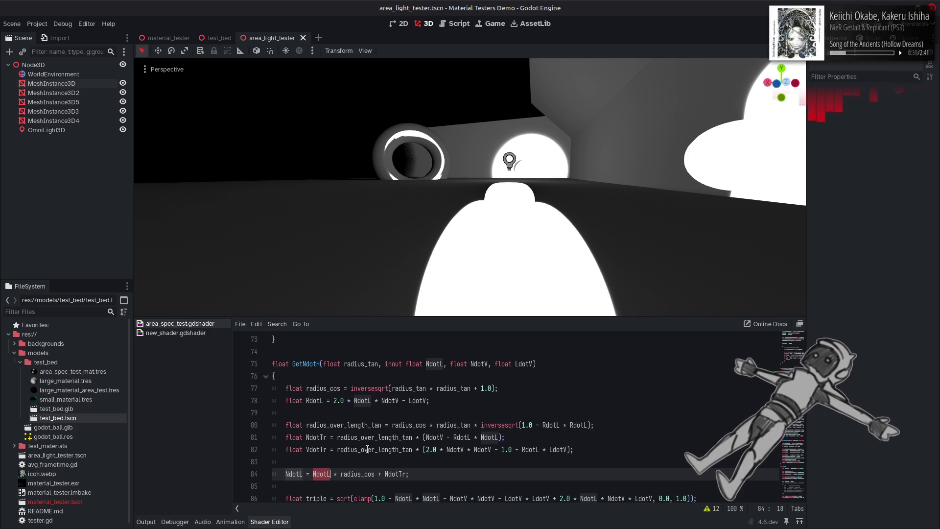
double_click(296, 473)
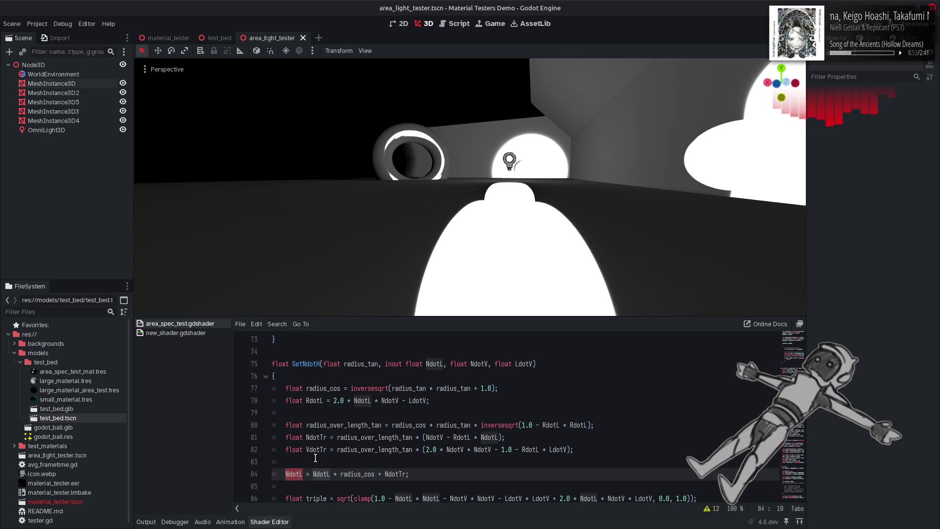
Copy the new_NdotL and new_LdotV declarations from lines 107–108 over line 84
scroll(315, 457, down, 3)
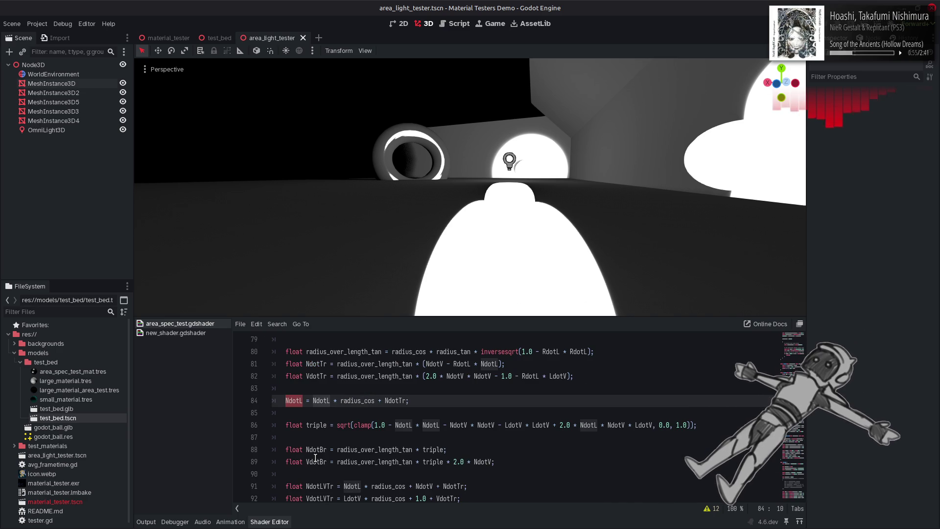
scroll(316, 457, down, 7)
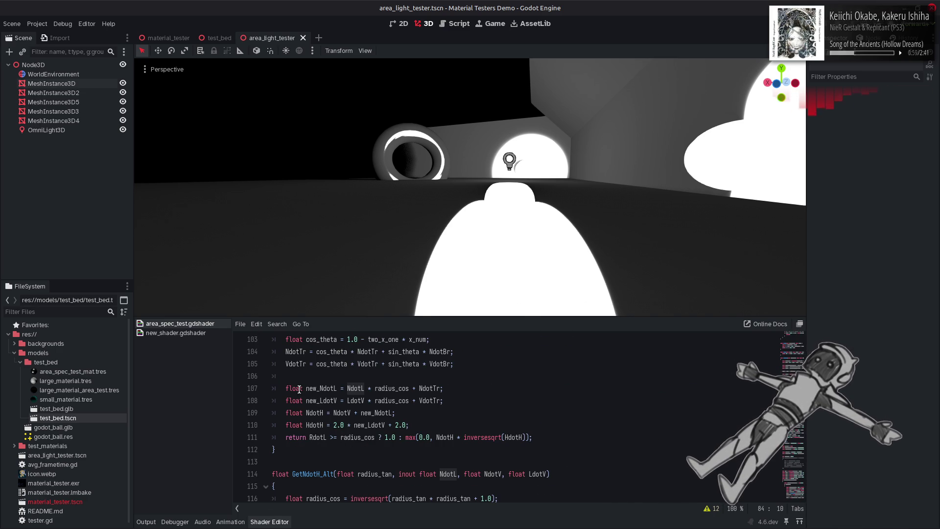
drag(286, 388, 468, 388)
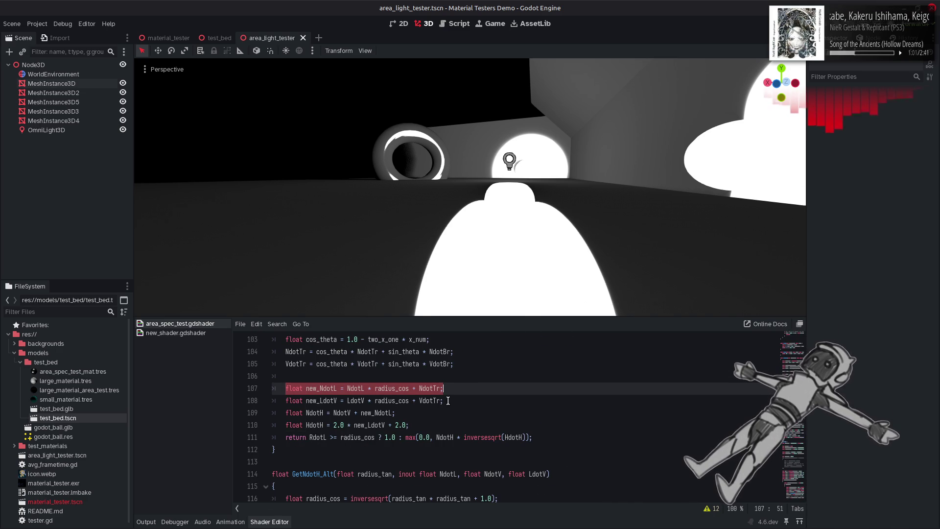
click(454, 400)
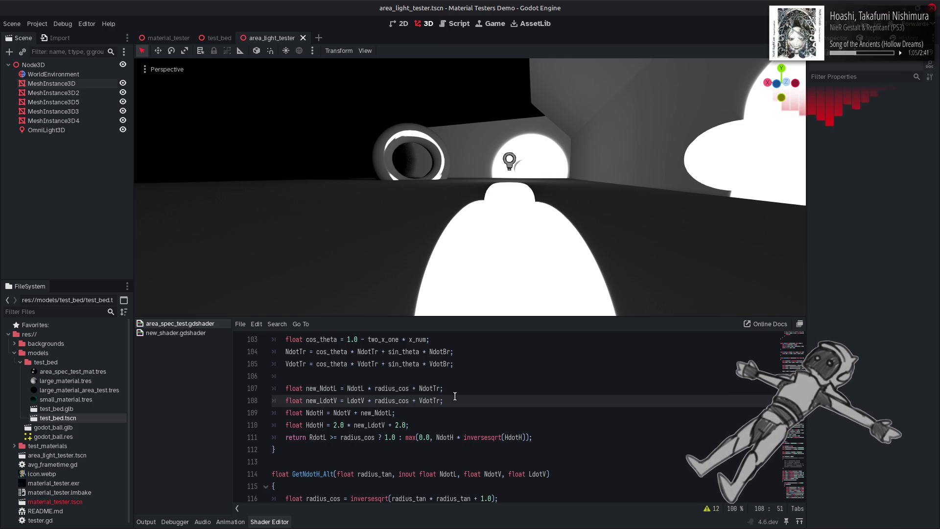
mouse_move(455, 396)
mouse_down()
mouse_move(343, 400)
mouse_move(286, 389)
mouse_up()
key(ctrl+c)
scroll(354, 413, up, 2)
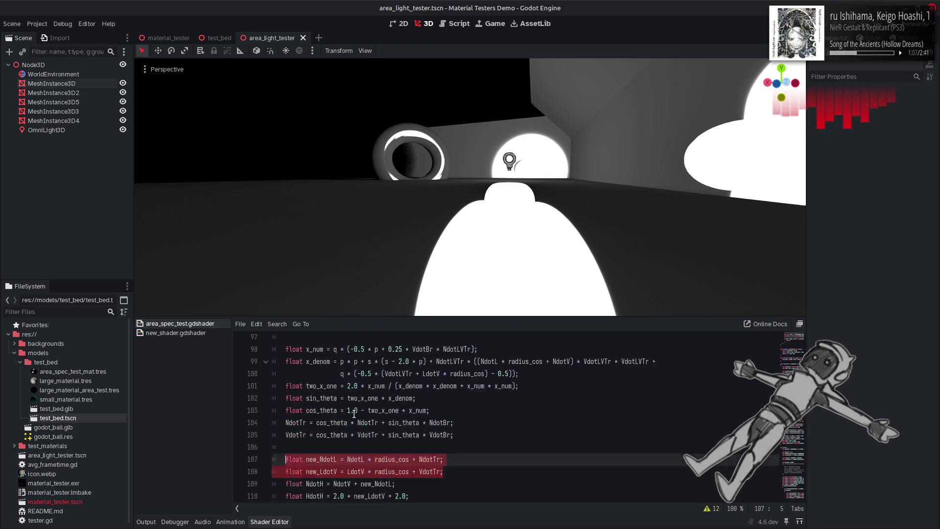
scroll(354, 414, up, 4)
scroll(354, 414, up, 2)
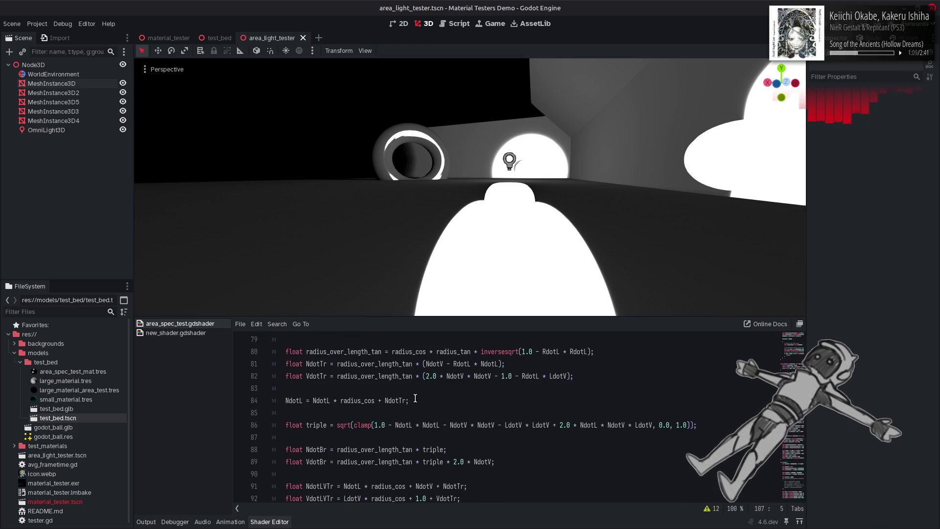
drag(415, 400, 286, 400)
key(ctrl+v)
Remove the leading 'float' from lines 108 and 109 so they only reassign
scroll(333, 435, down, 1)
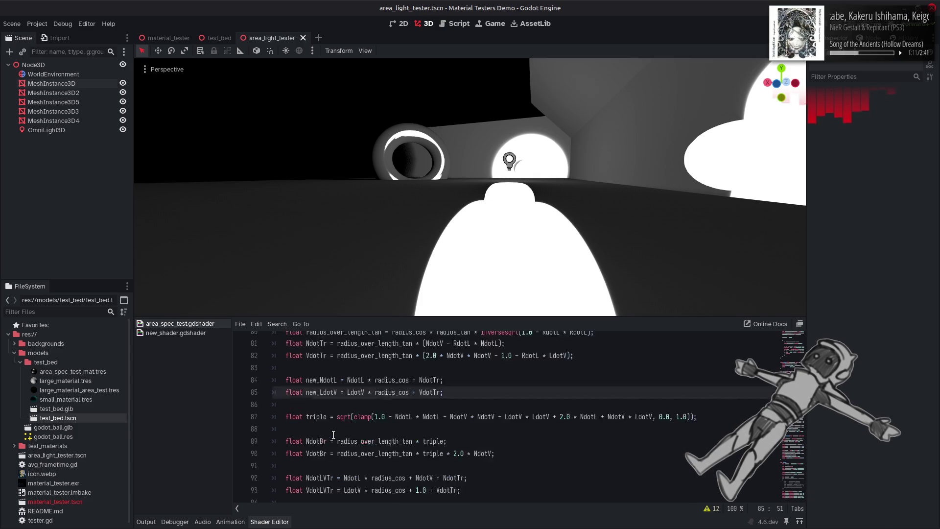
scroll(333, 434, down, 8)
double_click(297, 401)
key(Delete)
key(Delete)
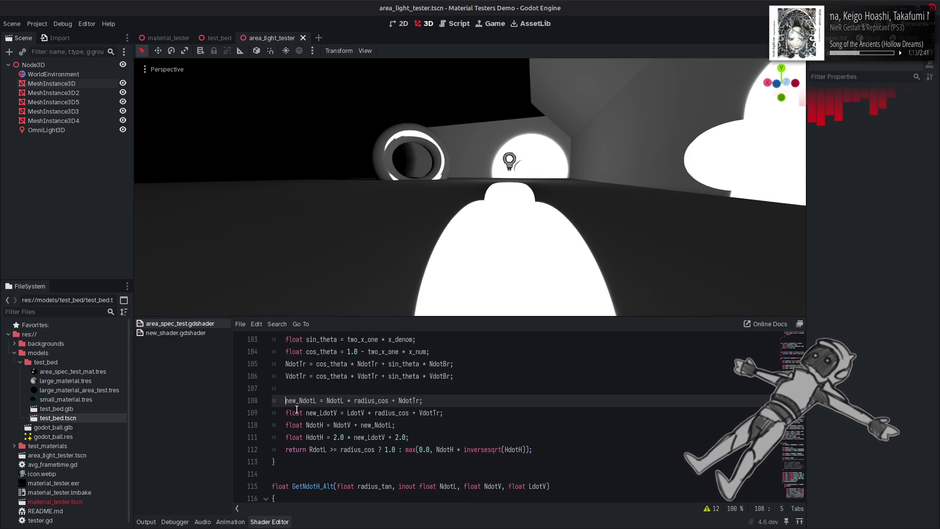
double_click(297, 410)
key(Delete)
key(Delete)
double_click(303, 401)
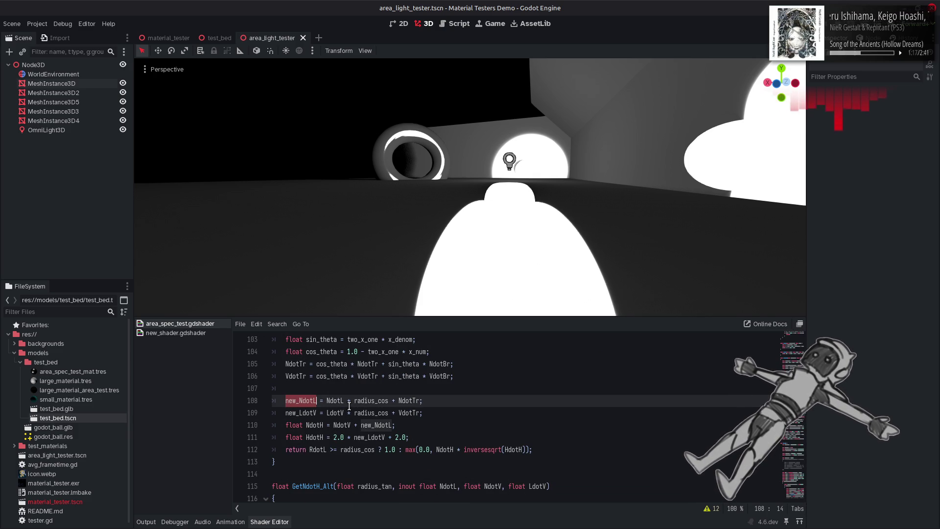
scroll(349, 407, up, 8)
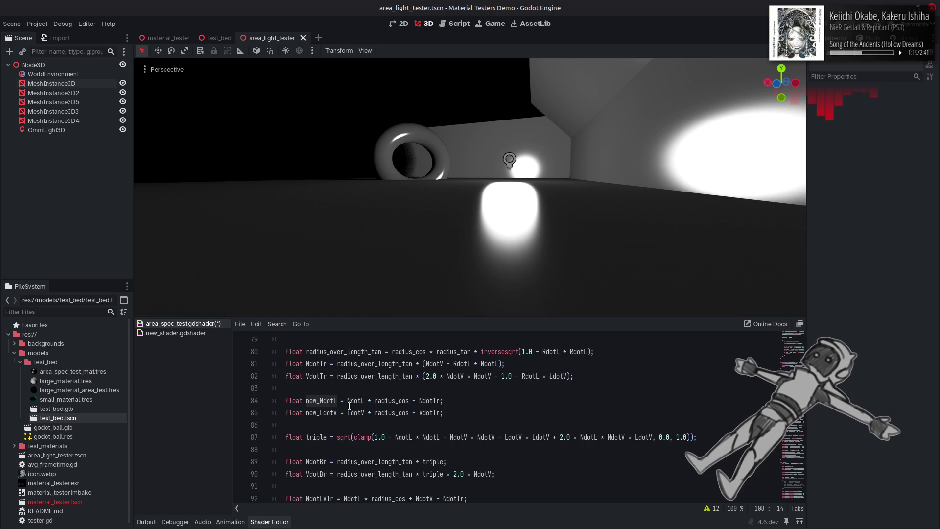
Replace NdotL with new_NdotL in the triple formula on line 87 and on line 92
double_click(355, 401)
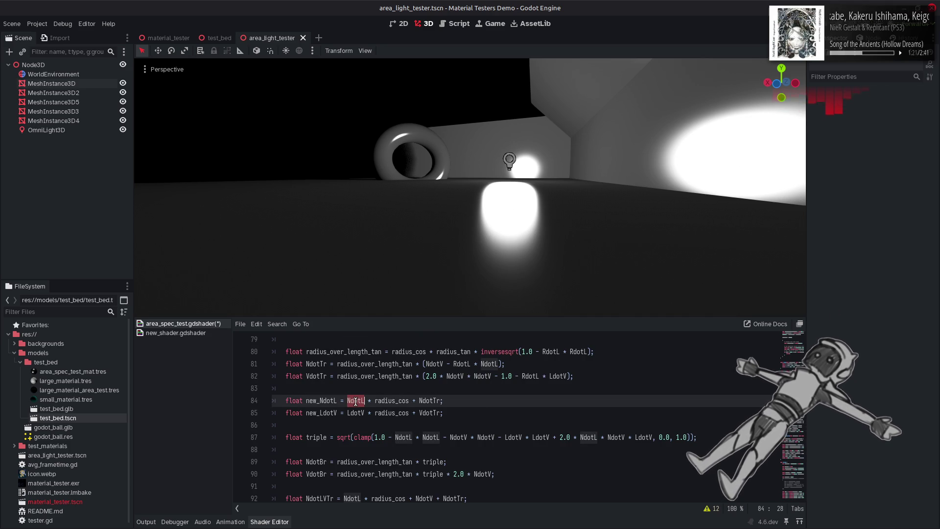
double_click(321, 400)
double_click(401, 436)
scroll(484, 411, down, 1)
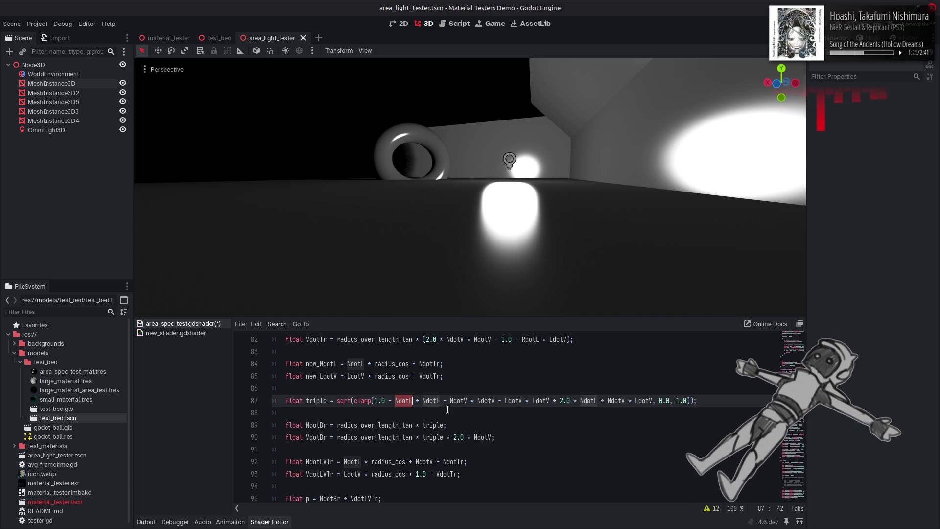
key(ctrl+f)
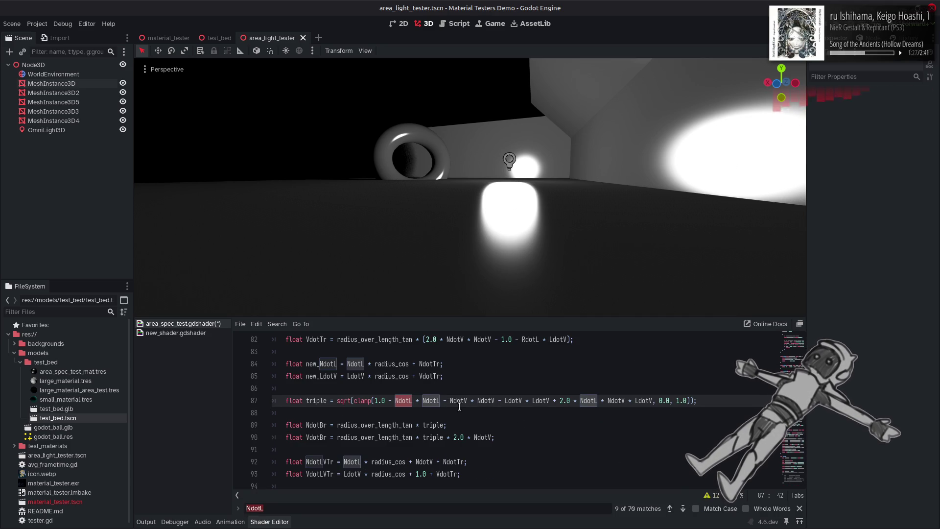
text(new_NdotL)
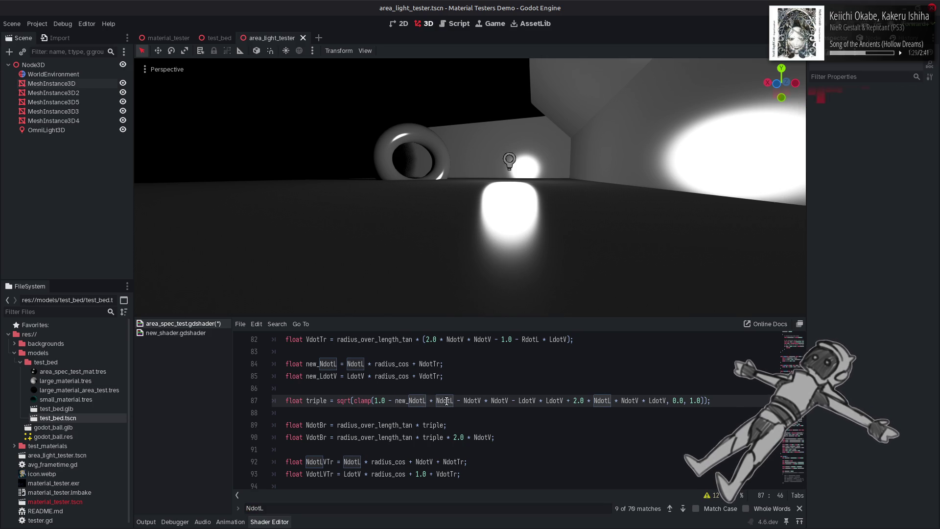
double_click(436, 400)
text(new_NdotL)
double_click(615, 400)
scroll(615, 403, down, 1)
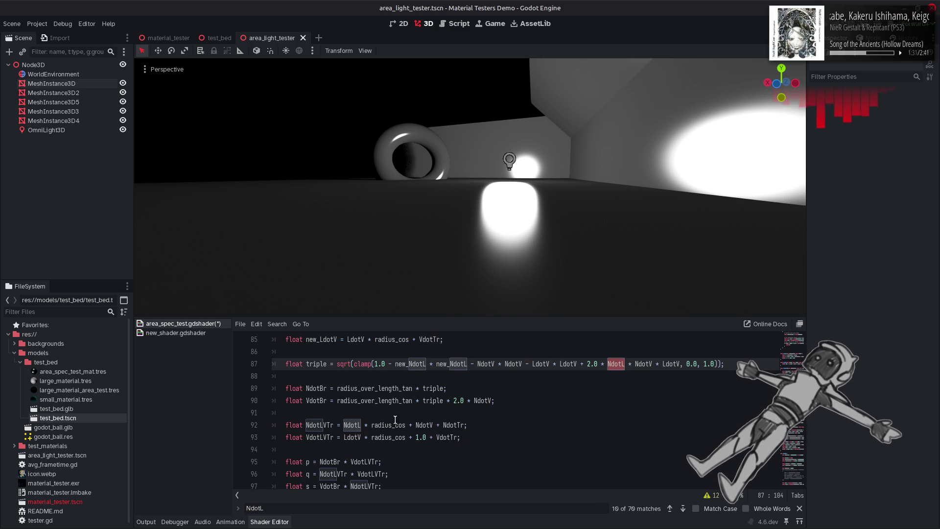
text(new_NdotL)
double_click(362, 424)
scroll(365, 422, down, 2)
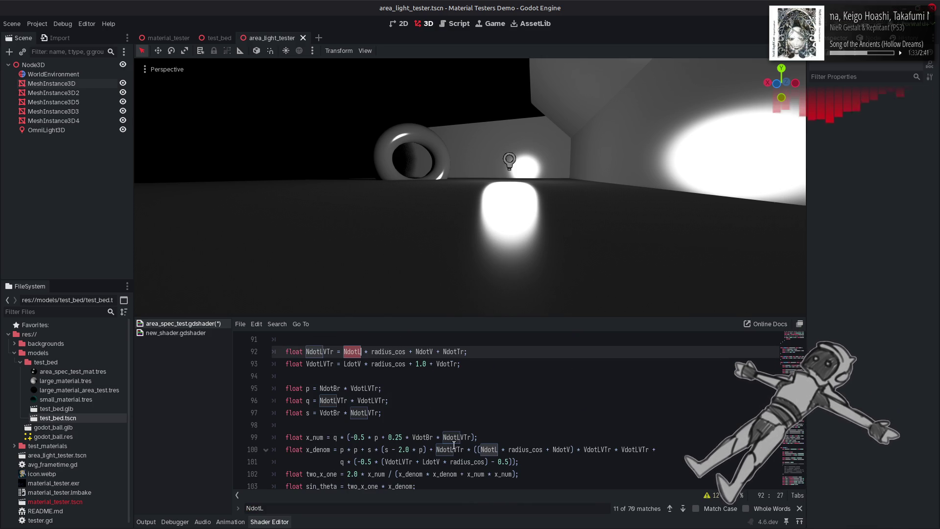
text(new_NdotL)
With Whole Words and Match Case on, replace NdotL with new_NdotL on lines 100 and 108
click(745, 508)
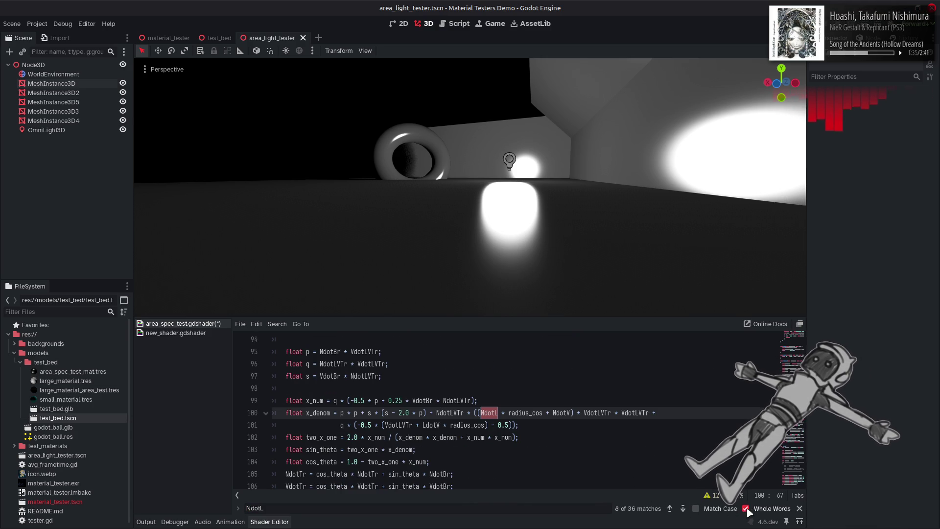
click(721, 509)
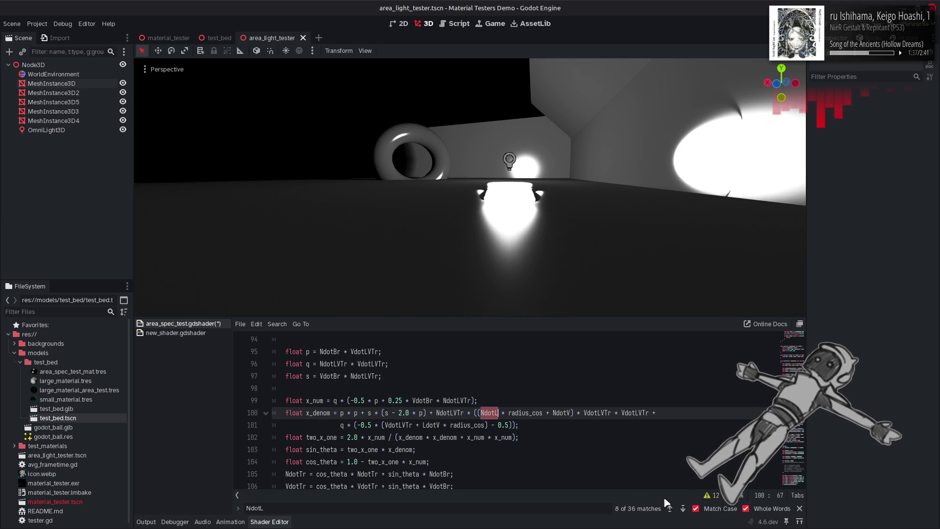
click(669, 508)
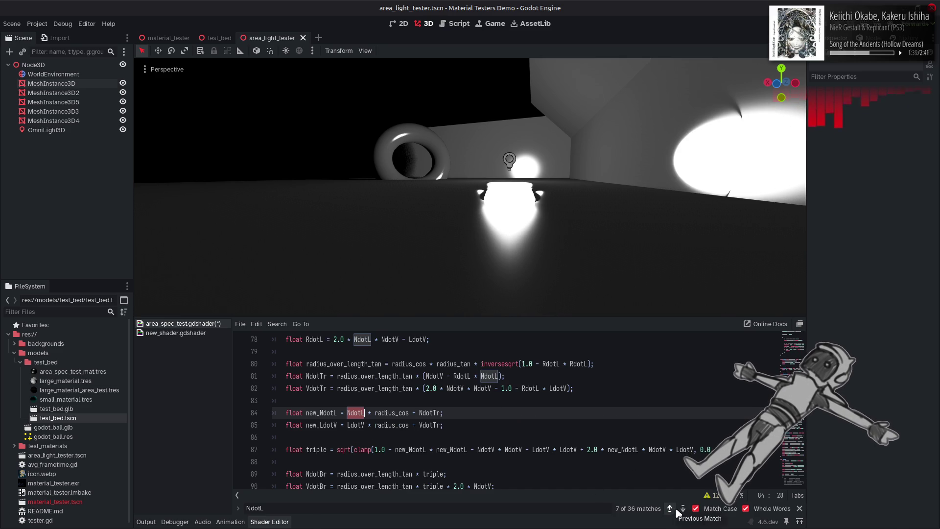
click(683, 508)
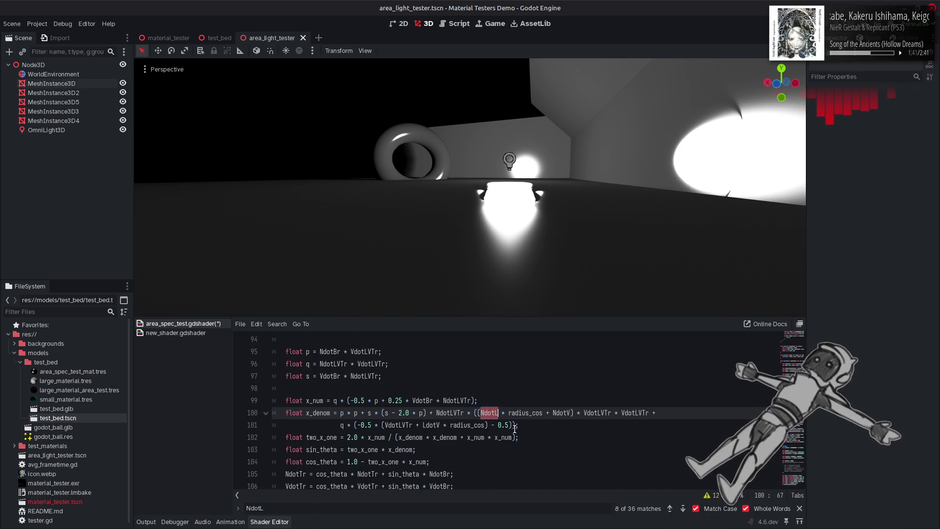
text(new_NdotL)
scroll(598, 473, down, 1)
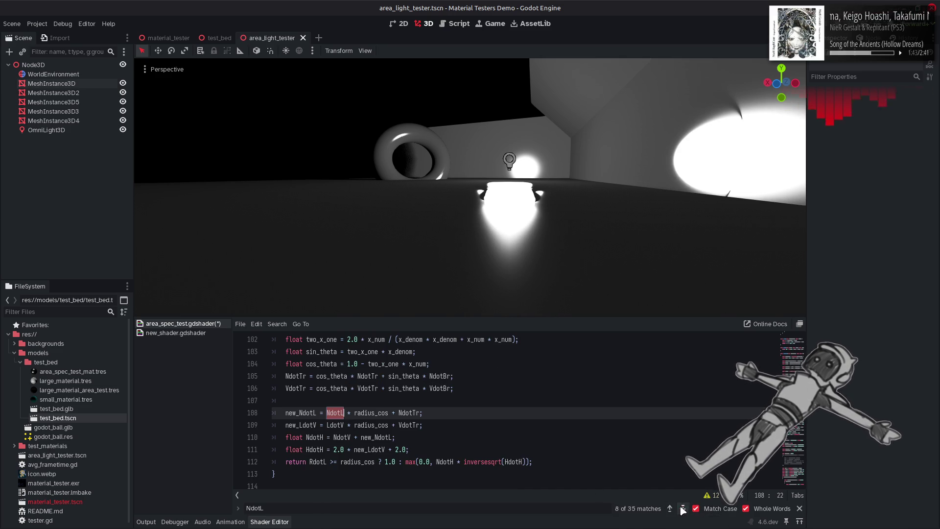
key(F3)
text(new_NdotL)
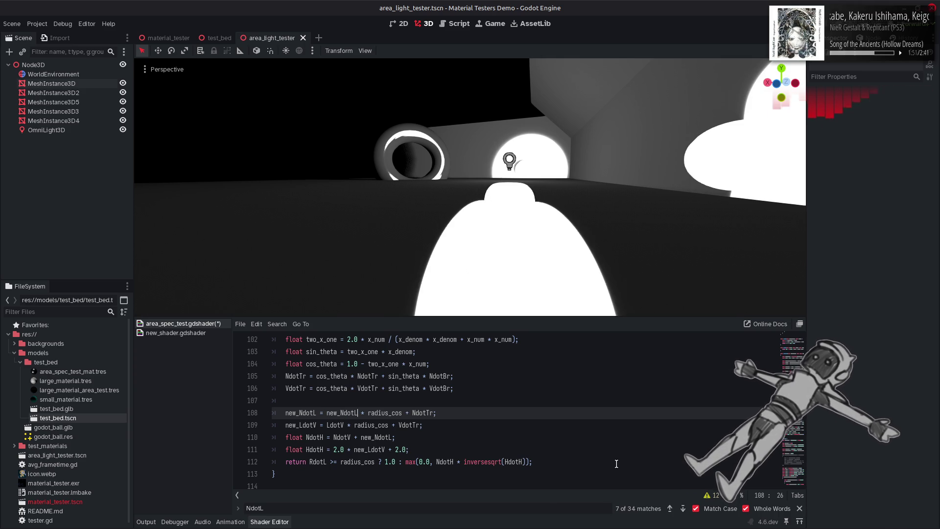
Highlight every new_NdotL occurrence and scroll up through GetNdotH to check the triple, NdotLVTr and x_denom uses
key(ctrl+d)
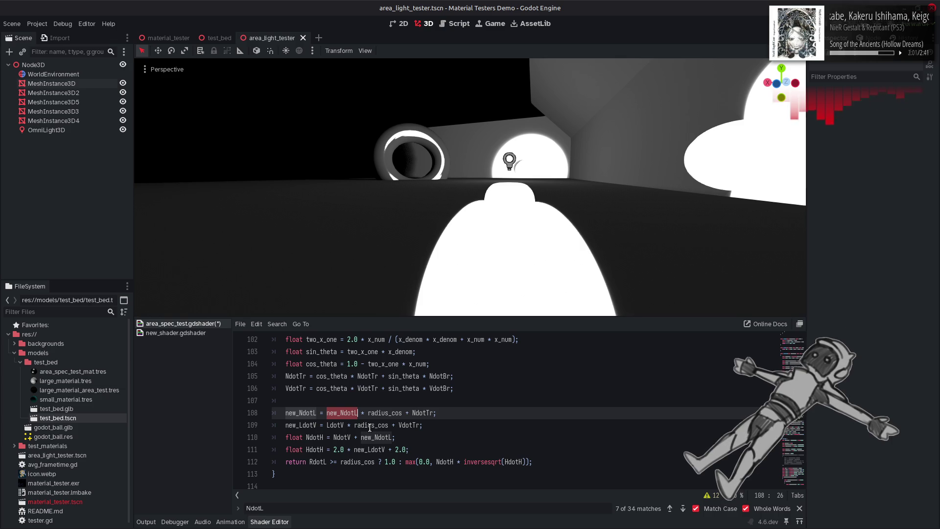
scroll(369, 426, up, 4)
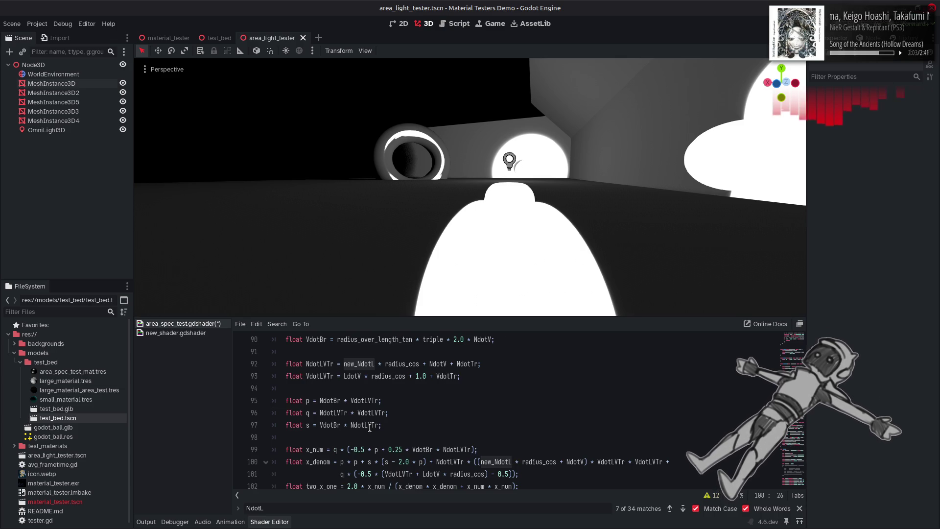
scroll(369, 427, up, 2)
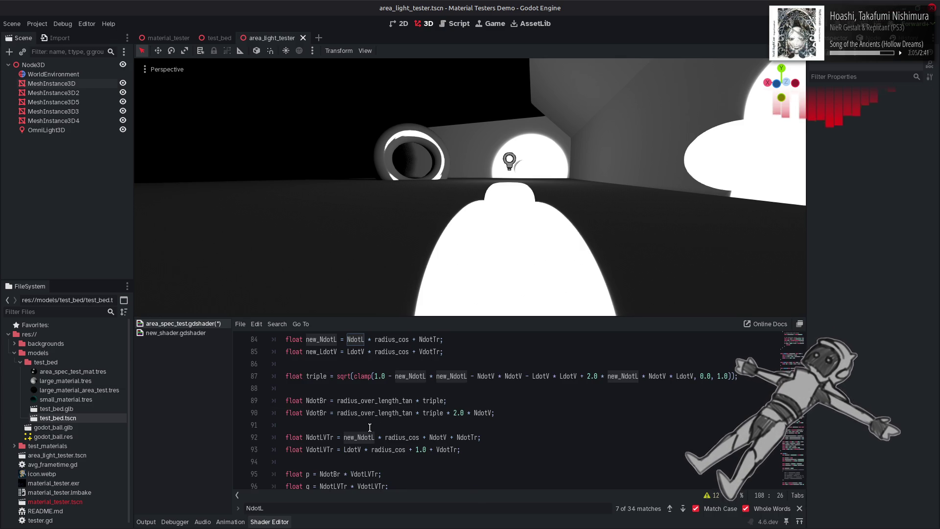
scroll(369, 427, up, 2)
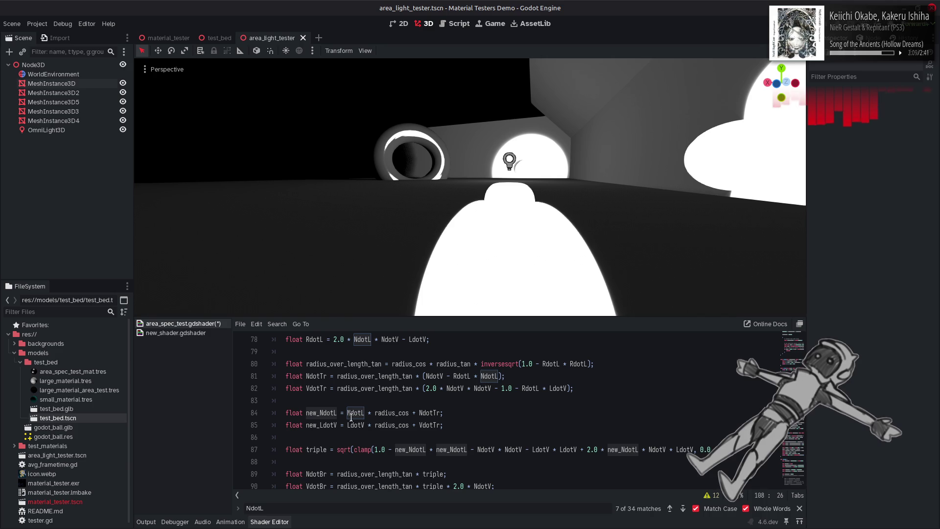
Copy line 84's NdotL update to a new line 86 and reduce line 84 to new_NdotL = NdotL
click(354, 413)
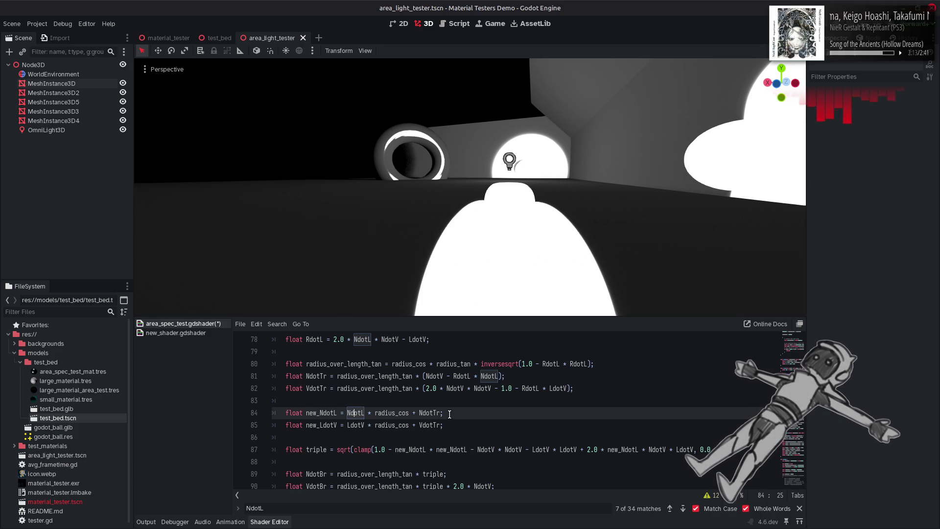
drag(319, 413, 418, 414)
key(shift+End)
key(ctrl+c)
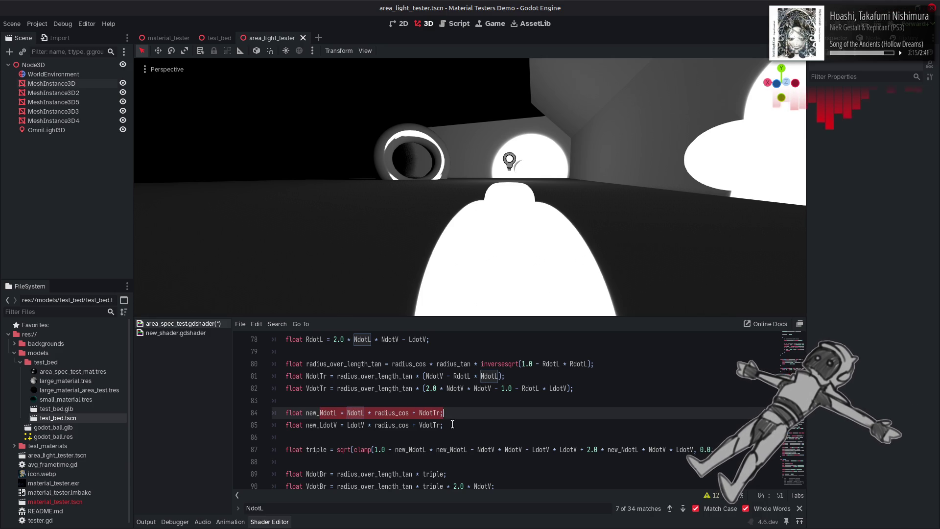
key(Down)
key(Return)
key(ctrl+v)
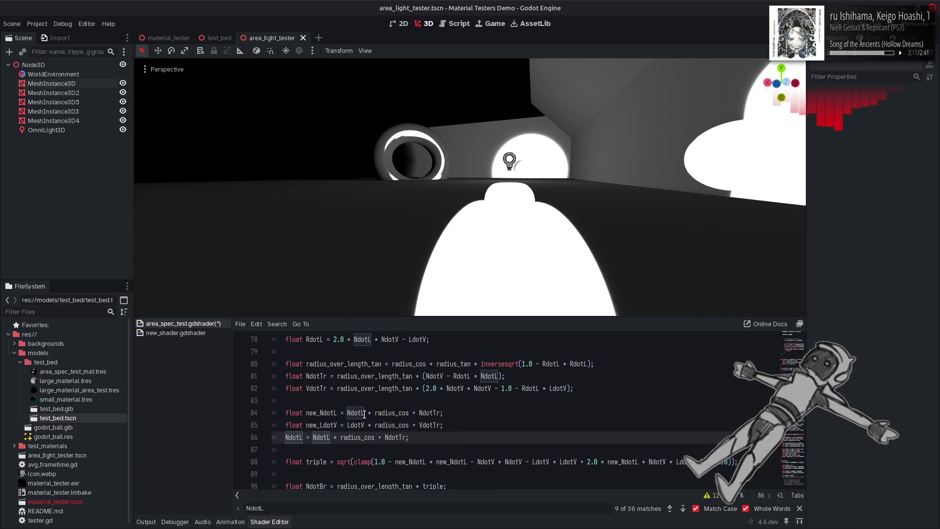
click(365, 412)
drag(365, 413, 442, 413)
key(Delete)
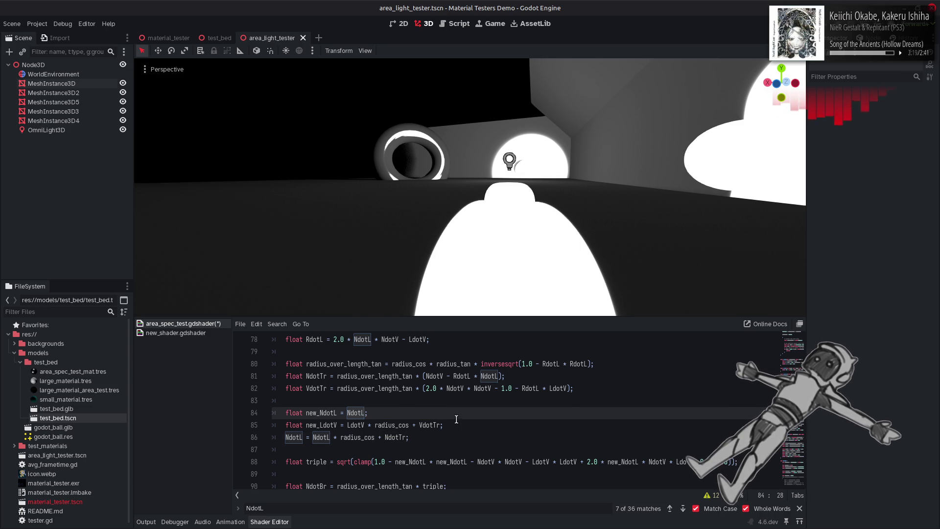
Trim line 85 to 'float new_LdotV = LdotV;' and save the shader
click(457, 419)
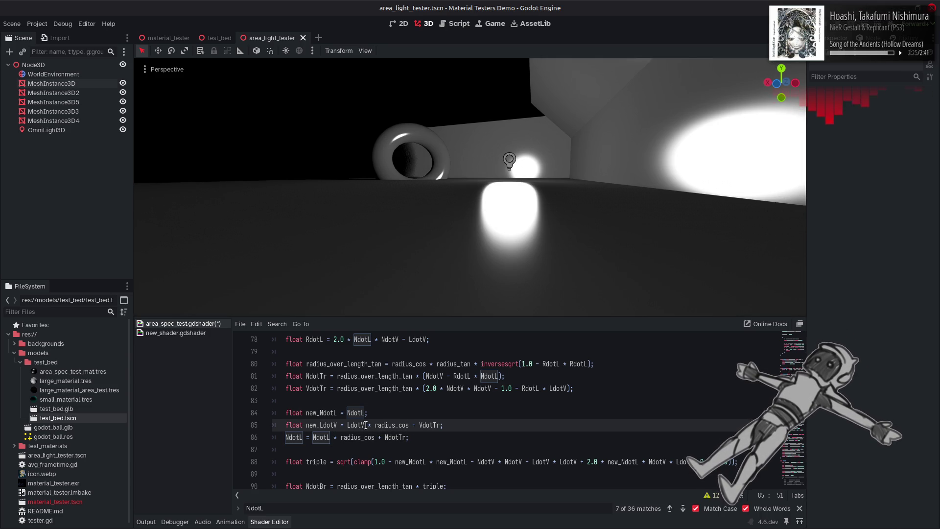
drag(364, 424, 443, 425)
text(;)
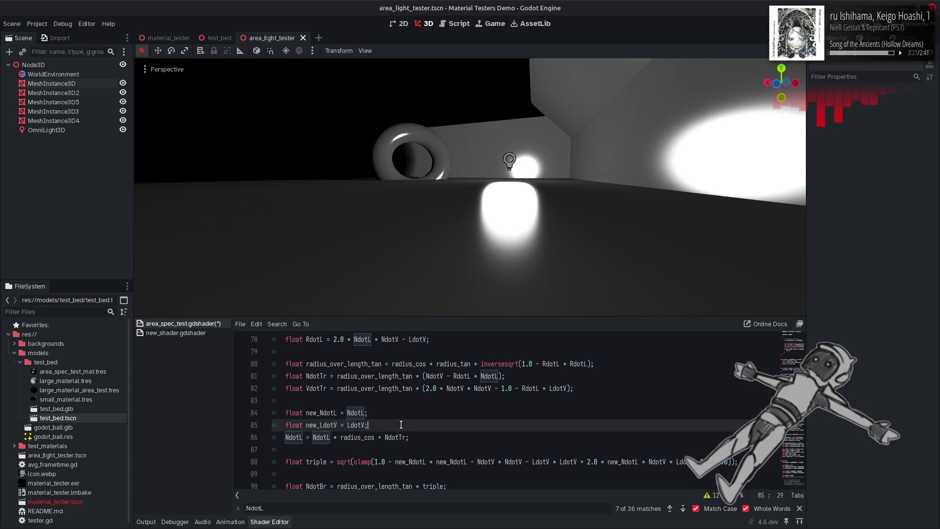
key(ctrl+s)
double_click(332, 424)
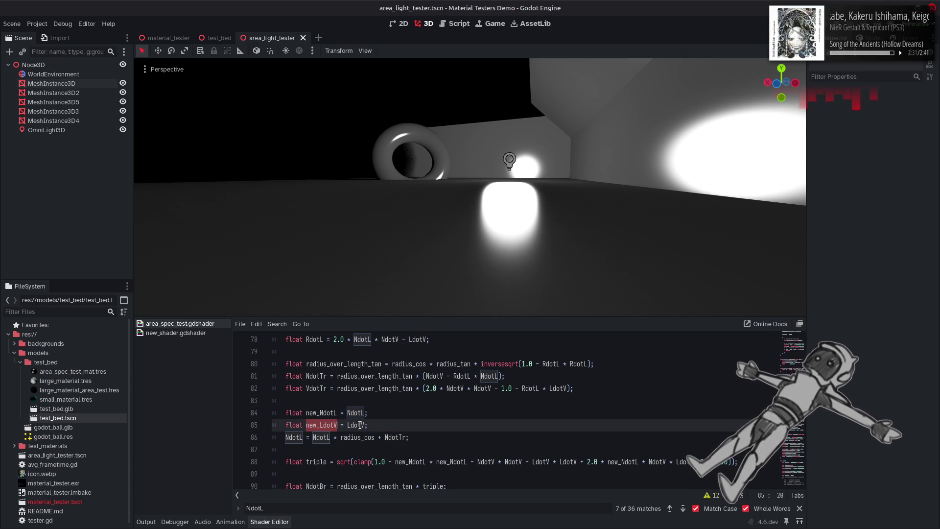
Replace the three LdotV uses in the triple formula on line 88 with new_LdotV
double_click(356, 424)
key(ctrl+f)
double_click(544, 461)
key(ctrl+v)
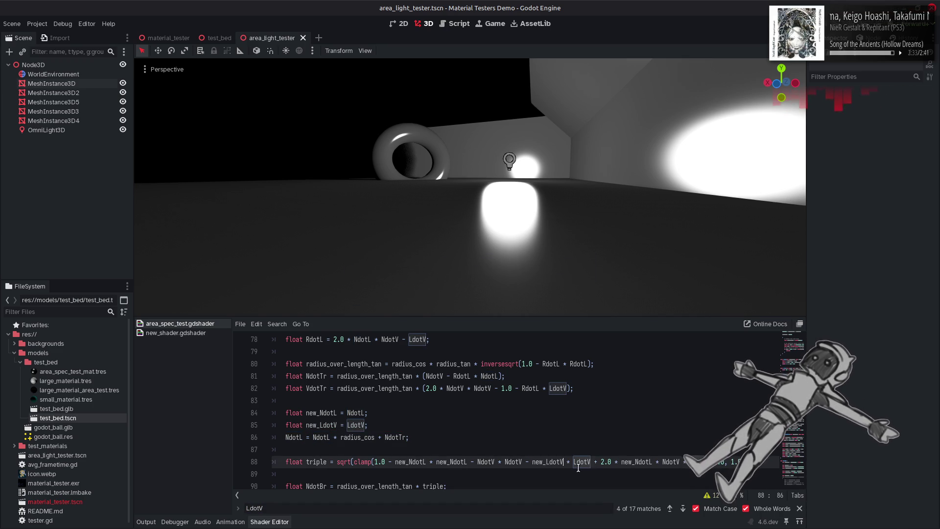
click(590, 461)
double_click(590, 461)
key(ctrl+v)
double_click(709, 461)
key(ctrl+v)
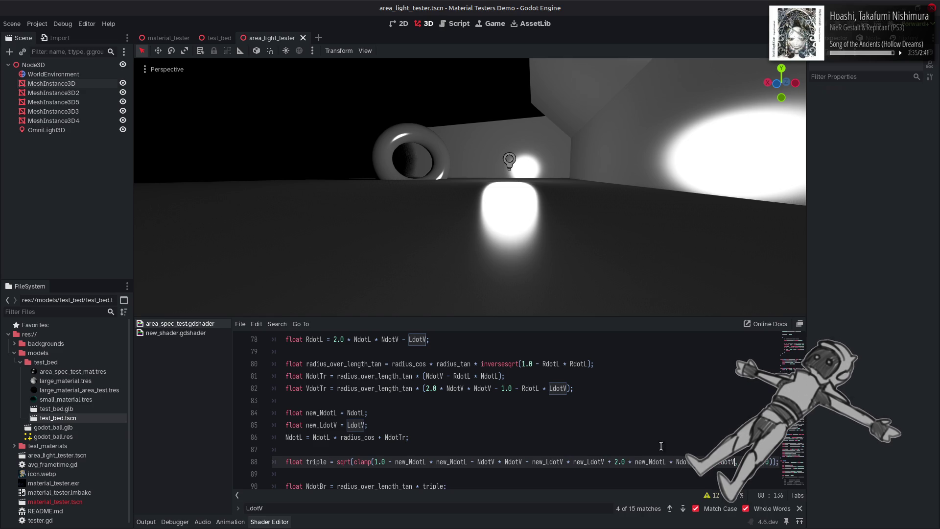
Replace LdotV with new_LdotV in the VdotLVTr formula on line 94
click(669, 508)
click(683, 508)
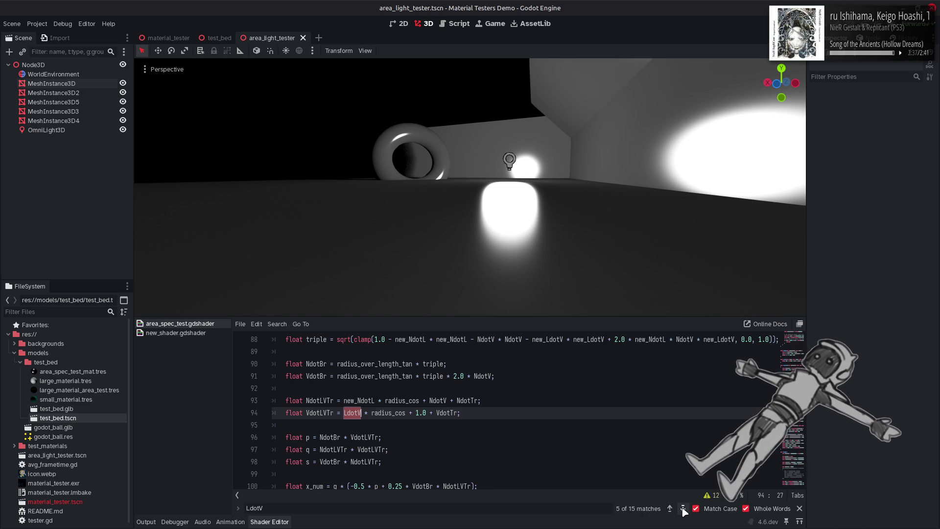
double_click(356, 415)
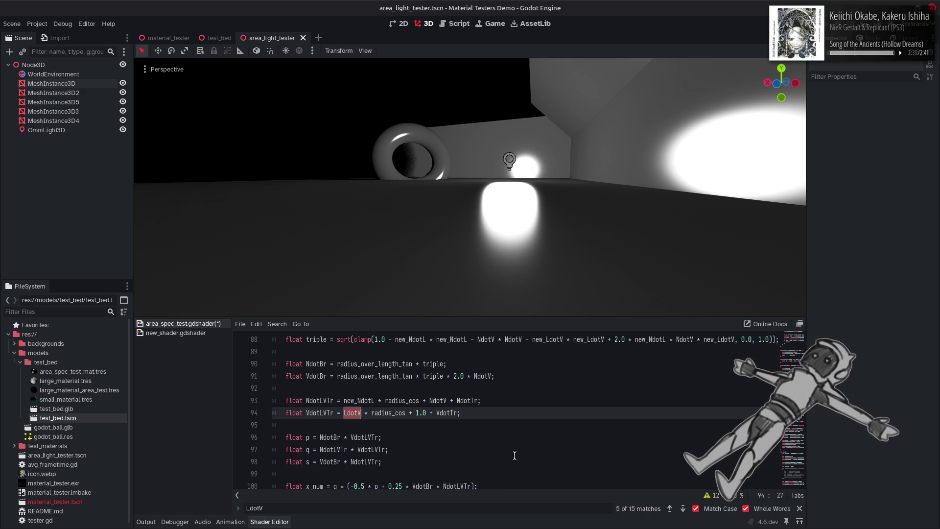
text(new_LdotV)
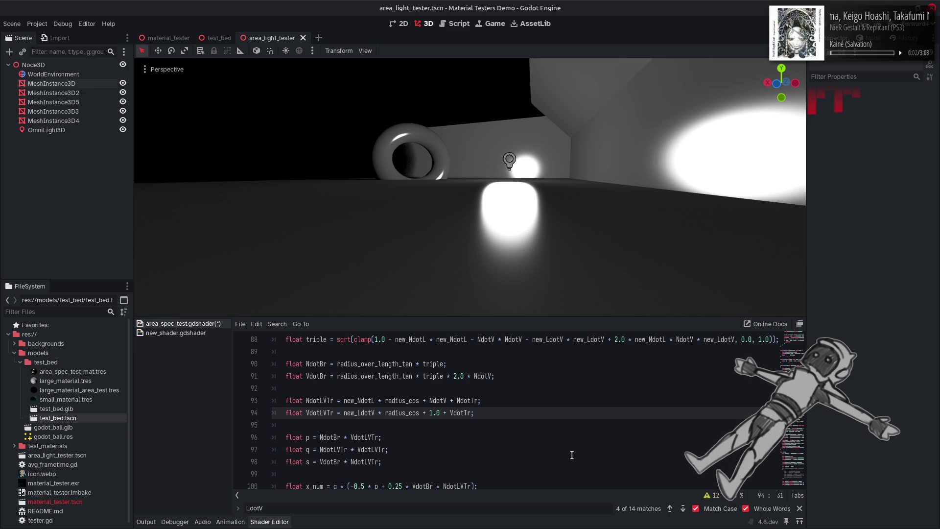
click(682, 508)
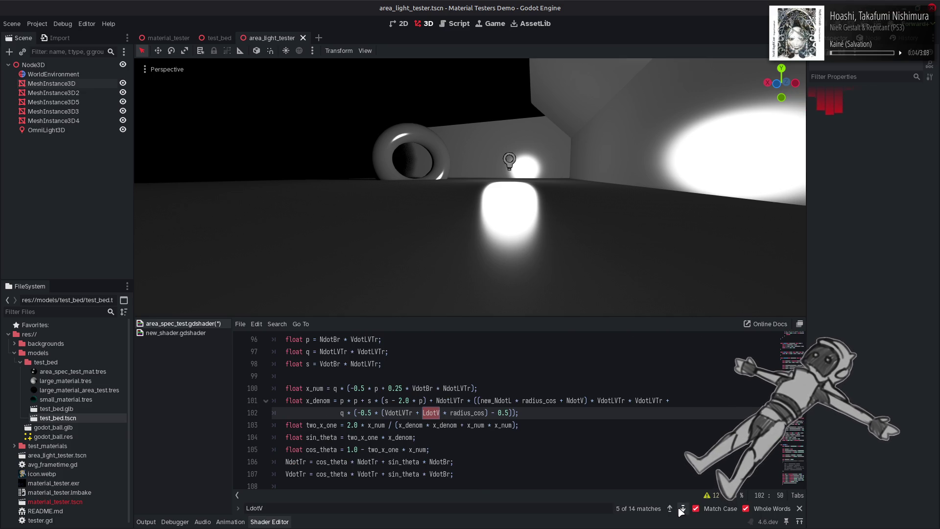
click(671, 508)
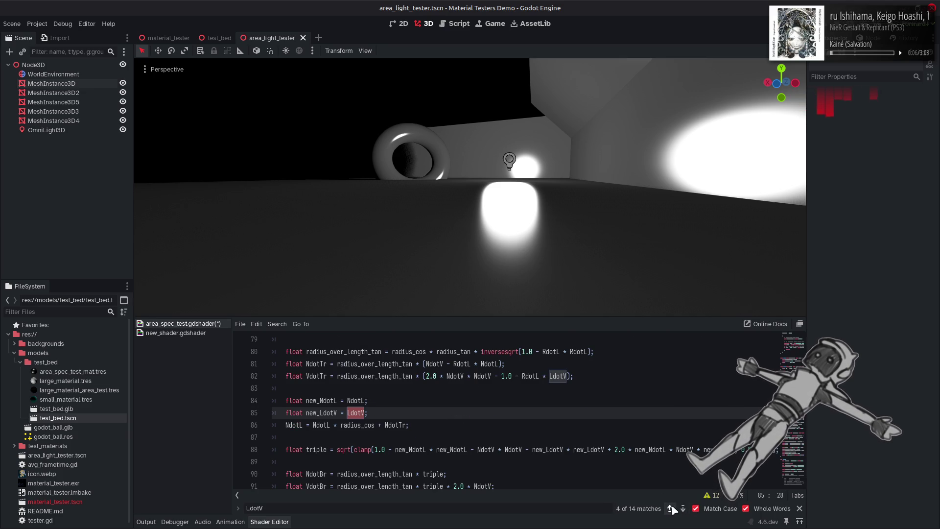
scroll(622, 466, down, 2)
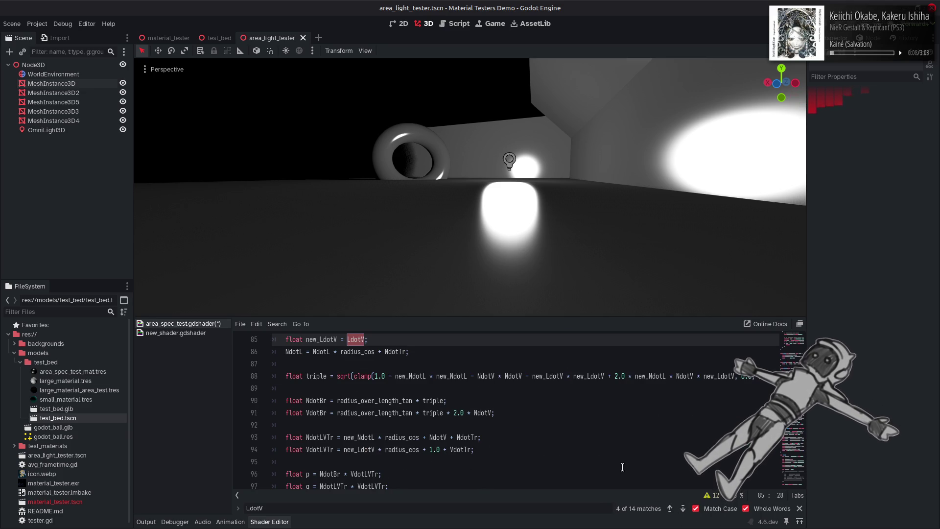
scroll(622, 467, up, 1)
scroll(622, 467, up, 1)
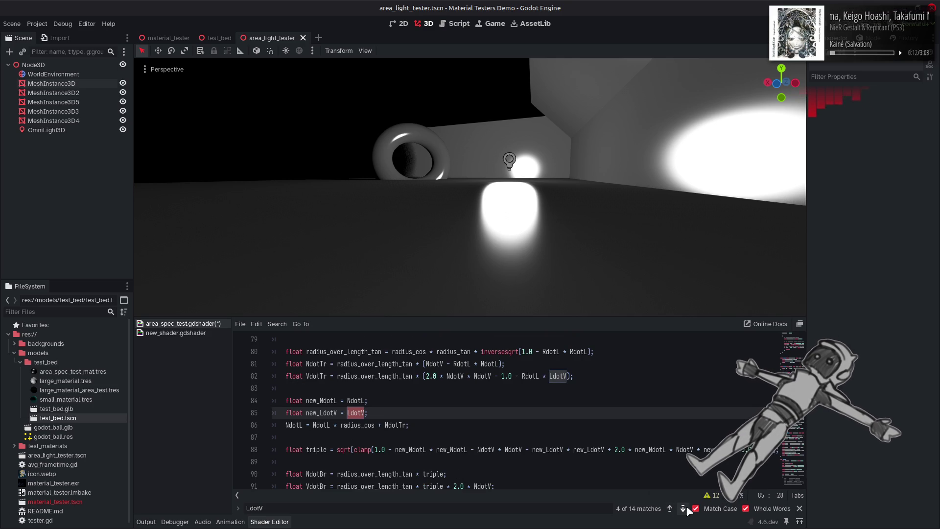
scroll(609, 465, up, 2)
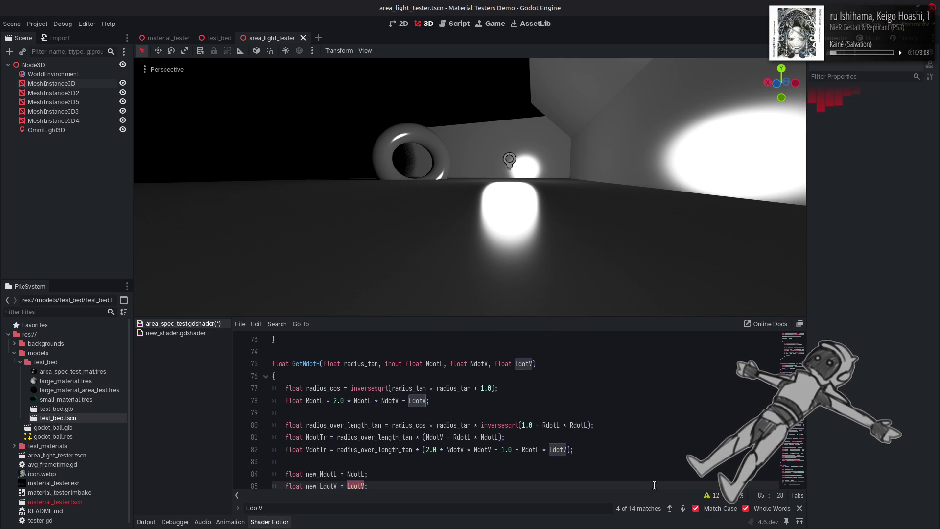
Swap LdotV for new_LdotV on lines 102 and 110, close the search, and save
click(684, 509)
text(new_LdotV * radius_cos) - 0.5));)
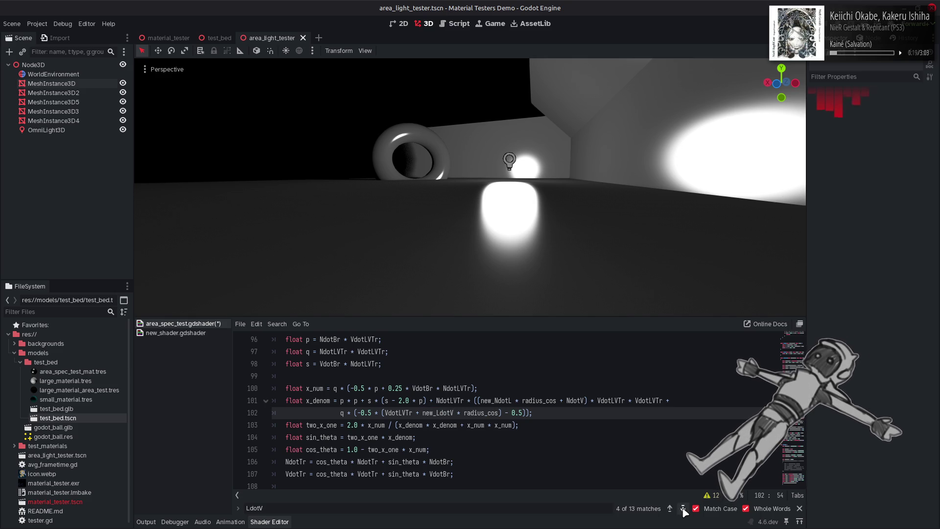
click(684, 509)
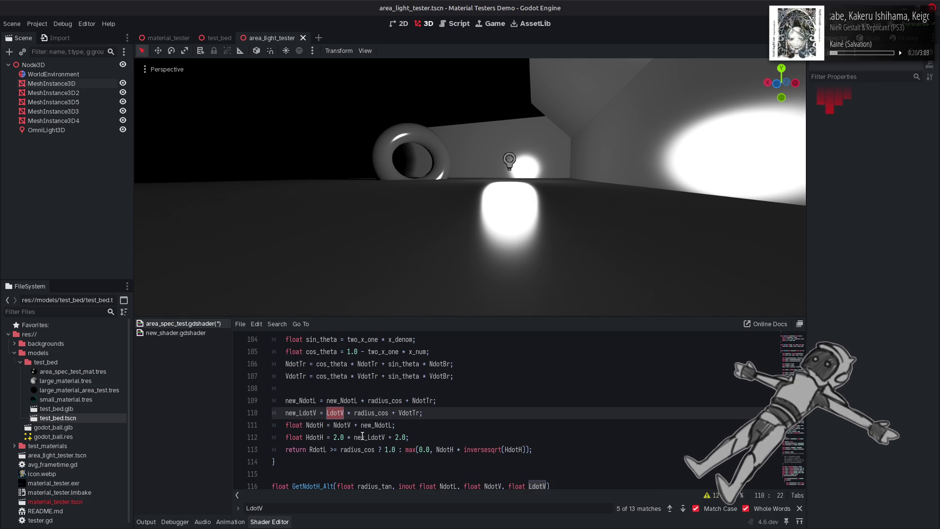
text(new_)
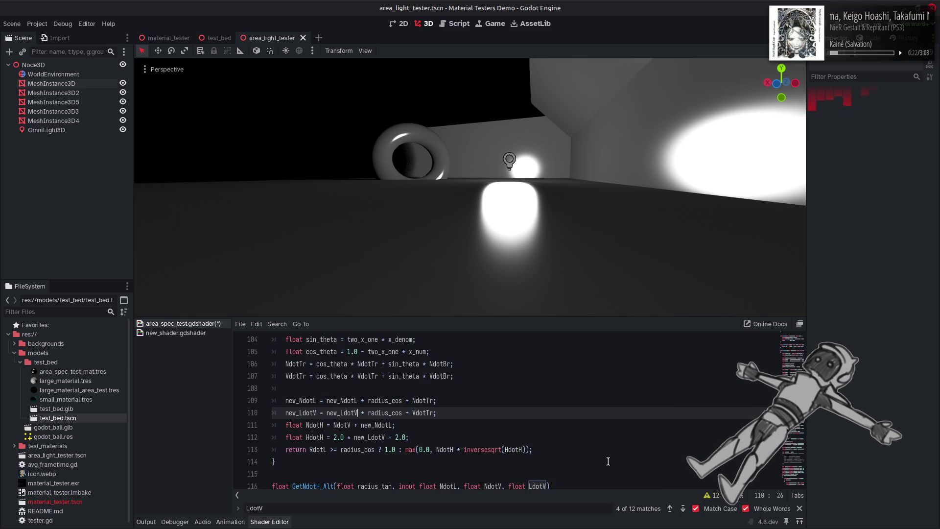
click(799, 509)
click(470, 405)
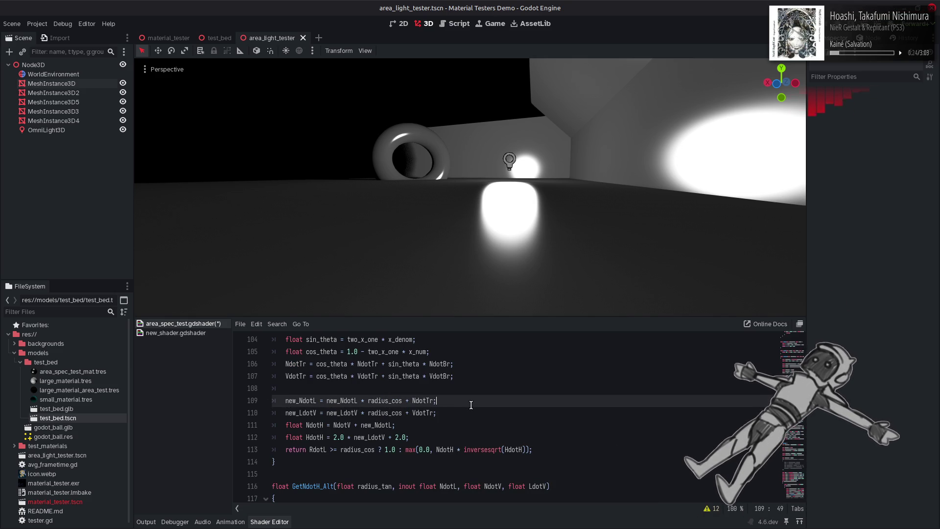
key(ctrl+s)
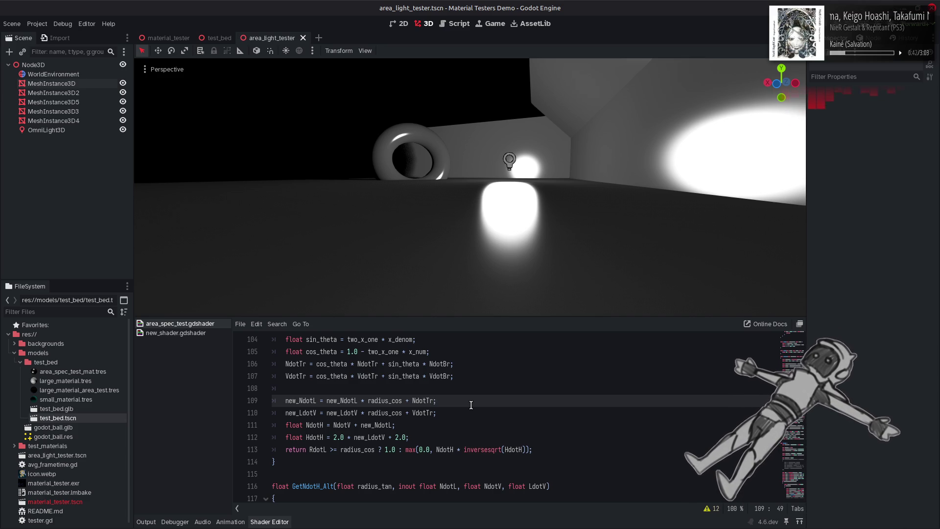
scroll(471, 405, up, 3)
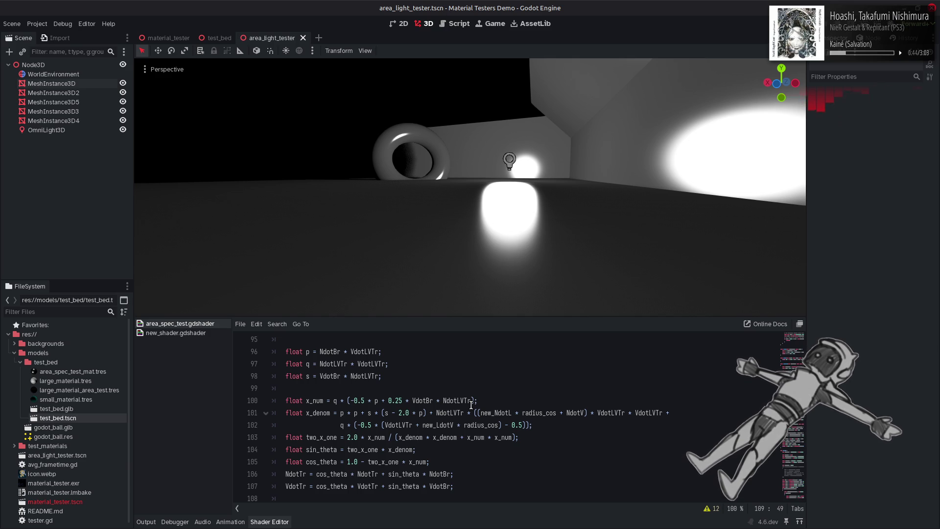
scroll(471, 405, up, 3)
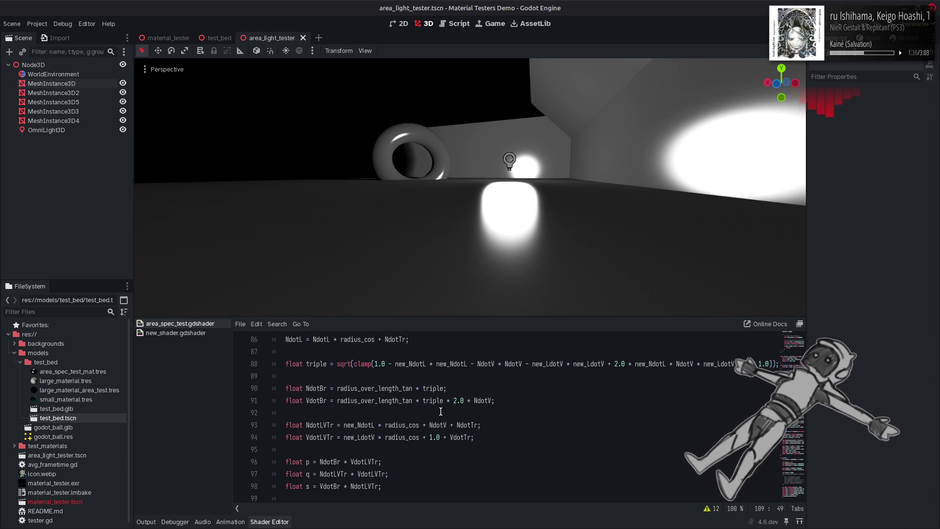
Save the shader and scroll to light() near line 137, where the maximize flag is set
click(512, 410)
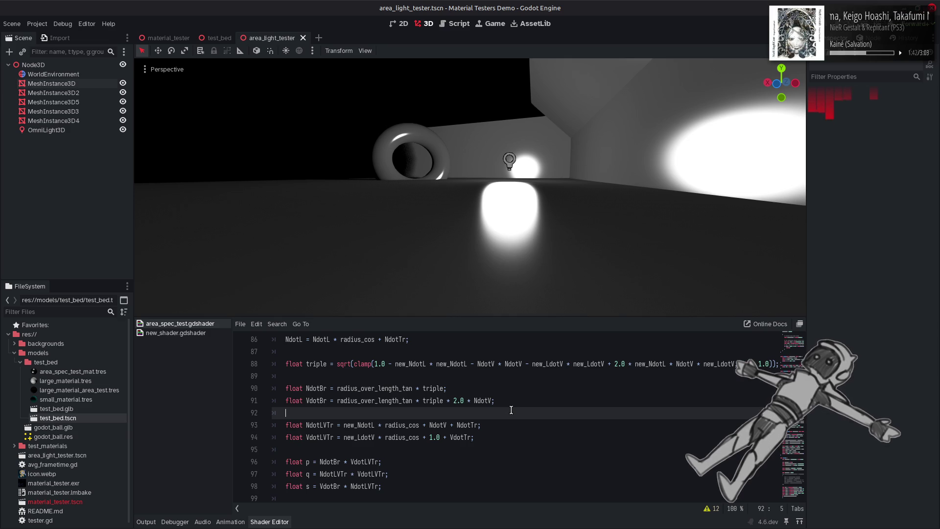
scroll(462, 411, up, 2)
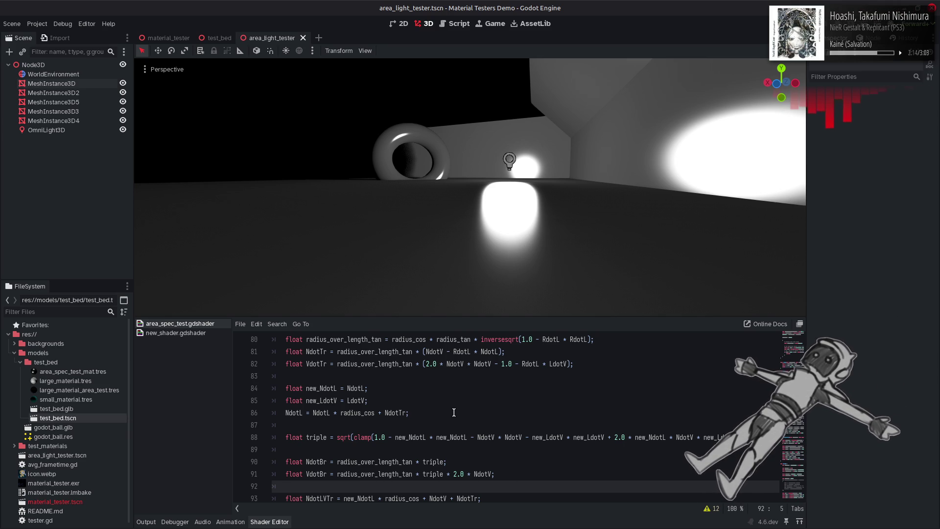
click(454, 412)
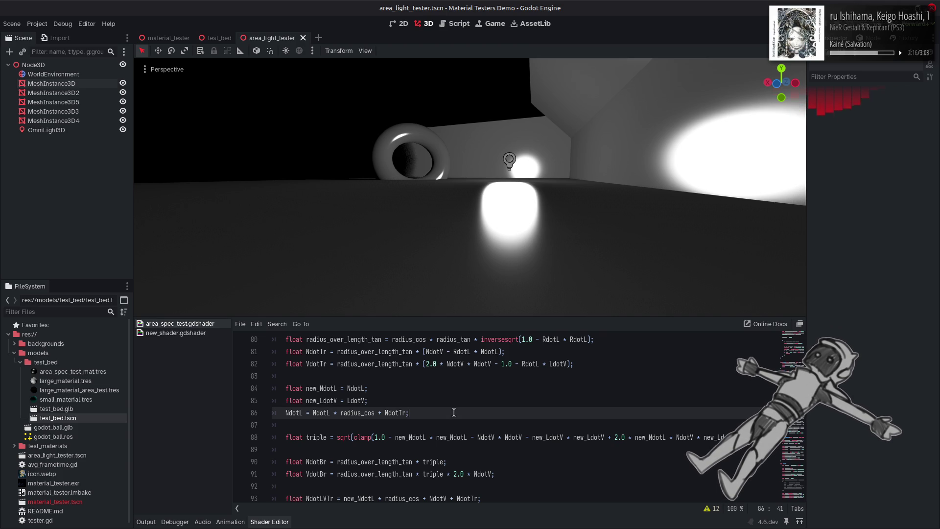
key(ctrl+s)
scroll(428, 410, down, 15)
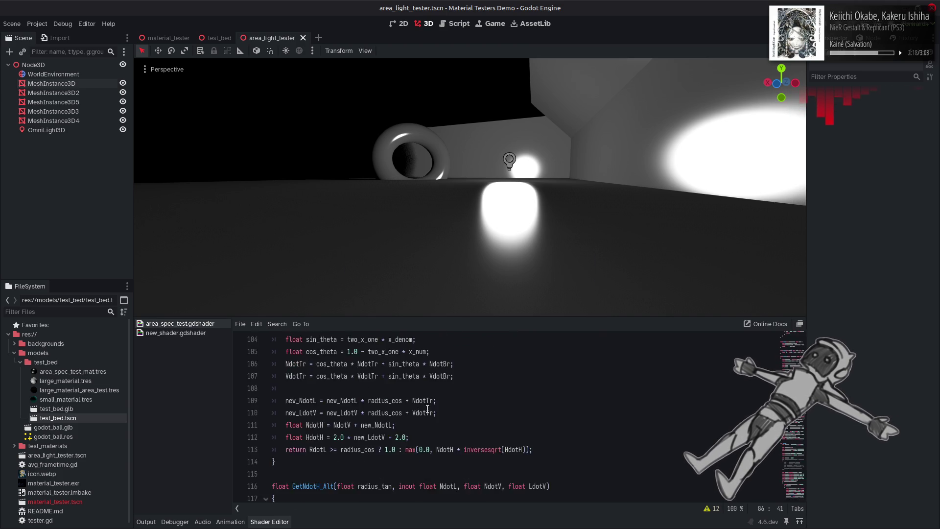
scroll(427, 409, down, 7)
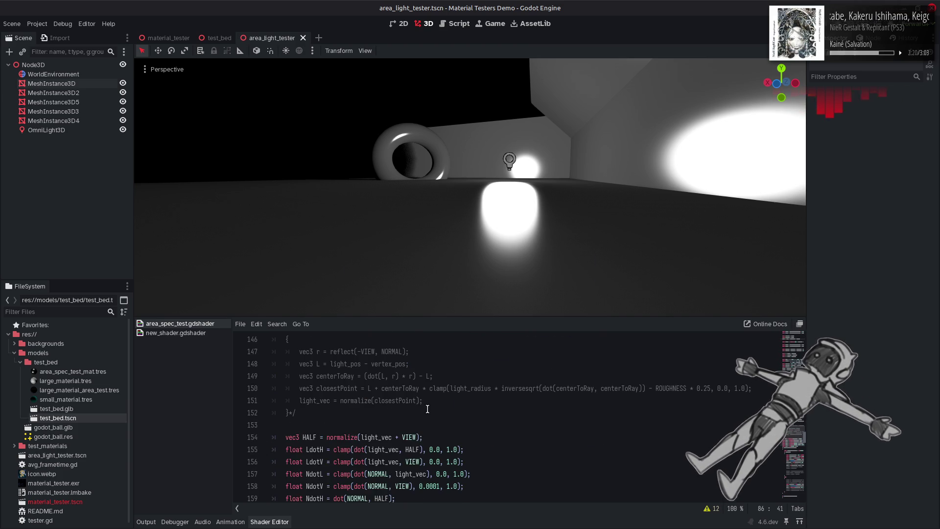
scroll(427, 410, down, 3)
scroll(432, 408, up, 5)
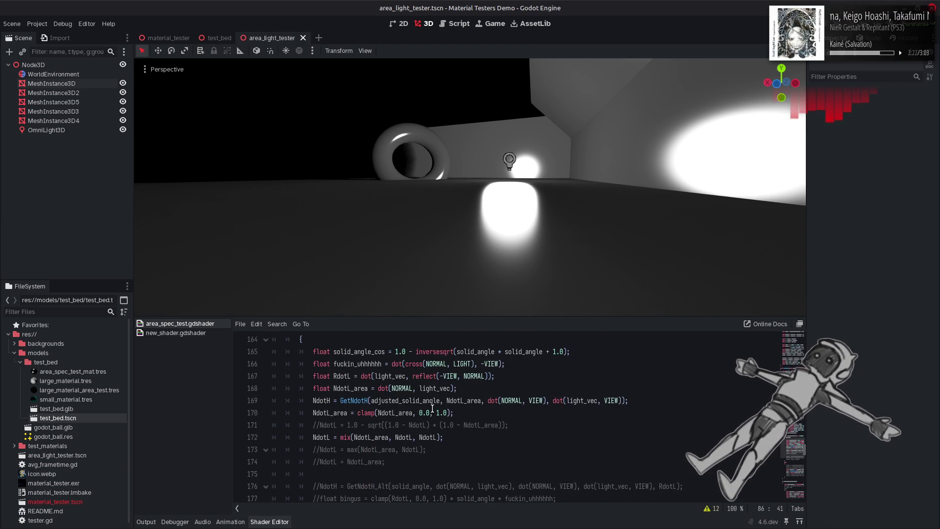
scroll(409, 409, up, 2)
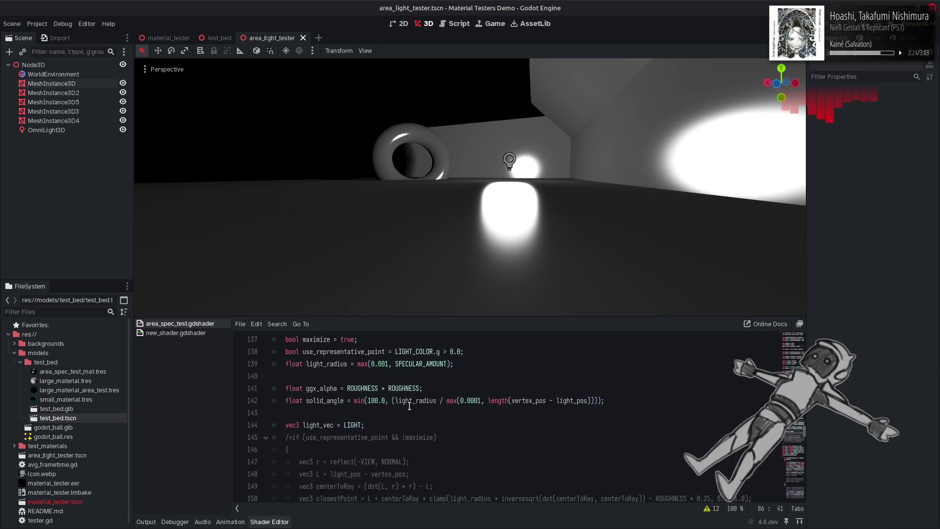
Set maximize on line 137 to false, save, and toggle back and forth with true to compare lighting
double_click(348, 376)
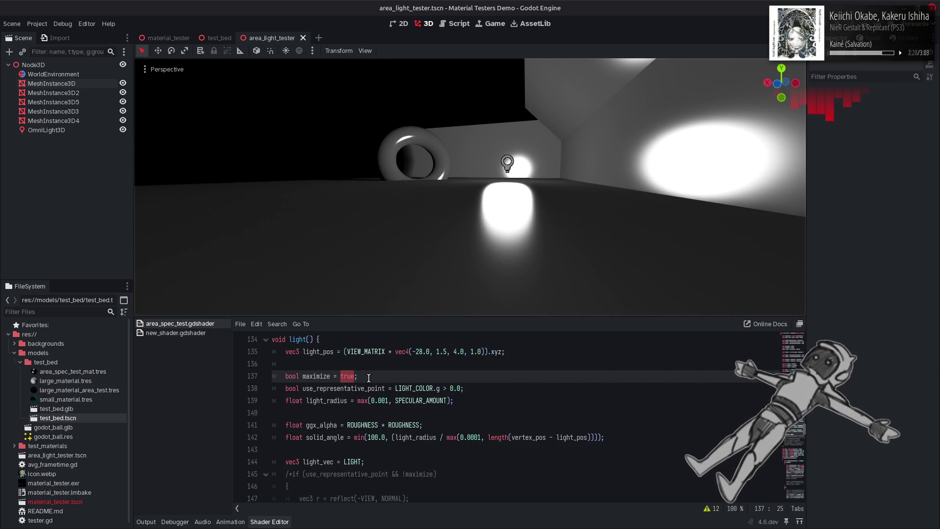
text(fals)
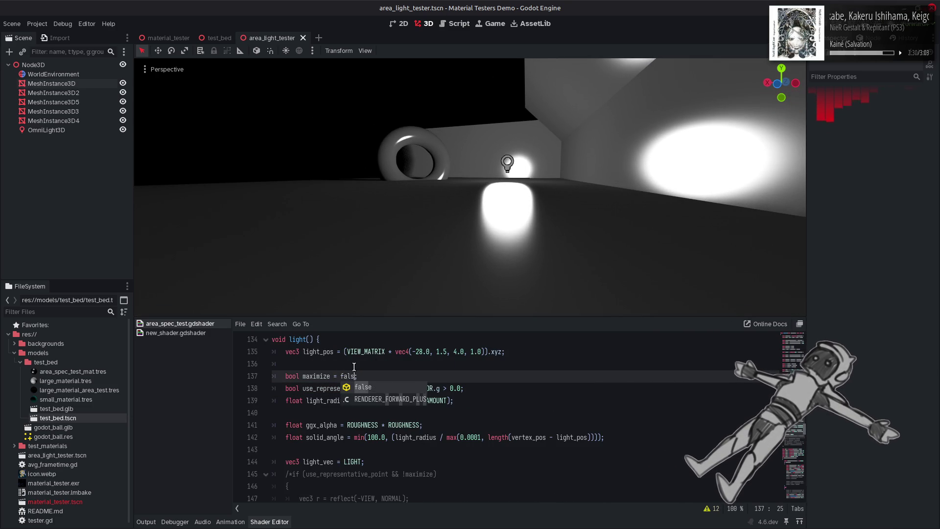
key(Return)
click(412, 363)
key(ctrl+s)
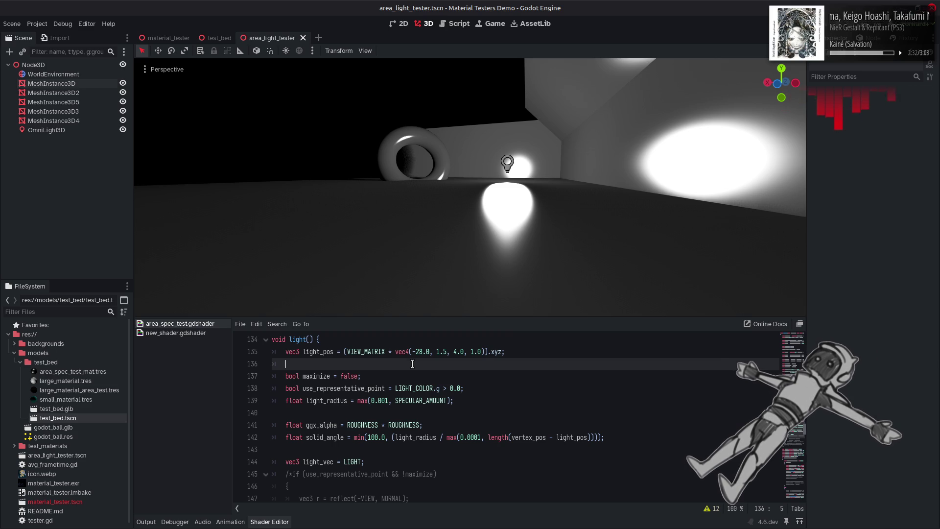
key(ctrl+z)
key(ctrl+shift+z)
key(ctrl+z)
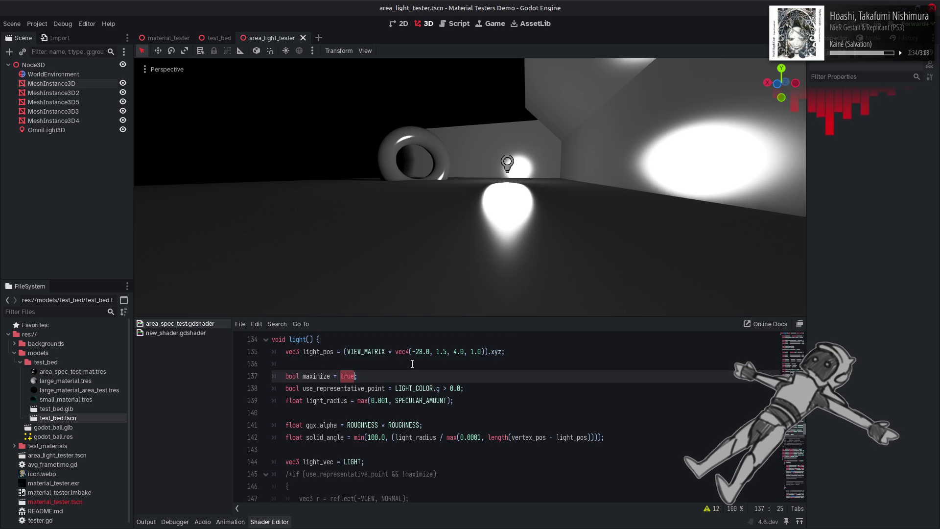
key(ctrl+shift+z)
key(ctrl+s)
key(ctrl+z)
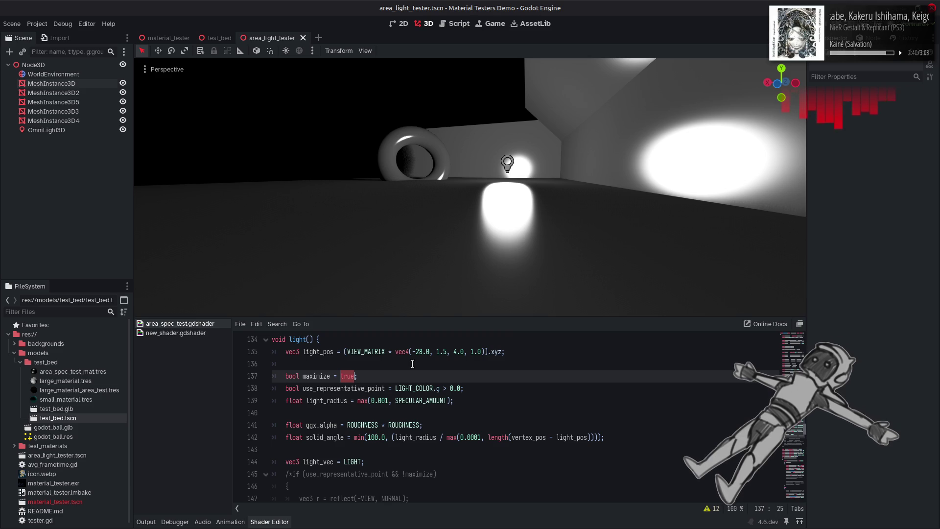
key(ctrl+shift+z)
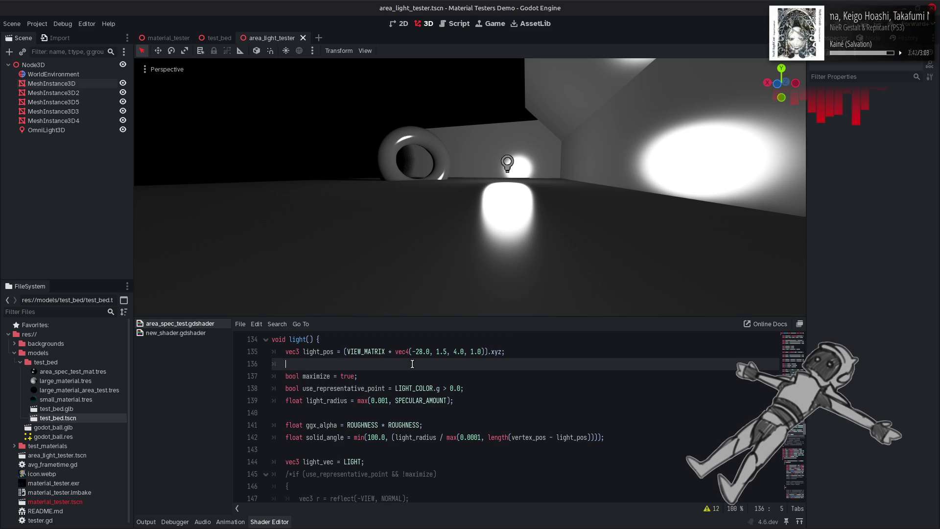
key(ctrl+z)
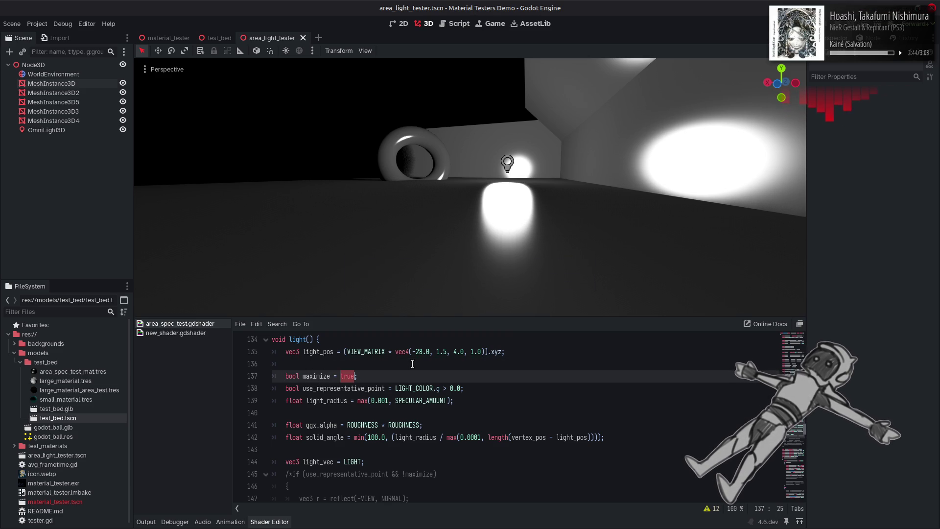
key(ctrl+shift+z)
key(ctrl+z)
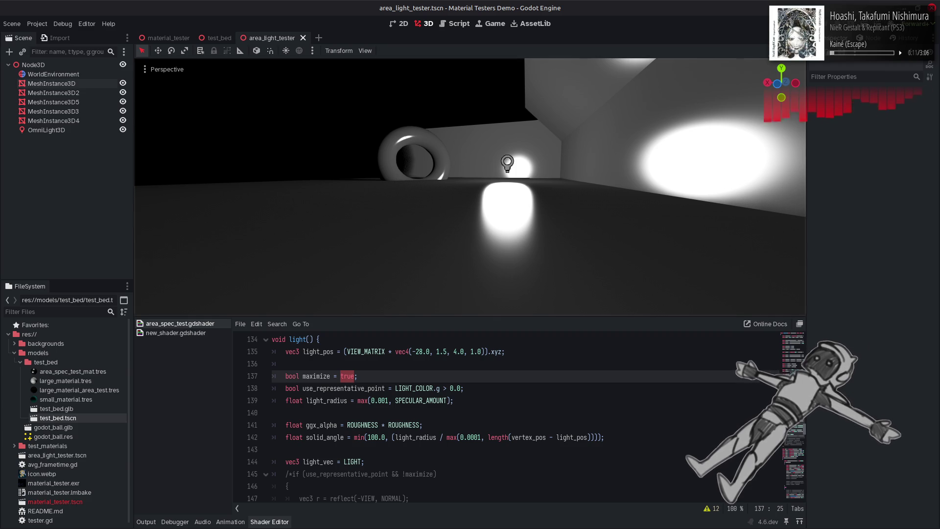
Fly to the torus, select it, and scroll the Inspector to its Shader Parameters
key(w)
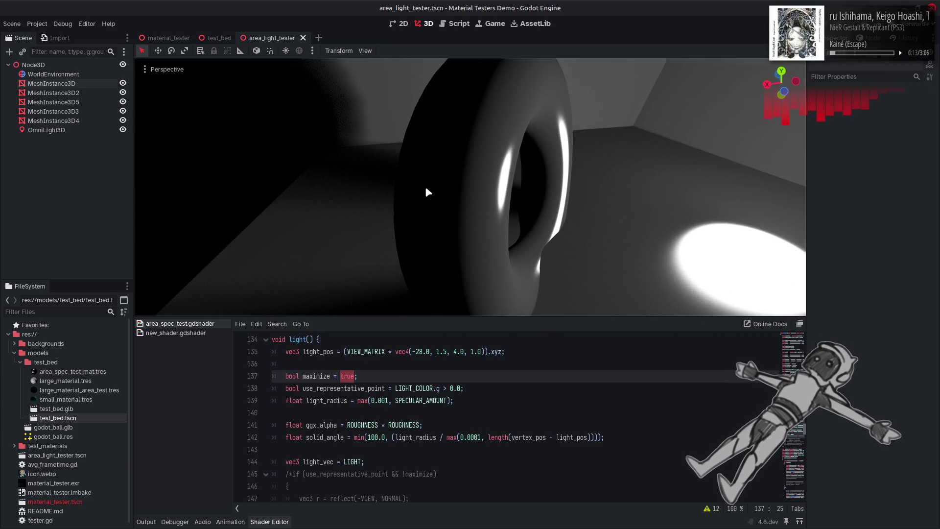
click(425, 191)
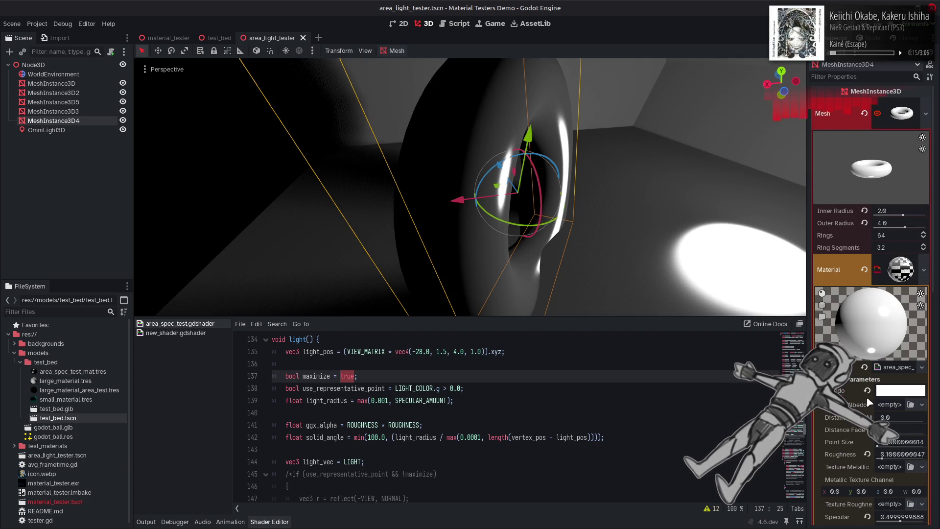
scroll(877, 392, down, 5)
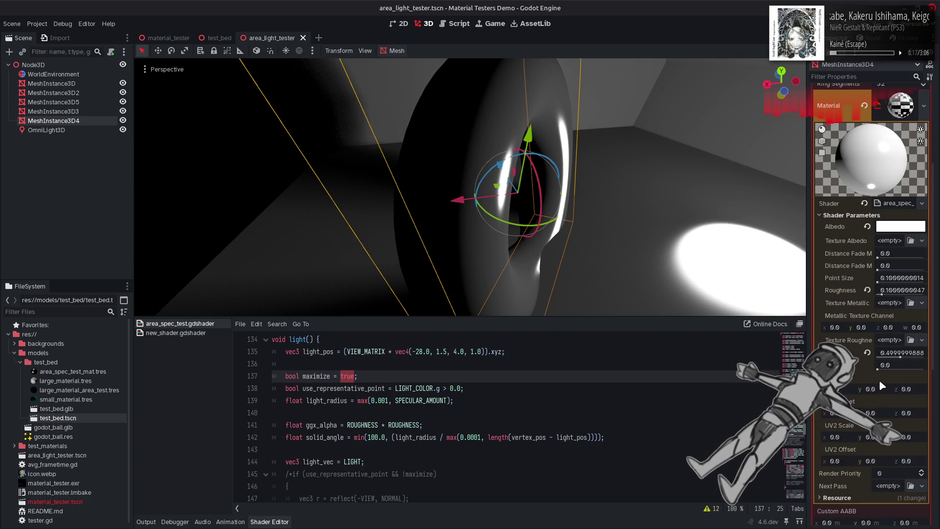
Drag the torus material's Roughness down to about 0.002, adjusting the view to watch the highlights
drag(881, 293, 924, 294)
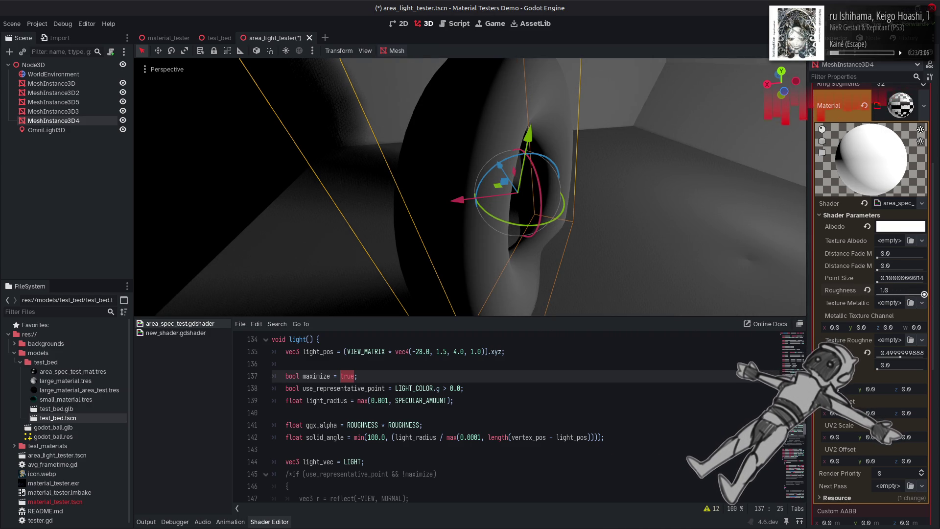
mouse_move(539, 196)
mouse_down()
mouse_move(402, 181)
mouse_move(421, 167)
mouse_move(450, 176)
mouse_move(428, 133)
mouse_move(684, 246)
mouse_up()
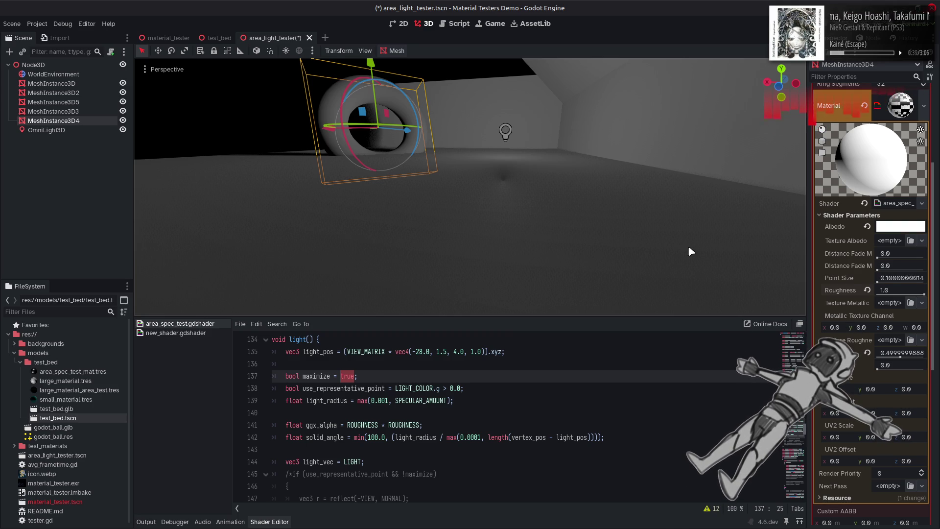
mouse_move(920, 291)
mouse_down()
mouse_move(862, 297)
mouse_move(924, 294)
mouse_up()
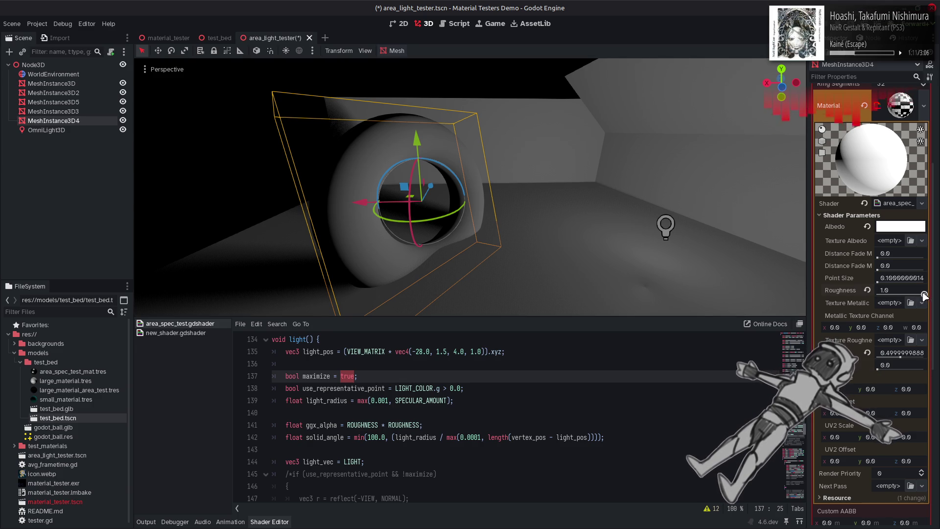
drag(924, 295, 828, 301)
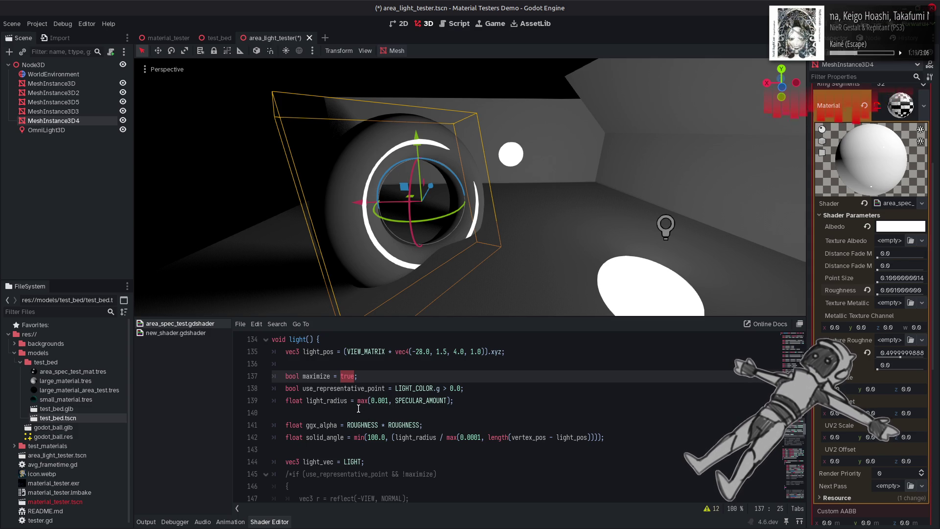
scroll(355, 419, down, 5)
Highlight adjusted_solid_angle, ROUGHNESS, the GetNdotH call and radius_tan to trace their uses
scroll(355, 420, down, 3)
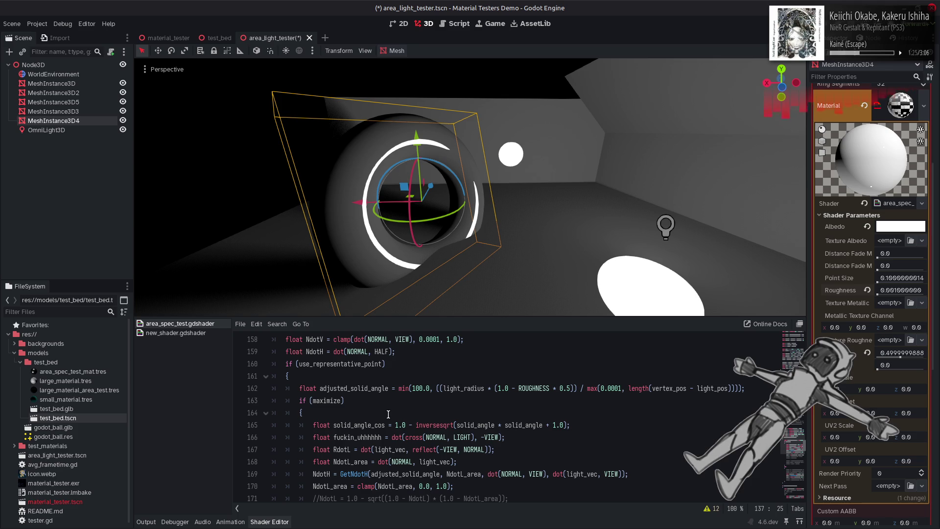
double_click(460, 388)
double_click(354, 389)
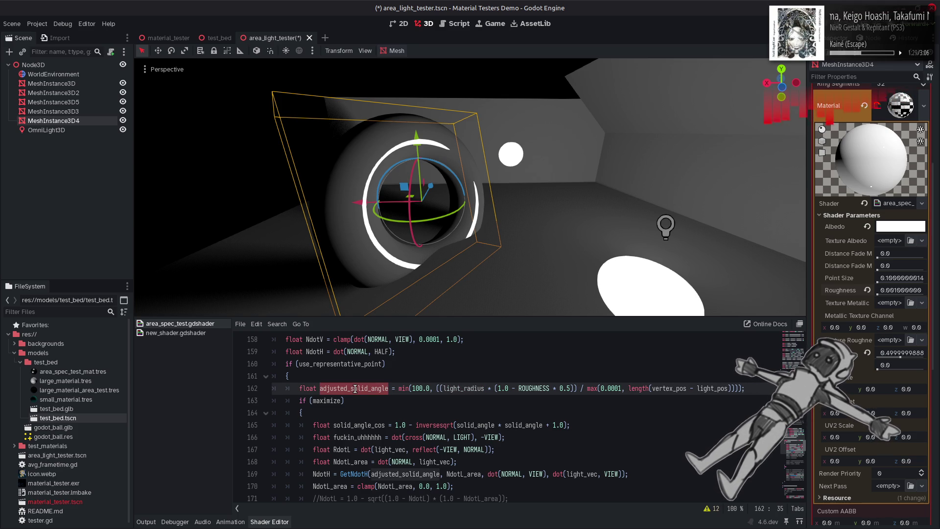
double_click(529, 389)
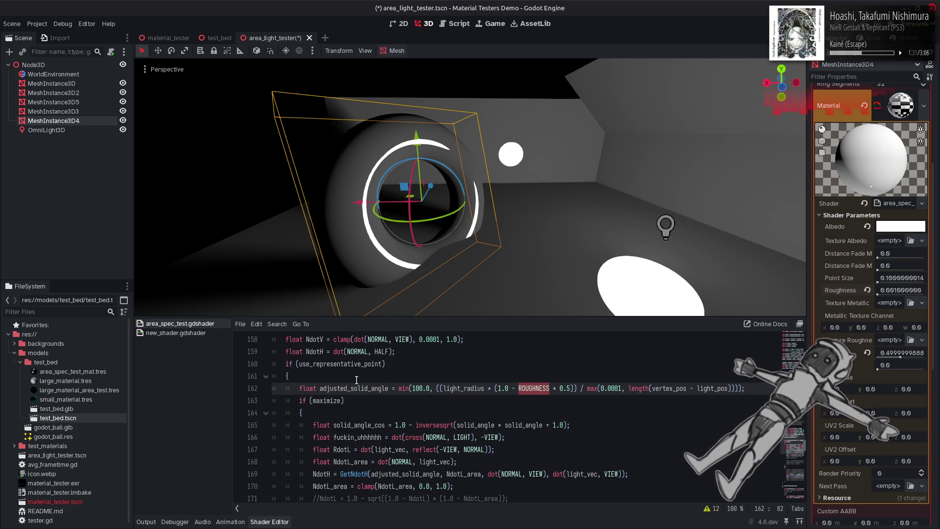
double_click(340, 389)
scroll(354, 427, down, 1)
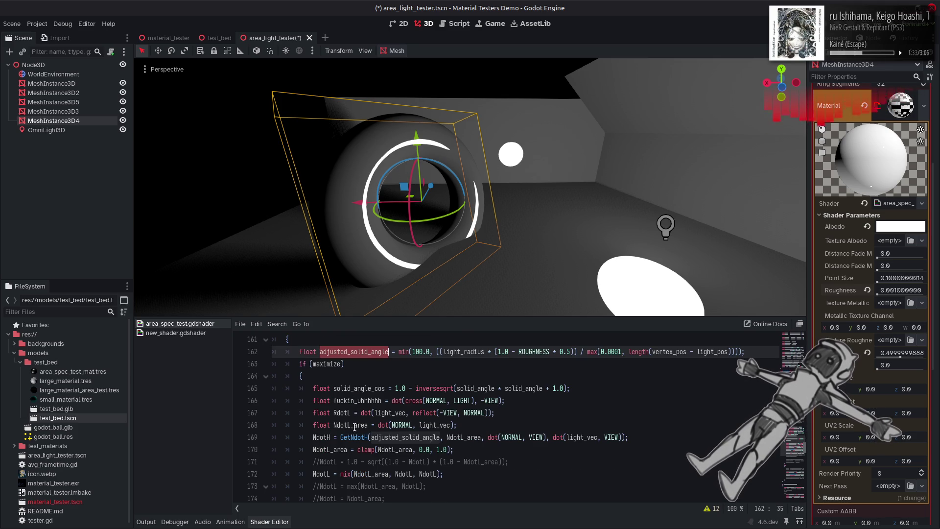
double_click(363, 436)
scroll(364, 430, up, 14)
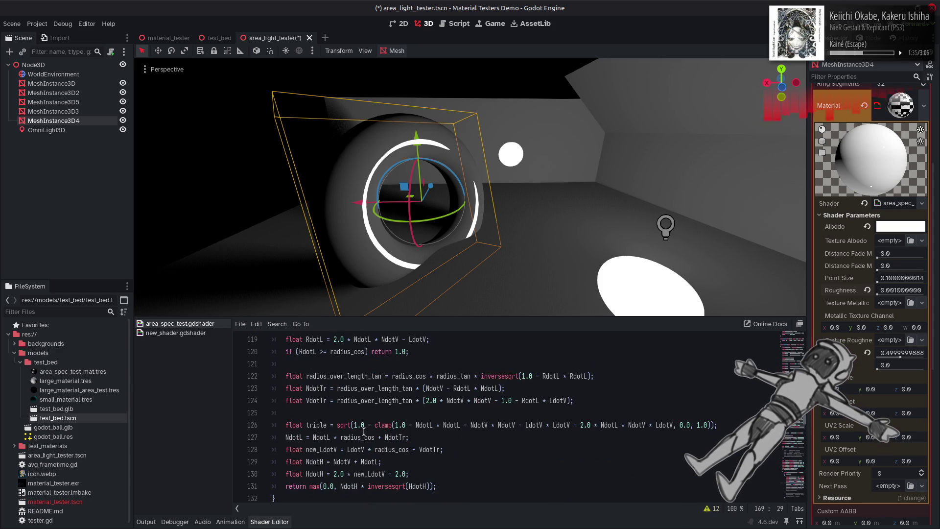
scroll(363, 417, up, 2)
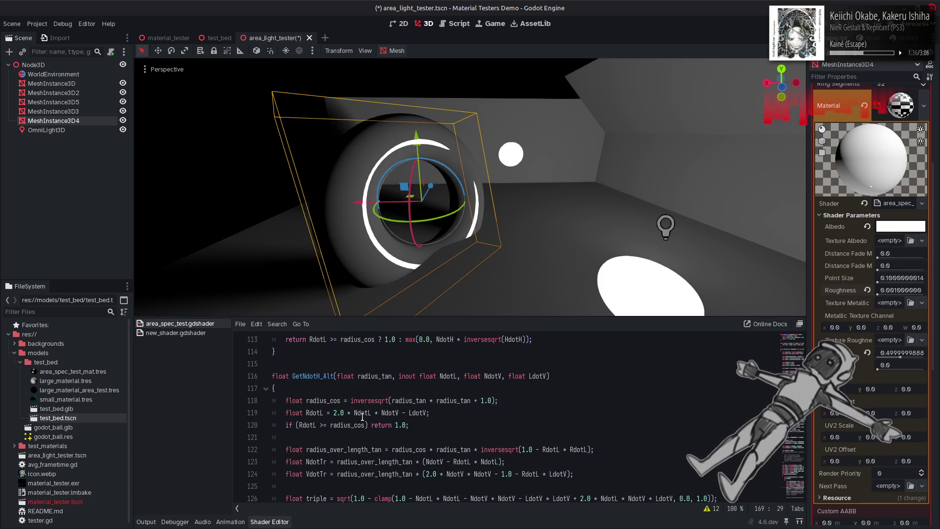
double_click(372, 377)
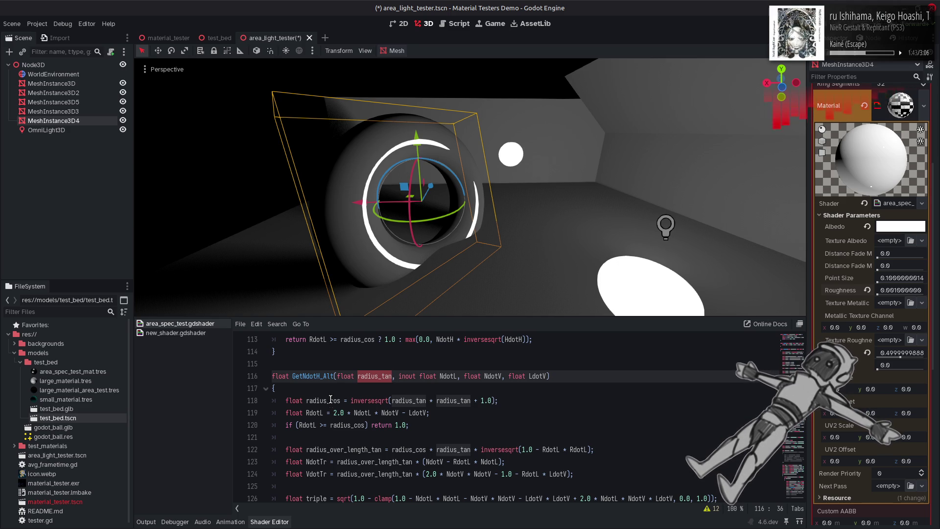
scroll(360, 446, down, 1)
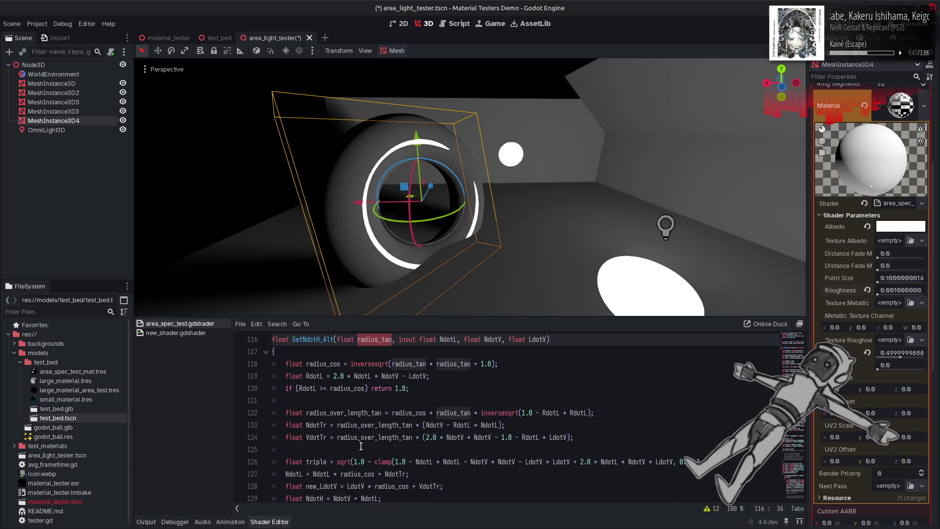
scroll(361, 446, down, 1)
Delete the float triple line 126 from GetNdotH_Alt and save the scene
double_click(316, 425)
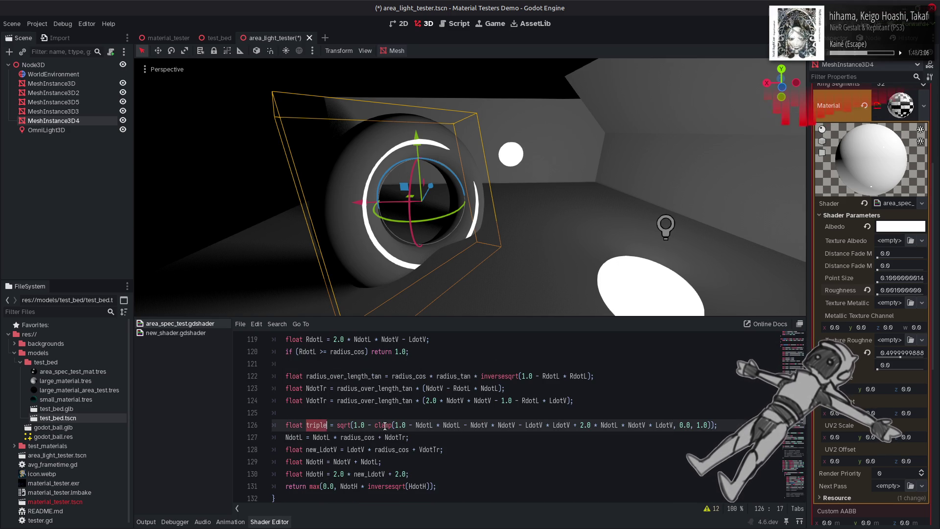
triple_click(723, 428)
key(BackSpace)
key(BackSpace)
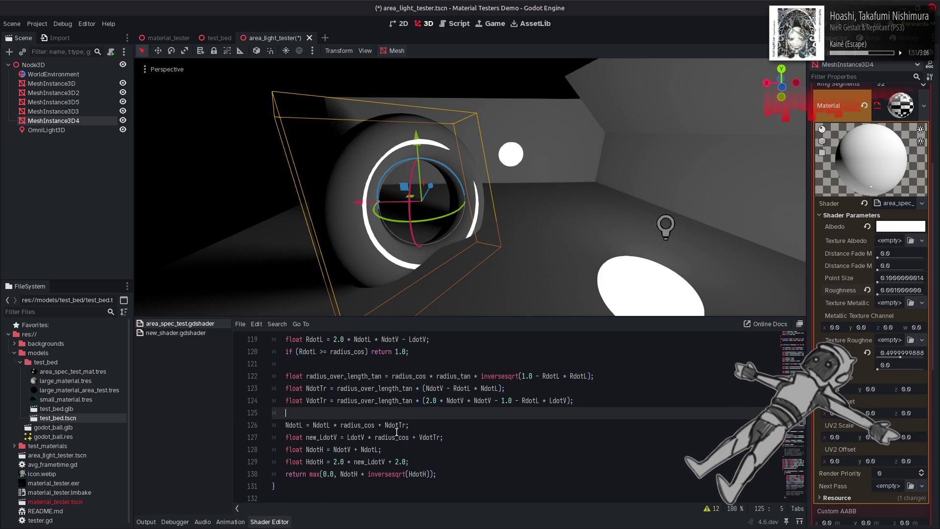
key(ctrl+s)
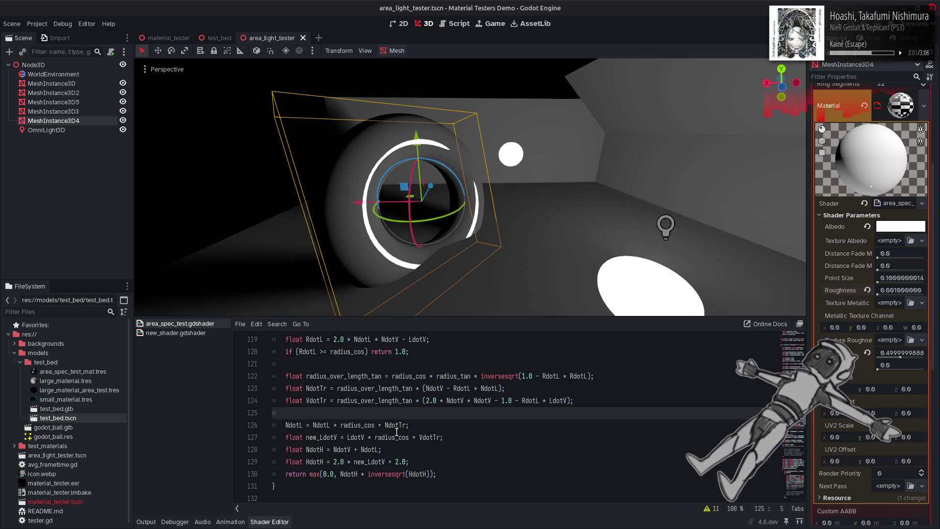
Scroll the shader code up to the GetNdotH function at line 75
scroll(396, 432, up, 4)
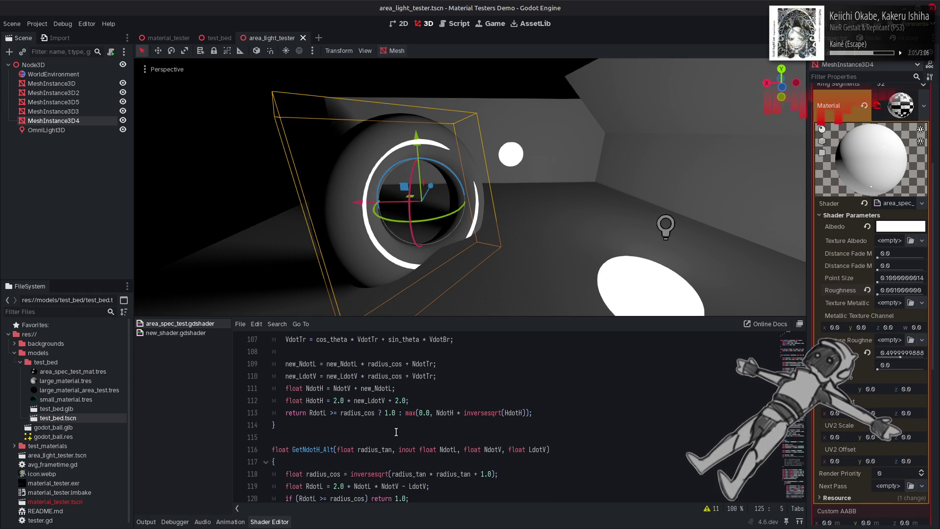
scroll(396, 431, up, 2)
scroll(397, 432, up, 3)
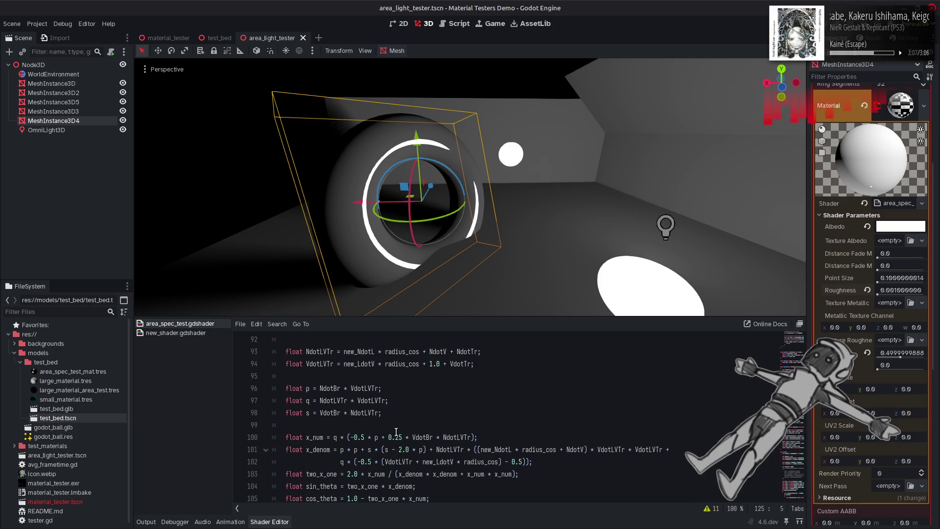
scroll(396, 432, up, 2)
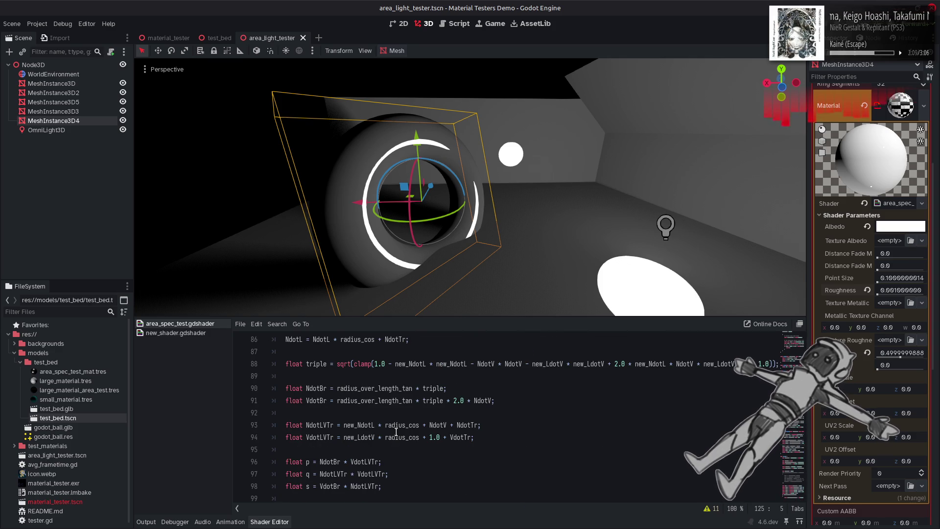
scroll(397, 431, up, 1)
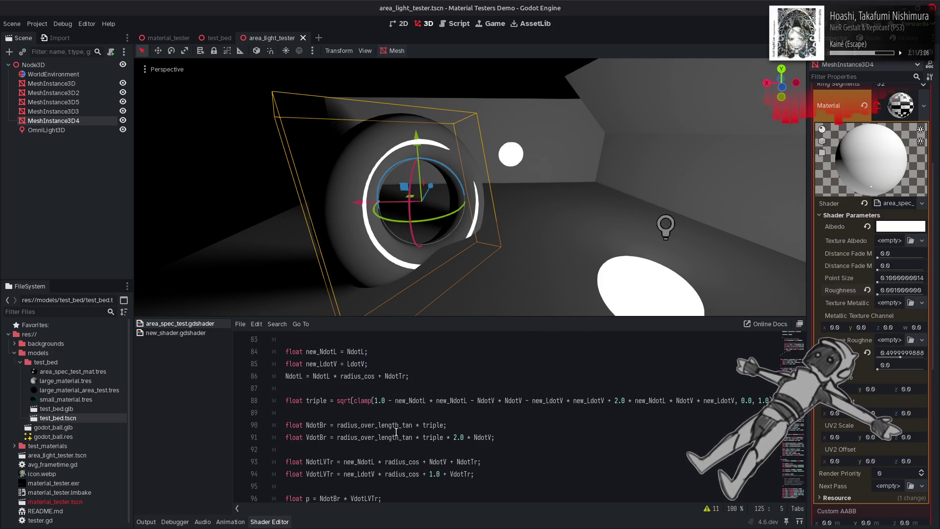
scroll(396, 431, up, 1)
scroll(396, 432, up, 2)
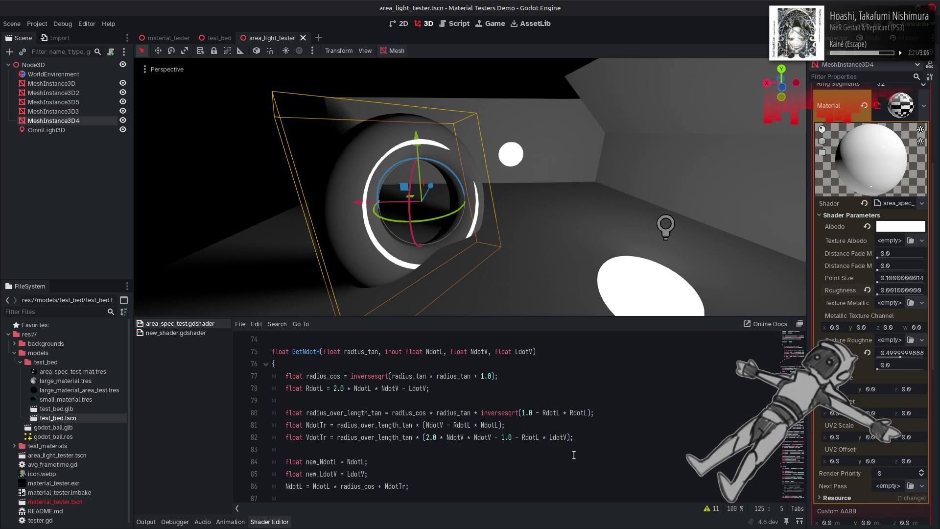
mouse_move(574, 528)
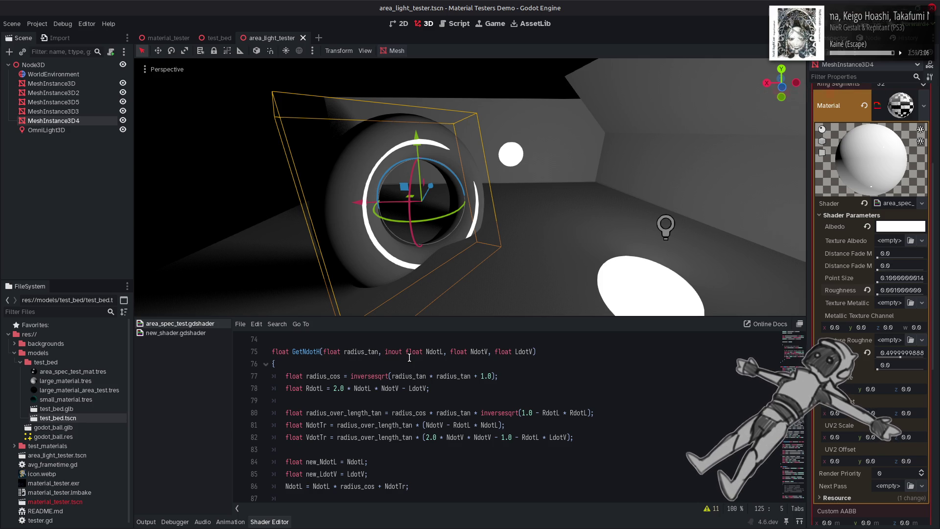
Search the shader for GetNdotH calls and every adjusted_solid_angle occurrence, including its line 161 definition
double_click(304, 352)
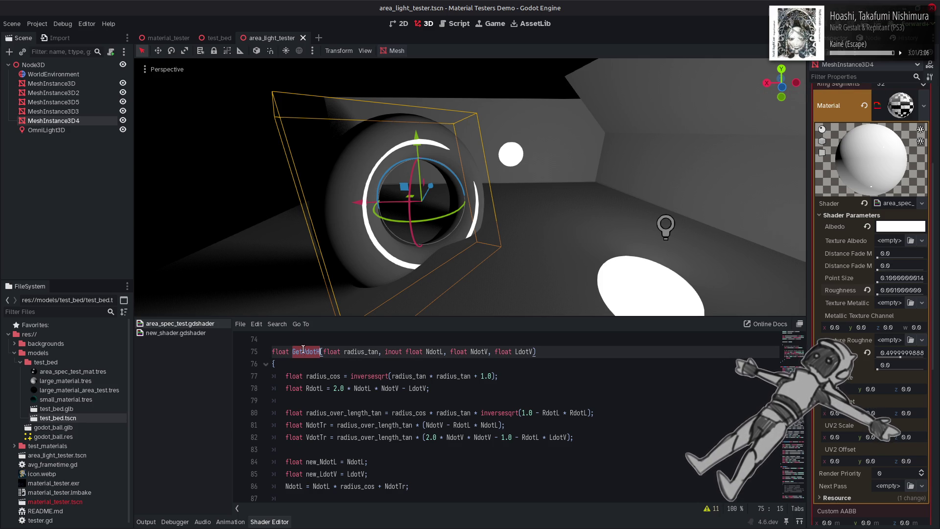
key(ctrl+f)
click(683, 509)
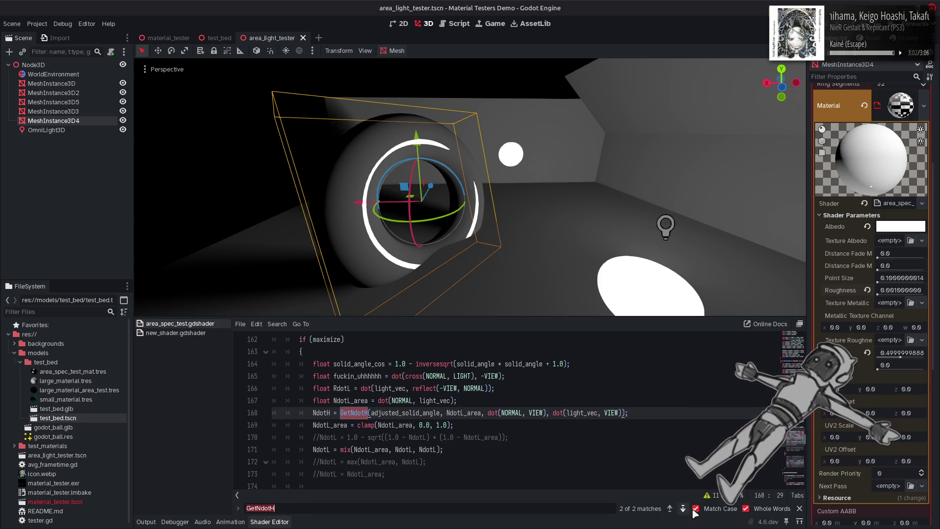
click(799, 508)
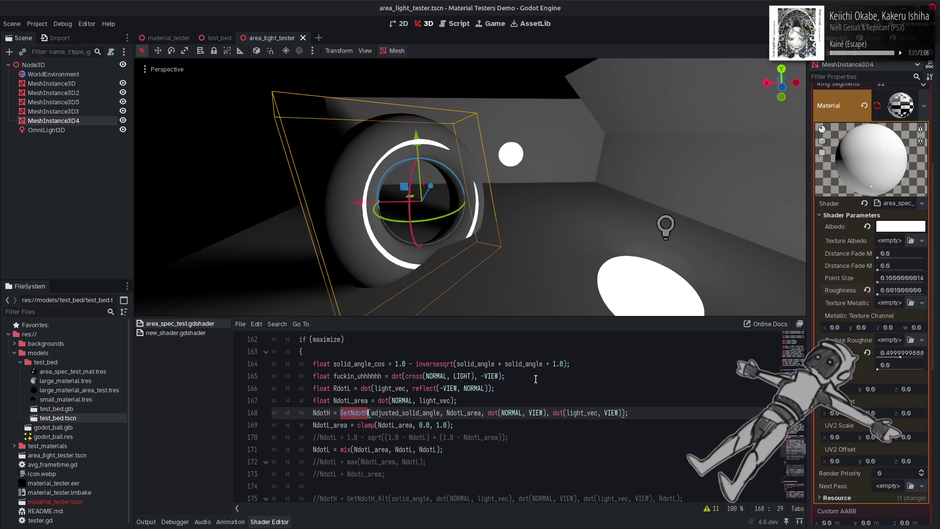
double_click(354, 363)
double_click(413, 412)
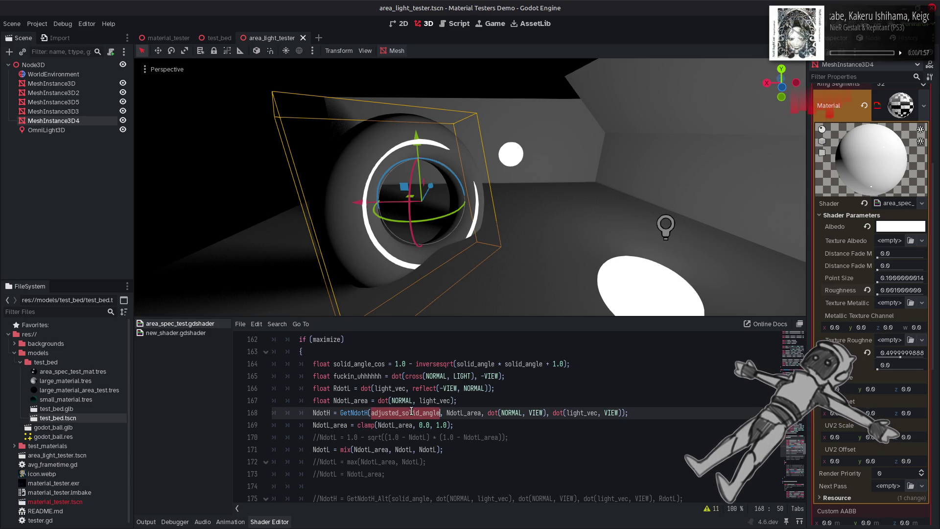
key(ctrl+f)
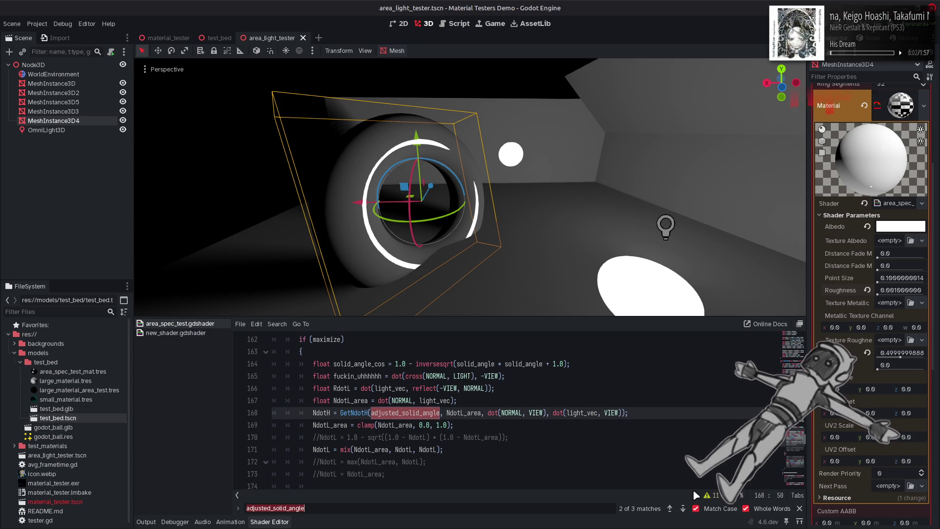
click(683, 509)
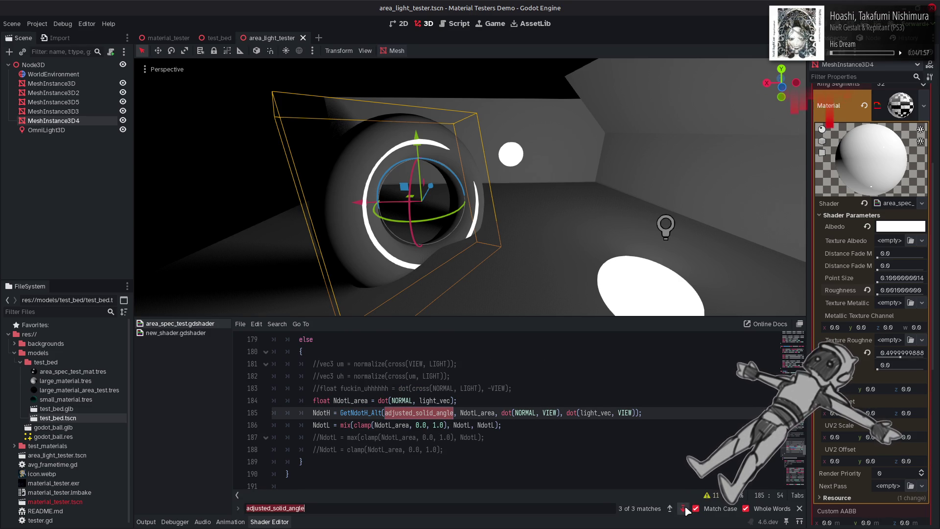
click(683, 509)
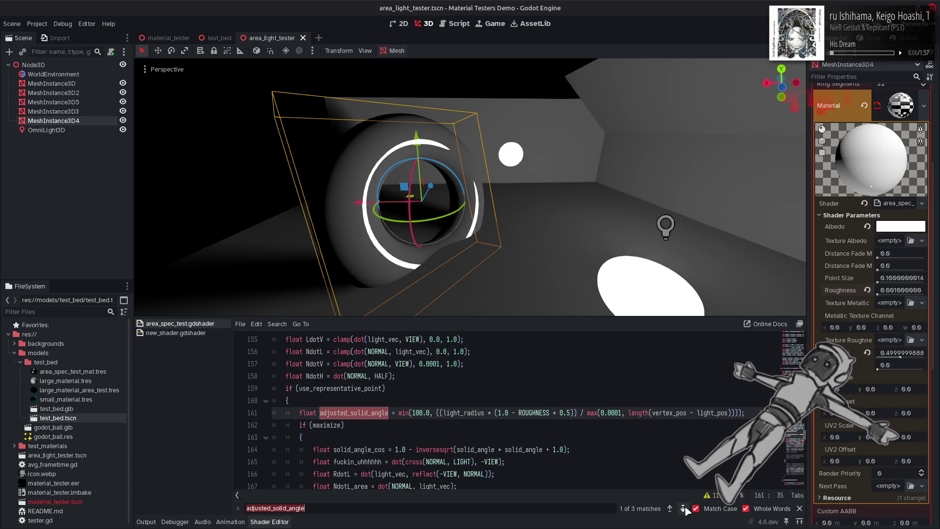
click(800, 508)
Review the uses of solid_angle and adjusted_solid_angle on lines 161 and 168
scroll(468, 440, up, 2)
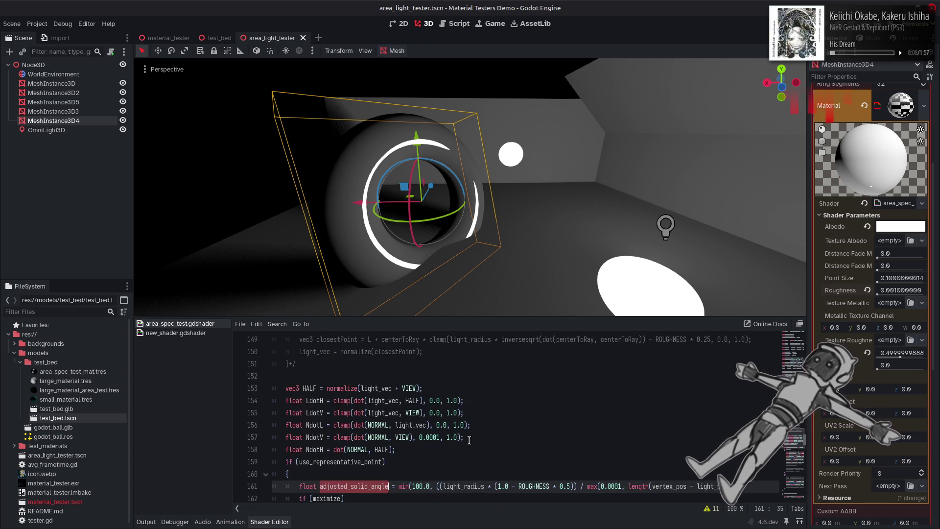
scroll(469, 440, up, 1)
scroll(469, 440, down, 2)
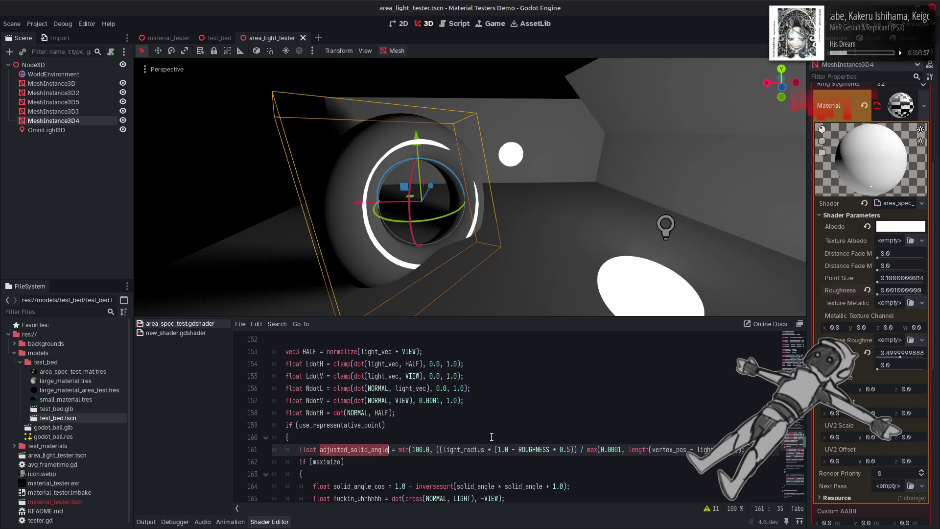
scroll(491, 436, up, 2)
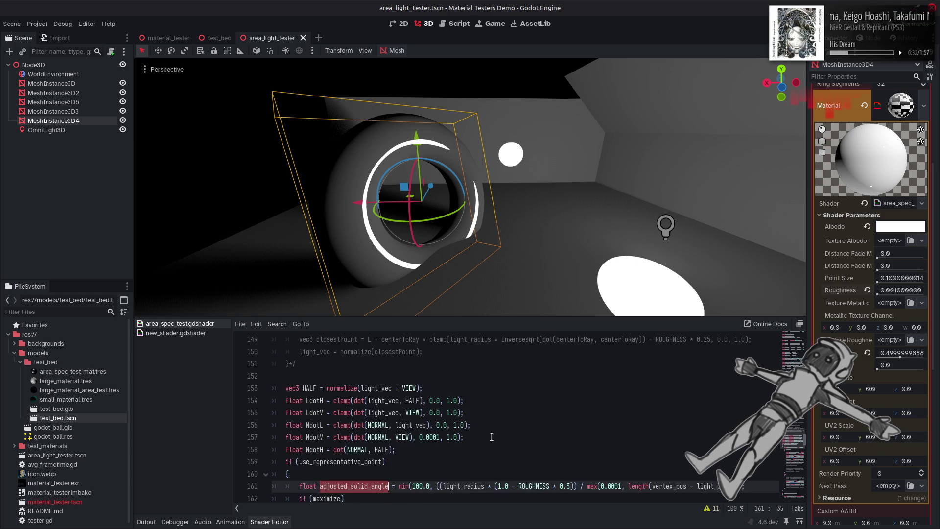
scroll(491, 436, up, 3)
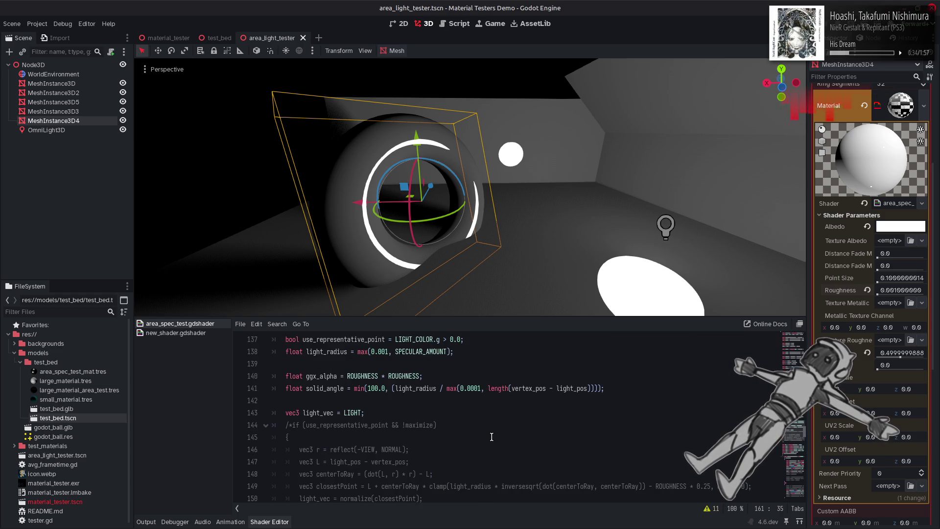
double_click(314, 387)
key(ctrl+c)
scroll(419, 435, down, 6)
double_click(361, 412)
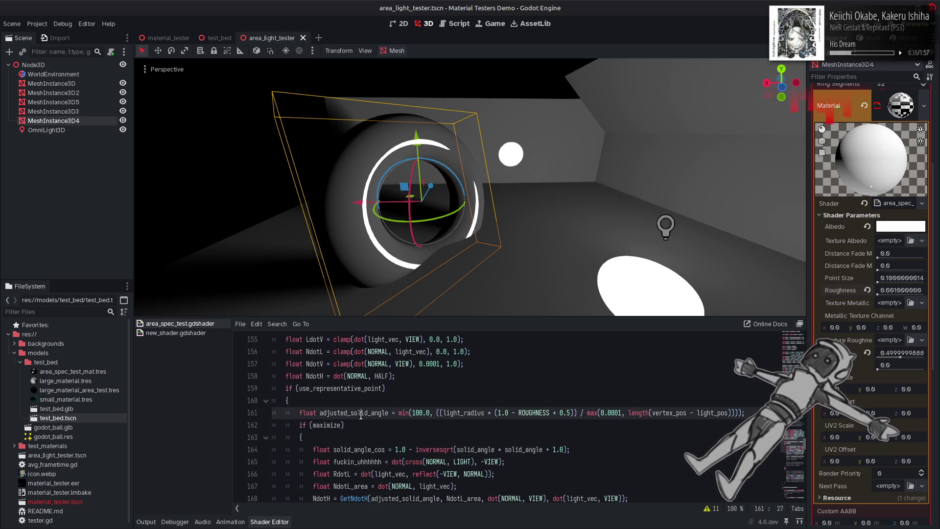
scroll(361, 412, down, 2)
double_click(430, 425)
Replace adjusted_solid_angle with solid_angle in the line 185 GetNdotH_Alt call and save
key(ctrl+f)
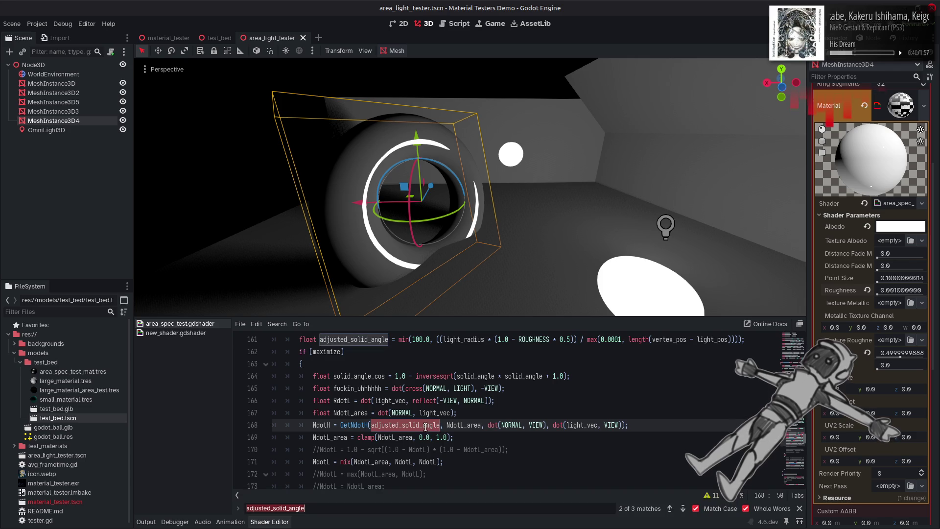
key(Return)
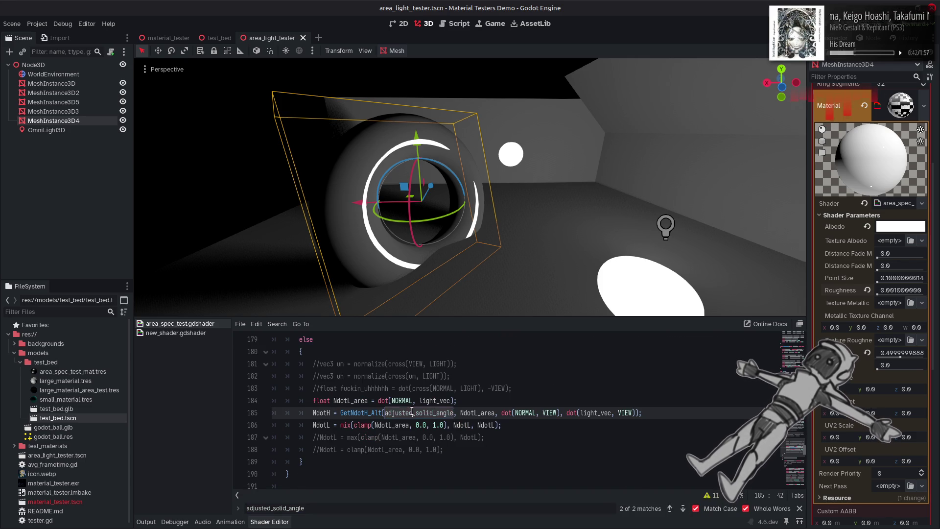
key(ctrl+v)
key(Escape)
click(551, 390)
key(ctrl+s)
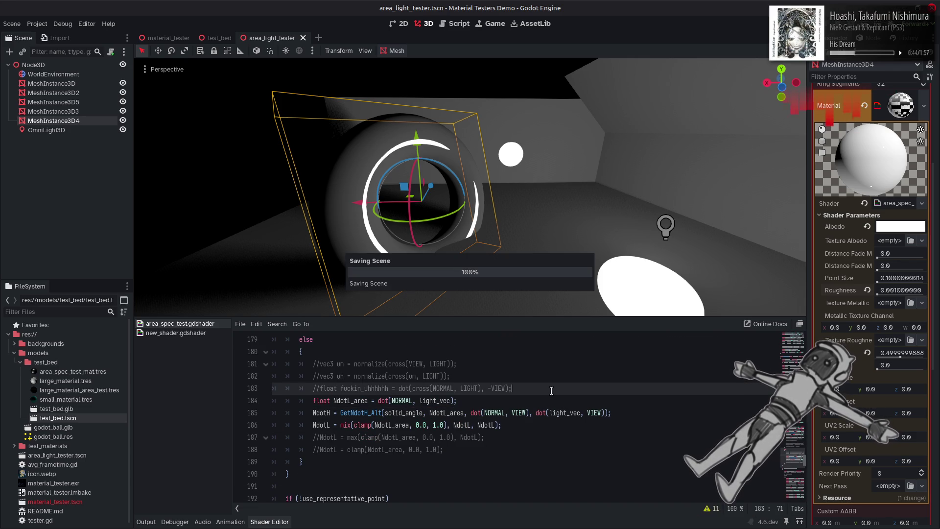
Vary the torus Roughness parameter up to about 0.154 and back to 0.001
mouse_move(542, 198)
mouse_down()
mouse_move(470, 191)
mouse_move(734, 224)
mouse_up()
mouse_move(881, 296)
mouse_down()
mouse_move(899, 294)
mouse_move(850, 295)
mouse_up()
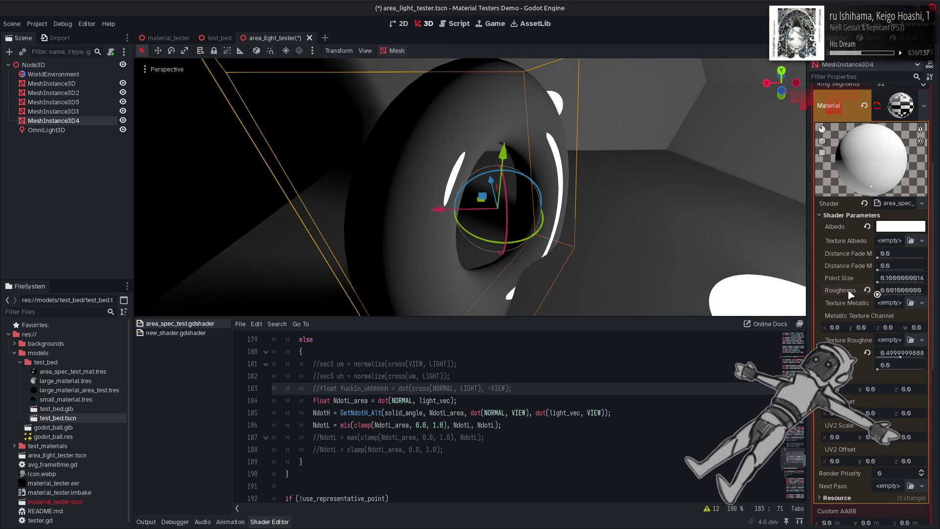
mouse_move(878, 294)
mouse_down()
mouse_move(892, 293)
mouse_move(843, 286)
mouse_move(925, 293)
mouse_up()
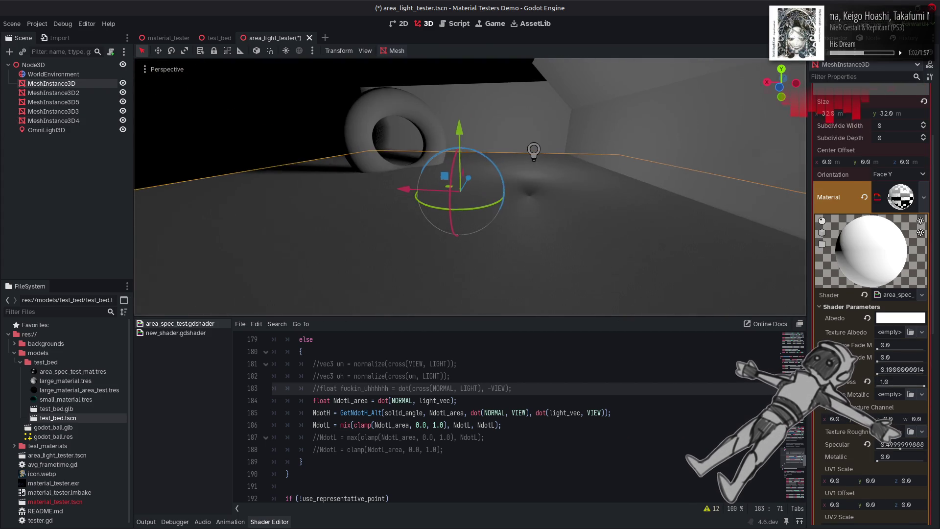
click(276, 94)
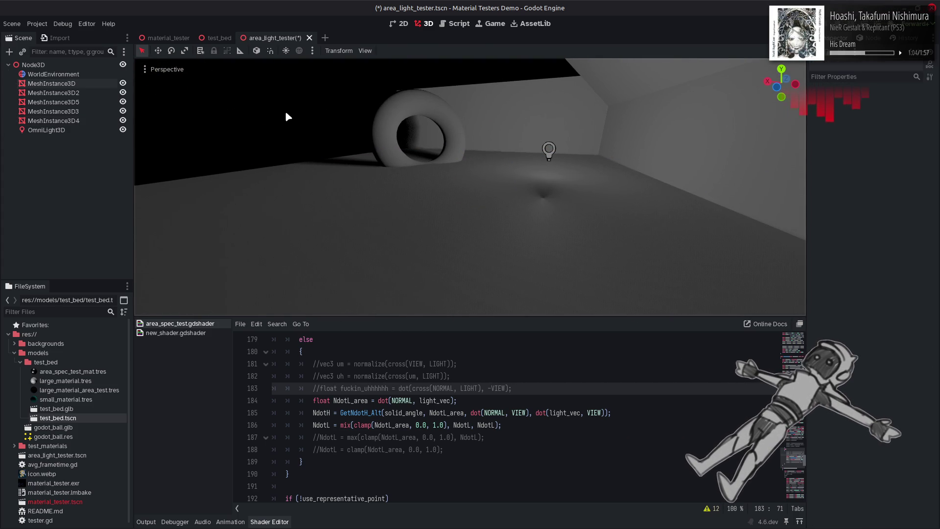
Select the floor mesh, adjust its Roughness slider, then deselect it
click(401, 192)
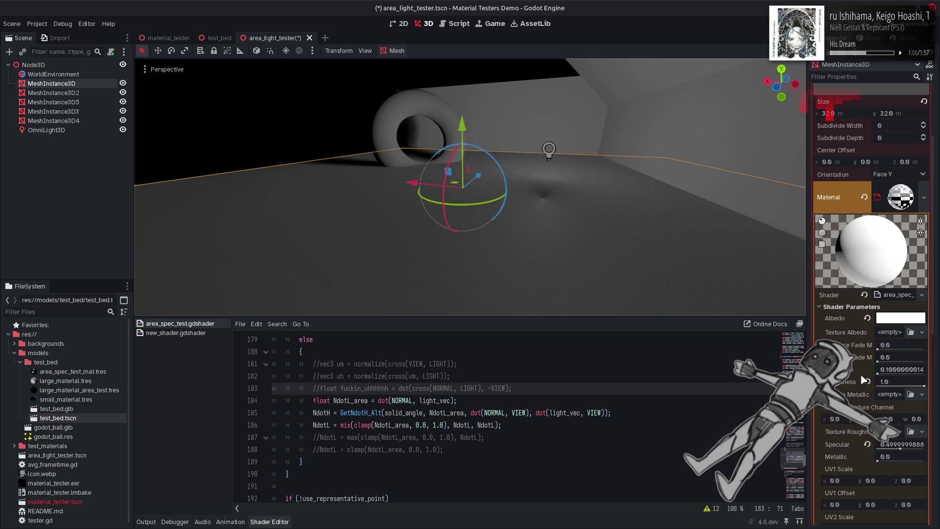
drag(924, 386, 918, 386)
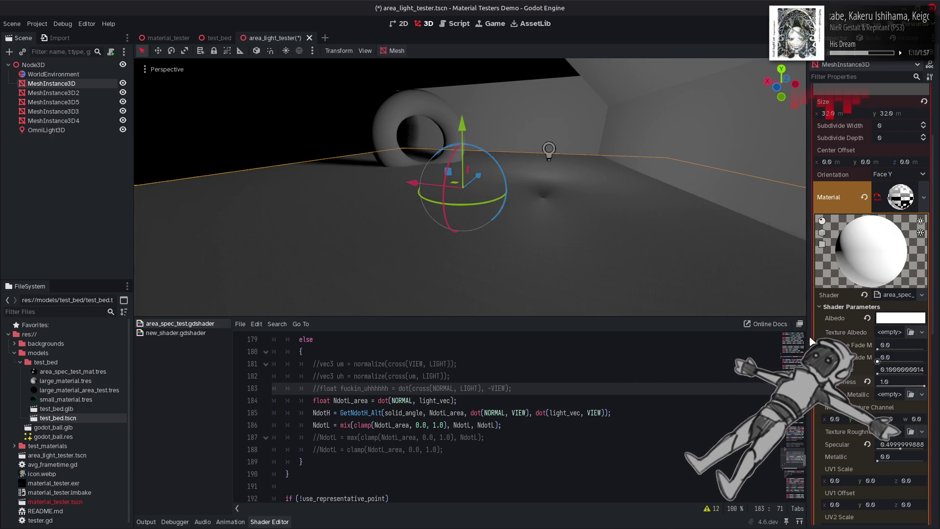
click(253, 89)
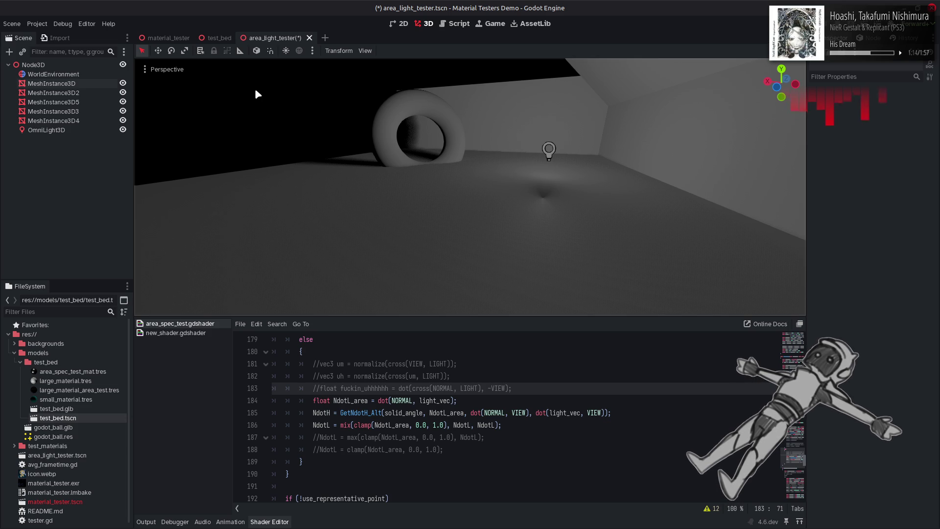
Save the area_light_tester scene from the shader editor and scroll back to line 161
click(392, 400)
key(ctrl+s)
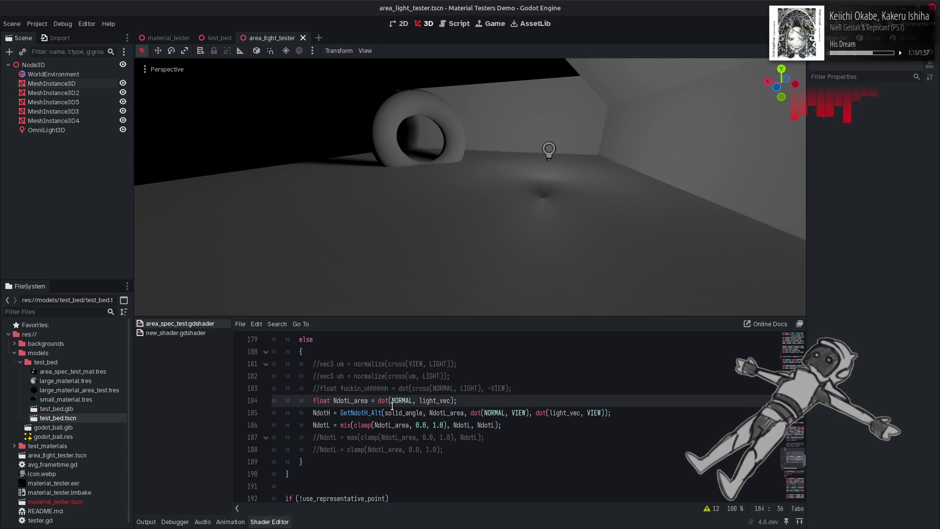
scroll(383, 416, up, 3)
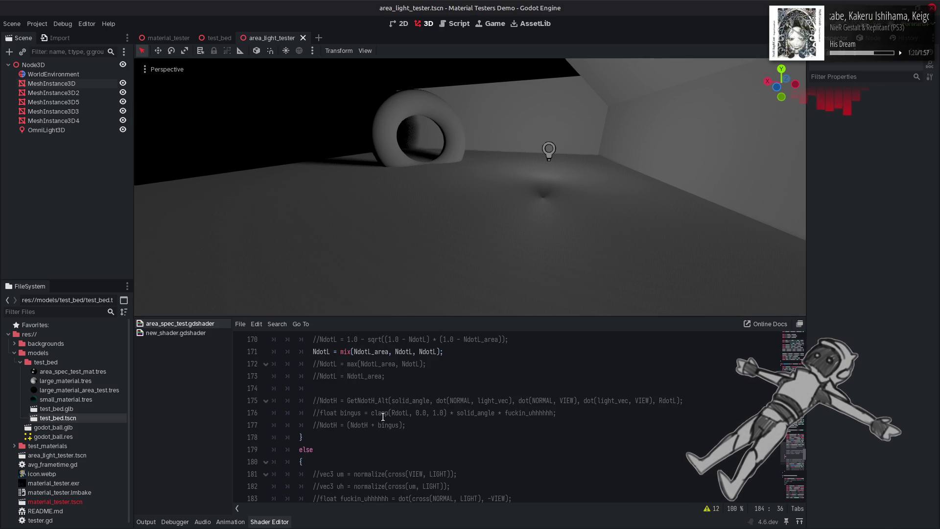
scroll(383, 416, up, 10)
scroll(383, 417, up, 5)
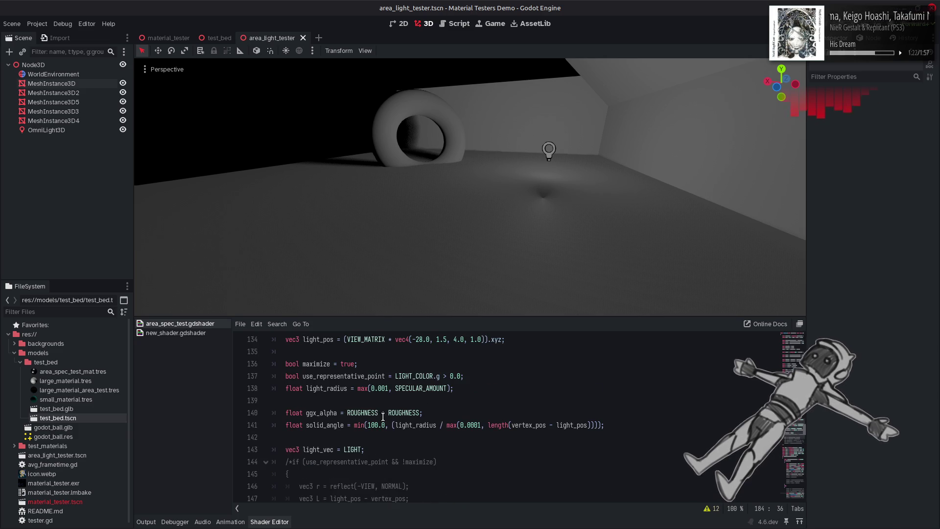
scroll(382, 417, down, 11)
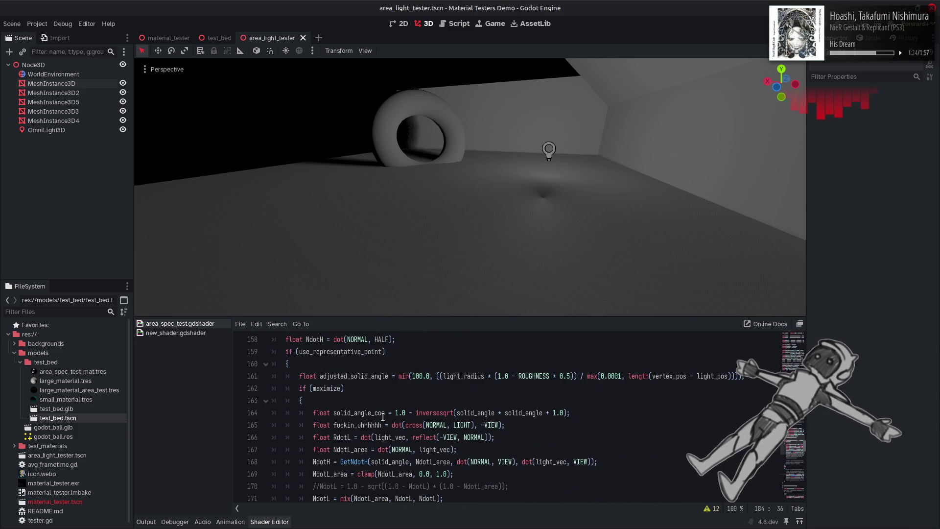
scroll(383, 417, down, 1)
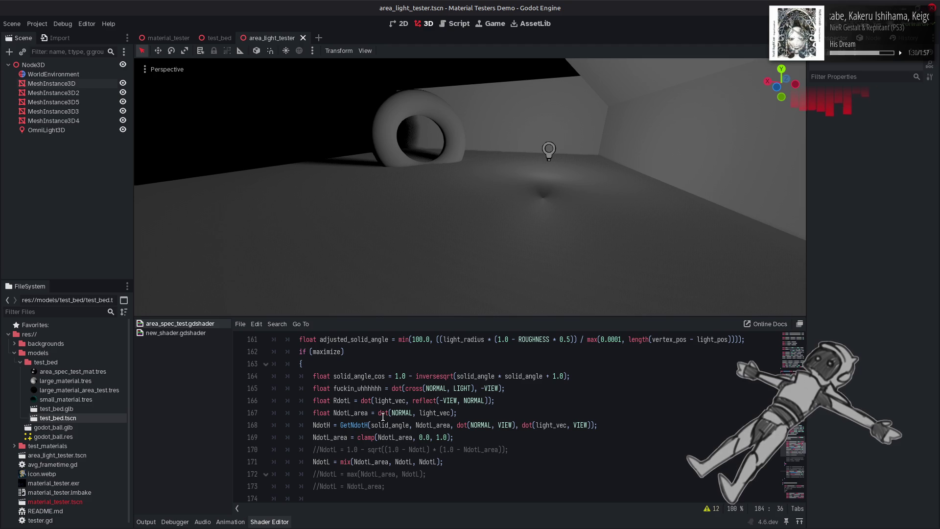
Preview NdotL = NdotL_area by commenting out the mix line, then restore mix
double_click(332, 437)
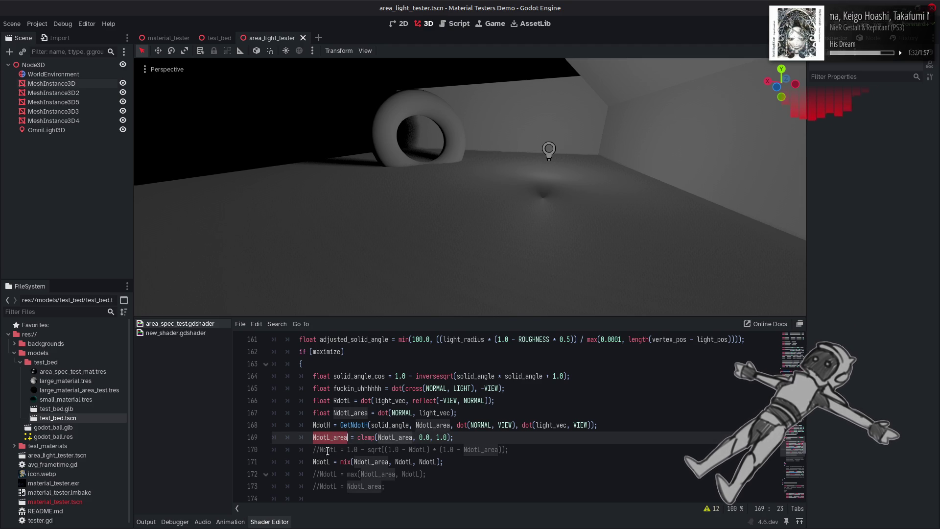
click(311, 461)
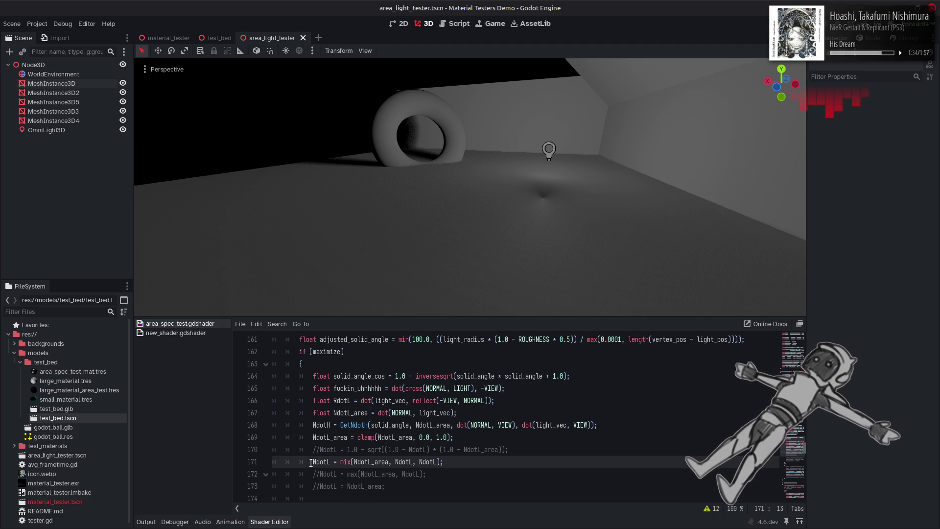
key(ctrl+k)
key(Down)
key(Down)
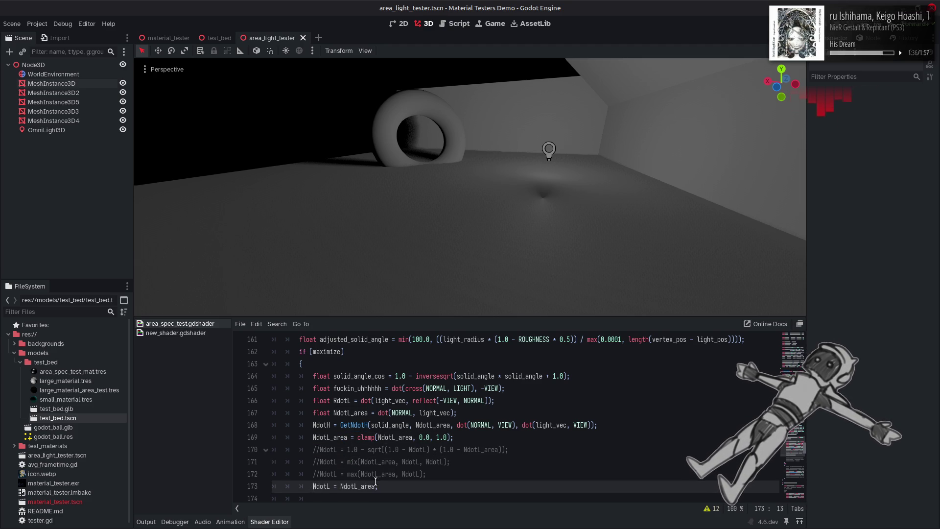
key(ctrl+s)
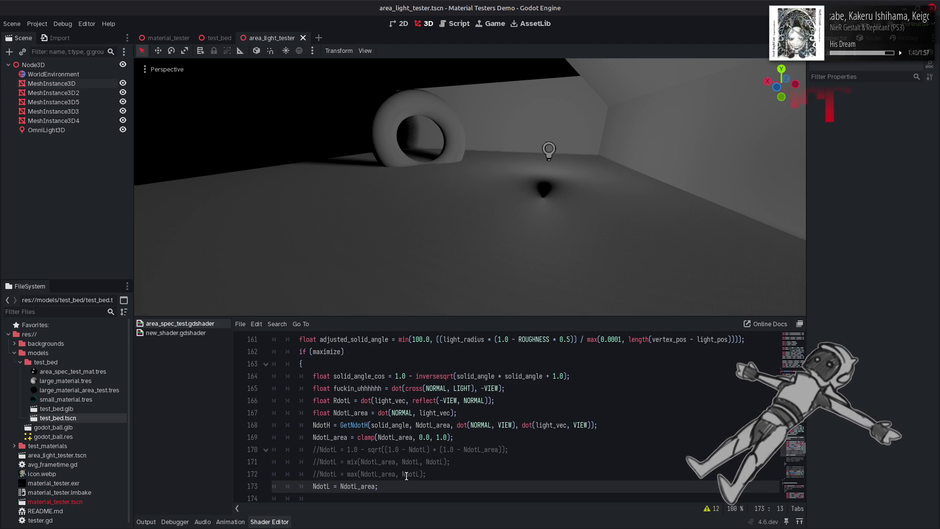
key(ctrl+z)
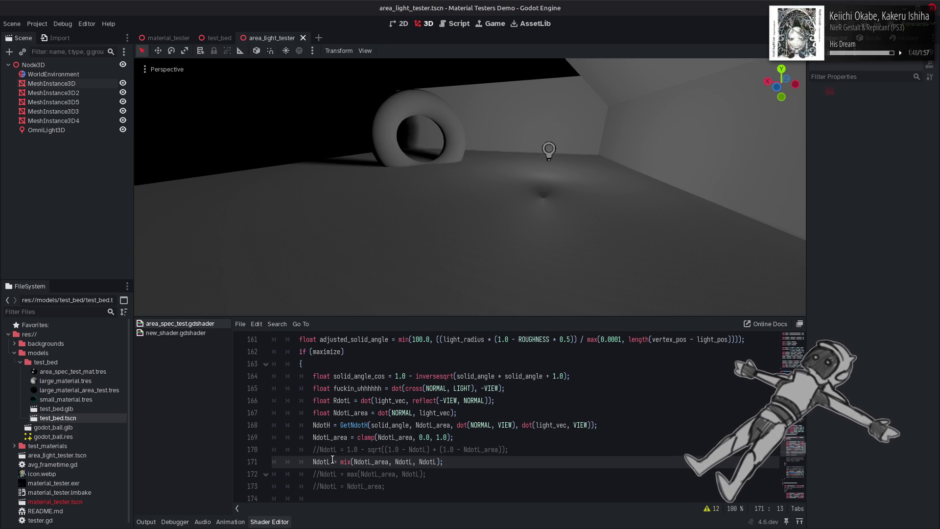
Try the max-based NdotL variant, then the sqrt-based variant
key(ctrl+k)
key(Down)
key(ctrl+k)
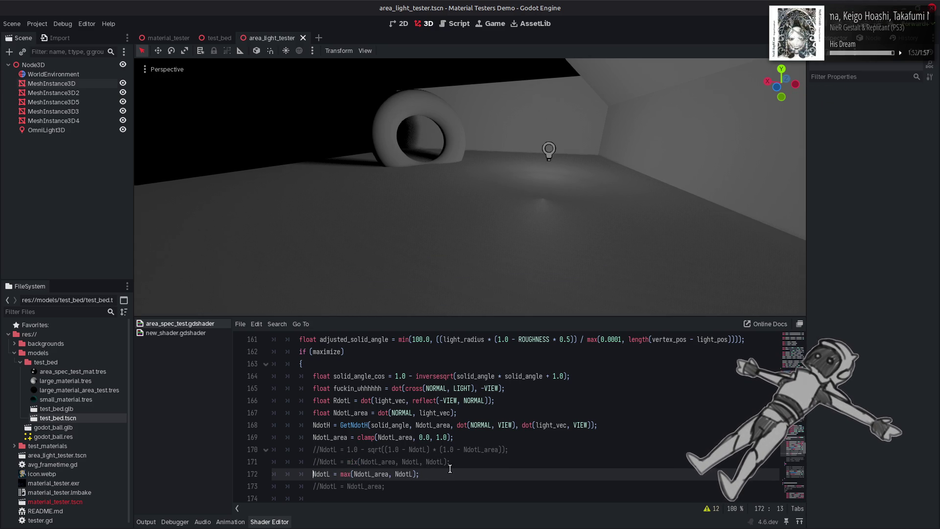
key(ctrl+k)
key(Up)
key(Up)
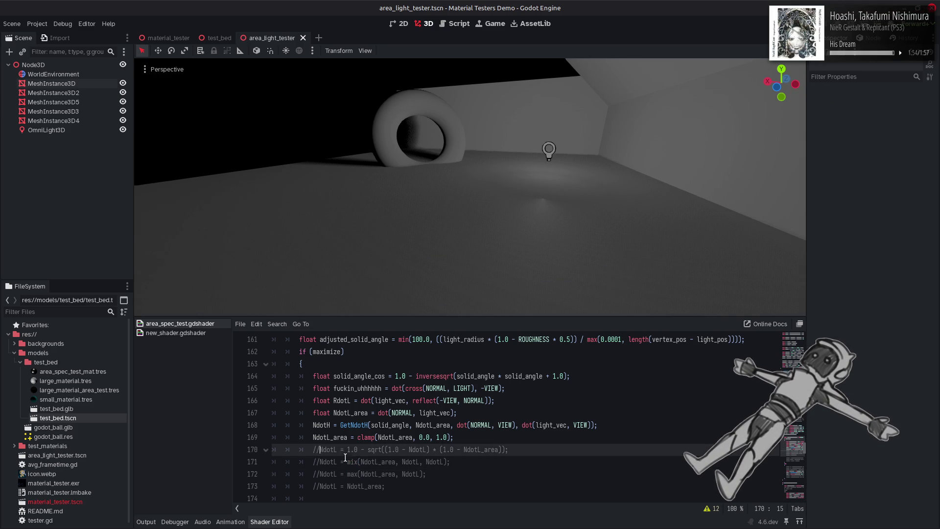
key(ctrl+k)
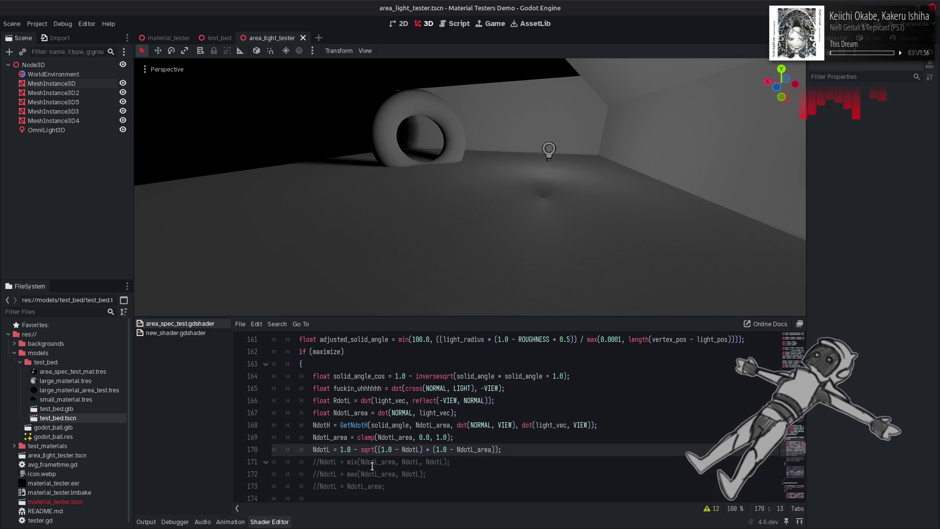
Flip back and forth between the sqrt and mix NdotL variants
key(ctrl+k)
key(Down)
key(ctrl+k)
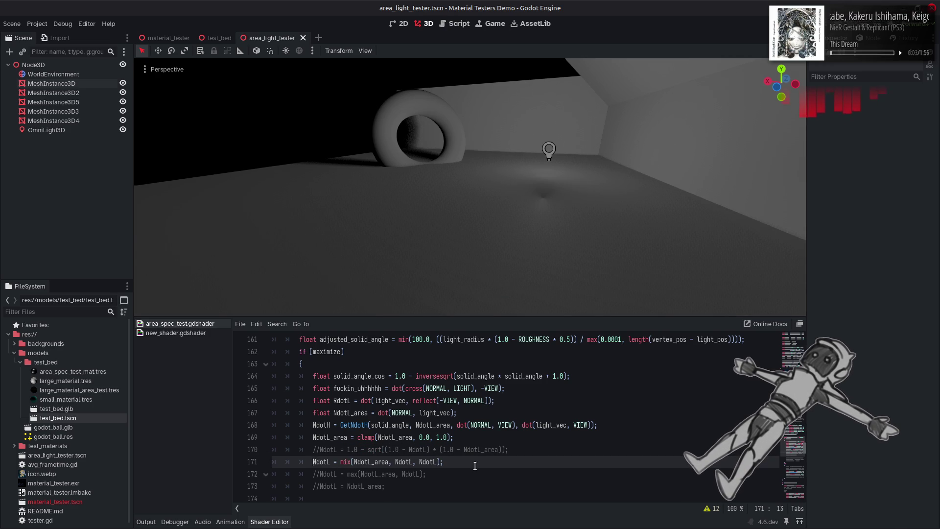
key(ctrl+k)
key(Up)
key(ctrl+k)
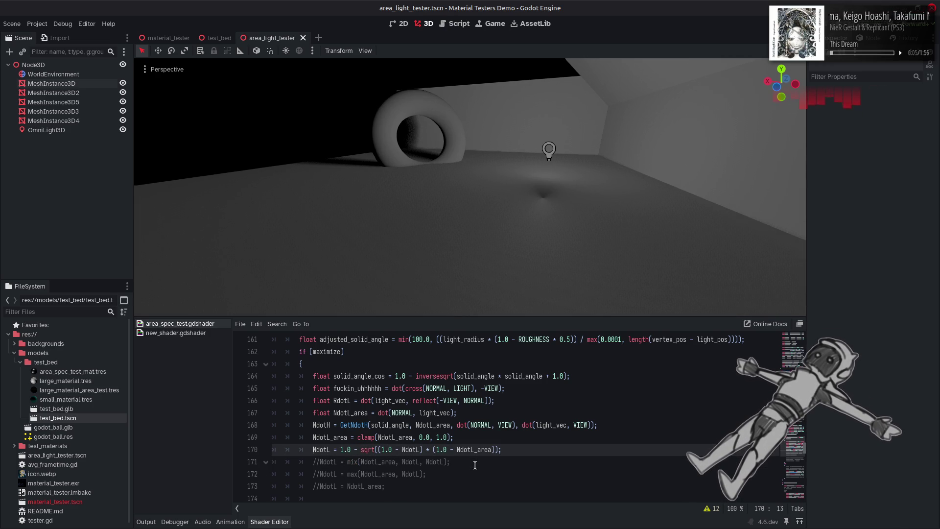
key(ctrl+k)
key(Down)
key(ctrl+k)
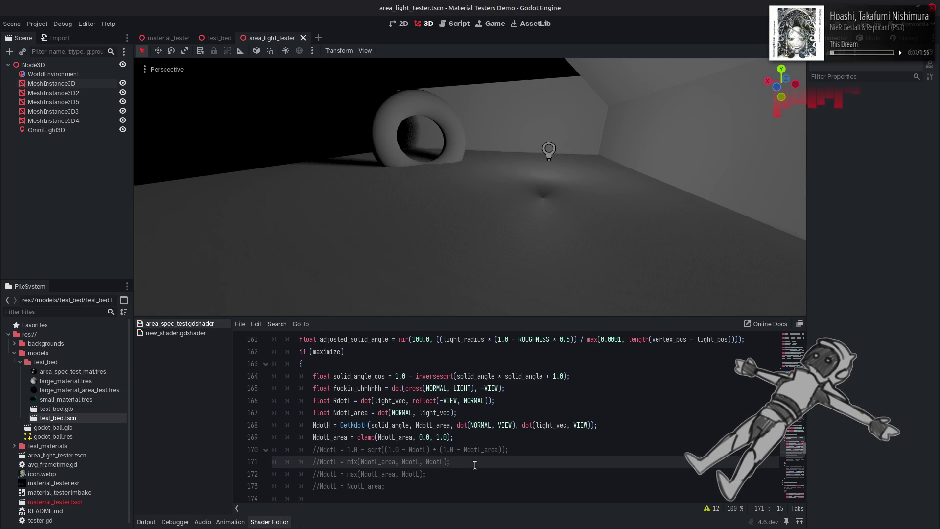
key(ctrl+k)
key(Up)
key(ctrl+k)
key(ctrl+k)
key(Down)
key(ctrl+k)
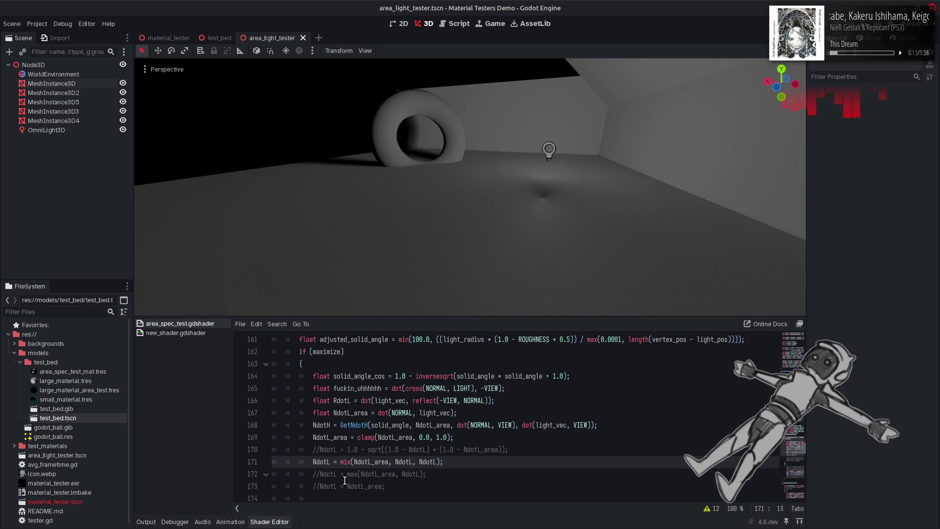
Switch NdotL to the max variant and save, then return to mix
key(ctrl+k)
key(Down)
key(ctrl+k)
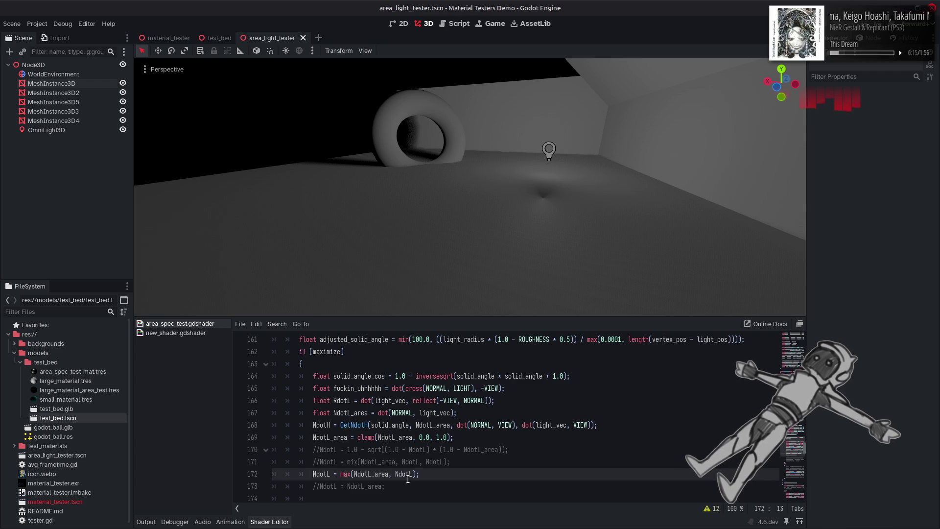
key(ctrl+s)
key(ctrl+k)
key(Up)
key(ctrl+k)
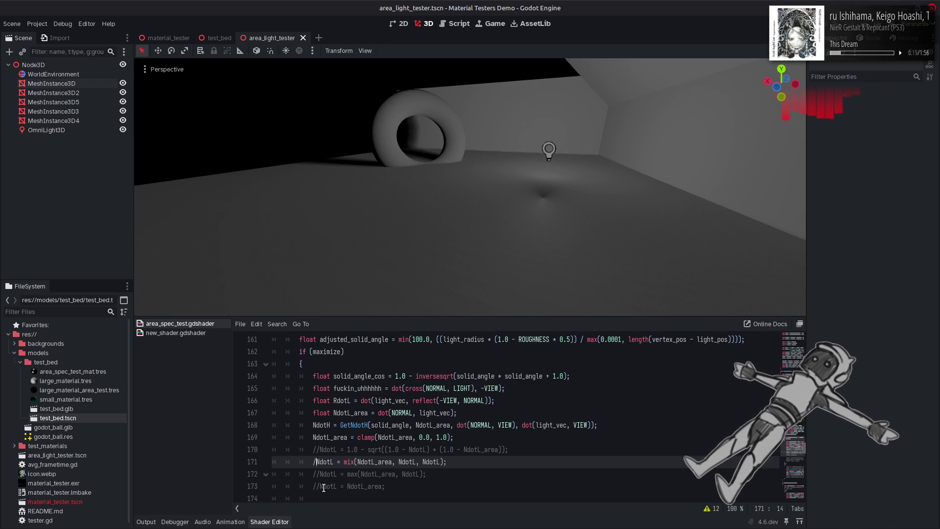
Activate the plain NdotL_area assignment on line 173 and briefly compare against mix
key(ctrl+k)
key(Down)
key(Down)
key(ctrl+k)
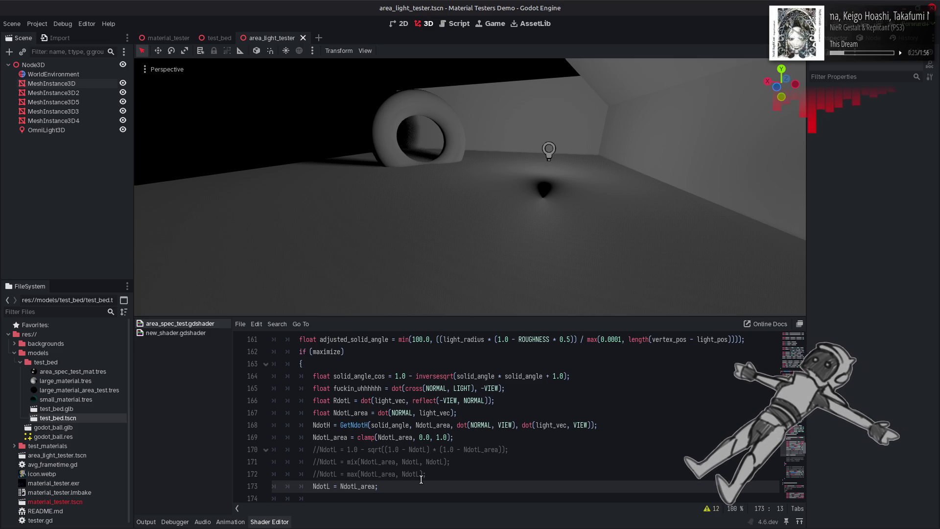
key(ctrl+z)
key(ctrl+z)
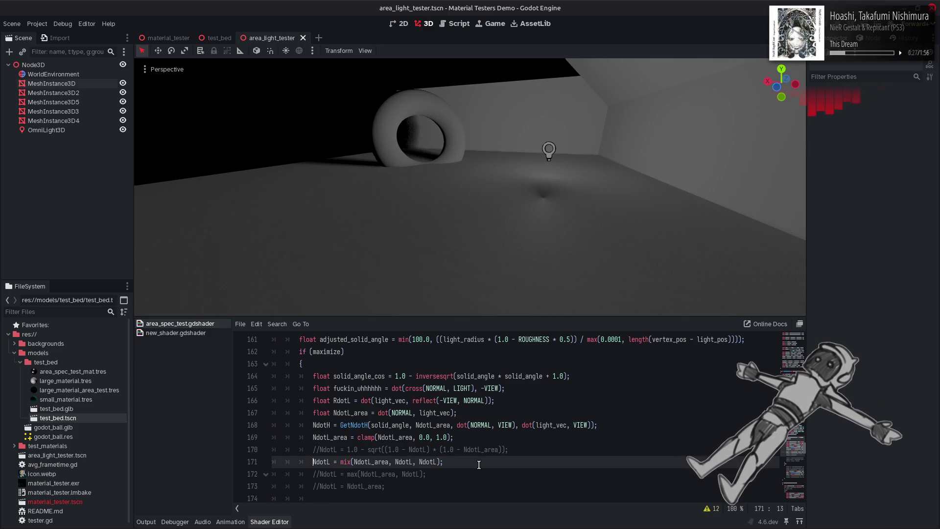
key(ctrl+y)
key(ctrl+y)
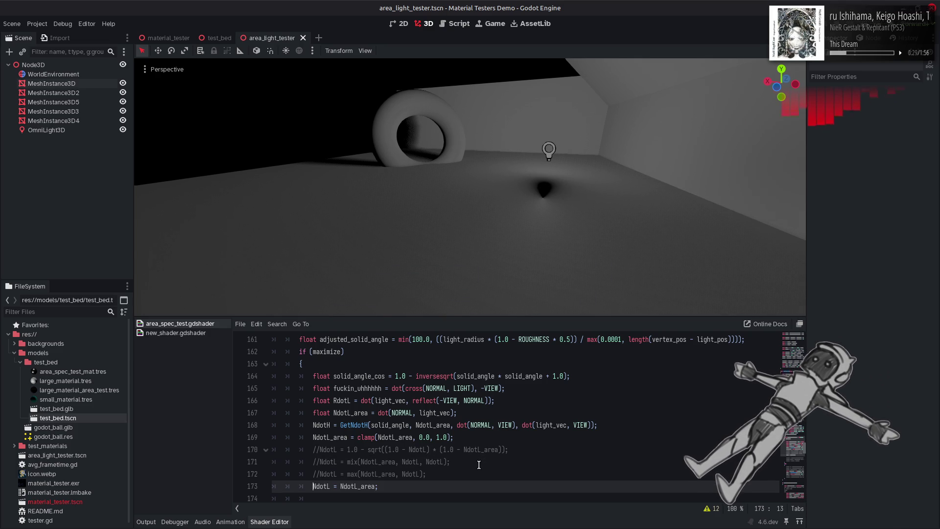
Revert NdotL to the mix variant, save, and check the shader warnings list
key(ctrl+z)
key(ctrl+z)
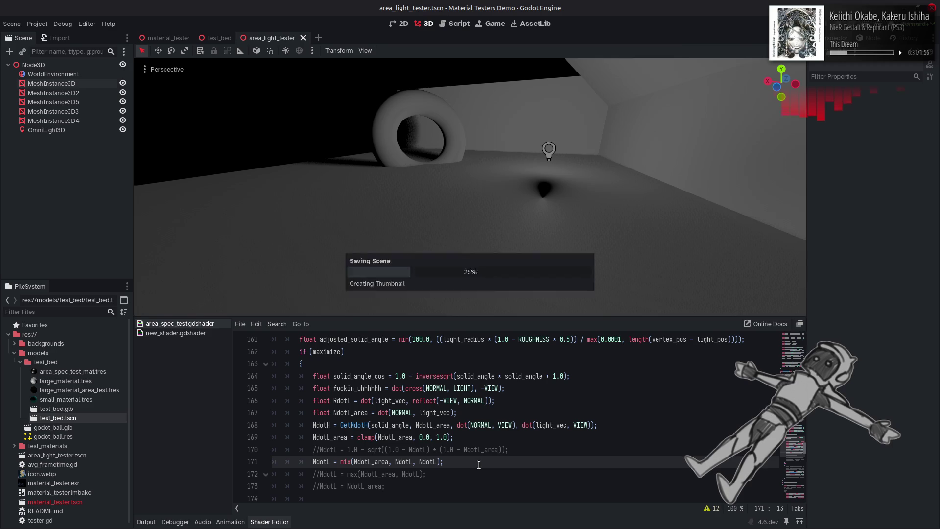
key(ctrl+s)
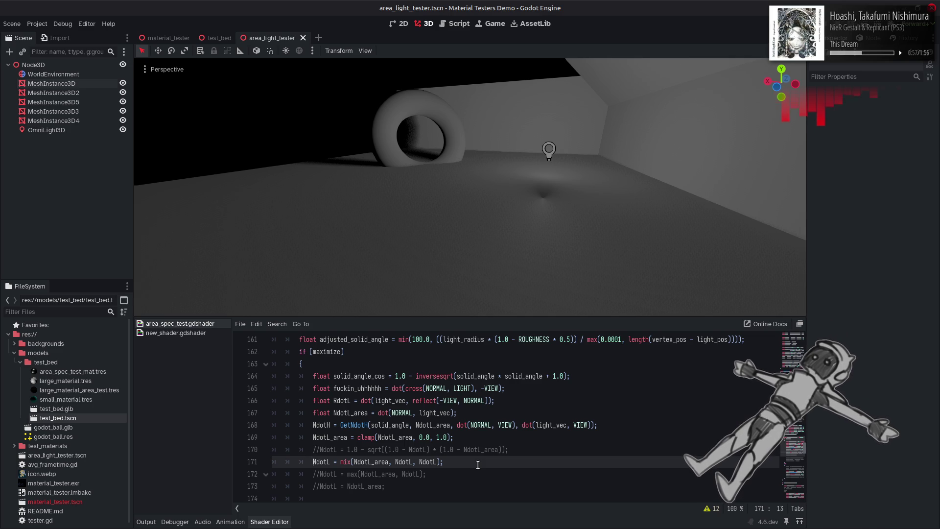
click(710, 509)
click(709, 458)
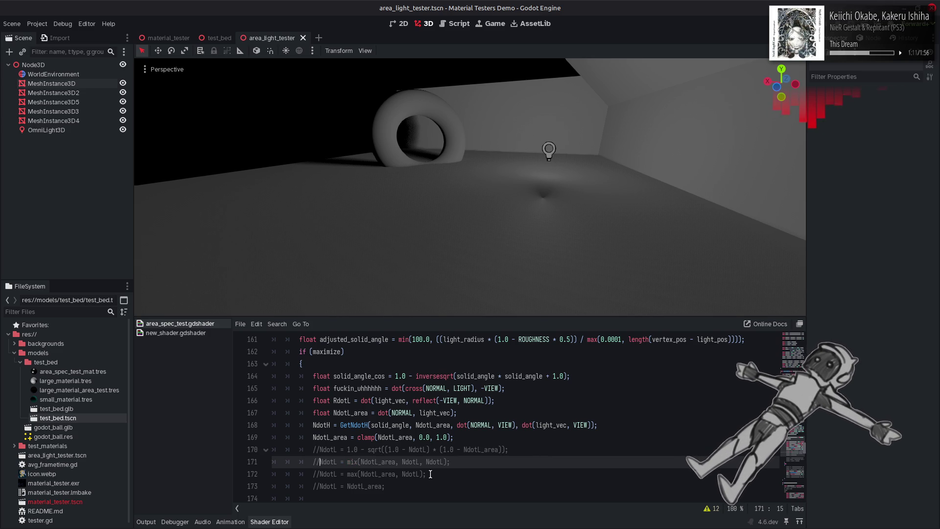
Toggle between the line 171 mix and line 173 NdotL_area lines, ending on NdotL_area
key(ctrl+k)
key(Down)
key(Down)
key(ctrl+k)
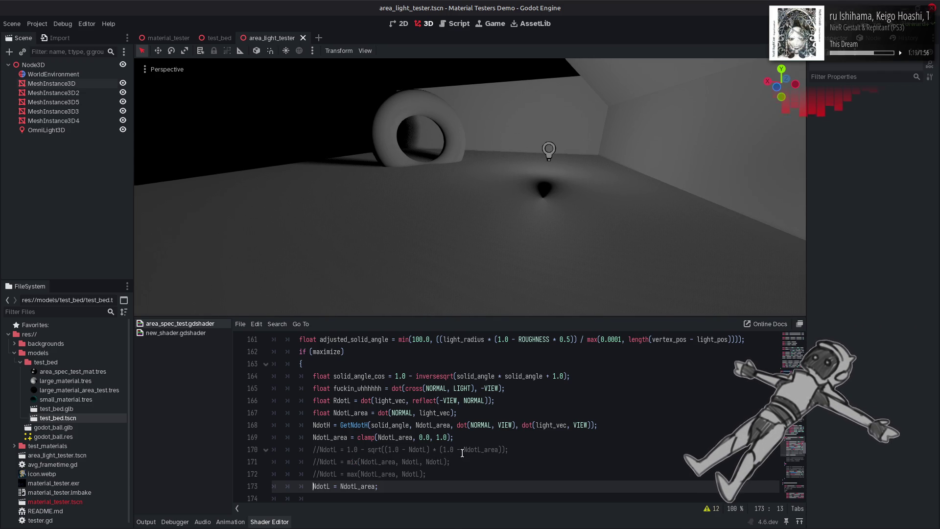
key(ctrl+k)
key(Up)
key(Up)
key(ctrl+k)
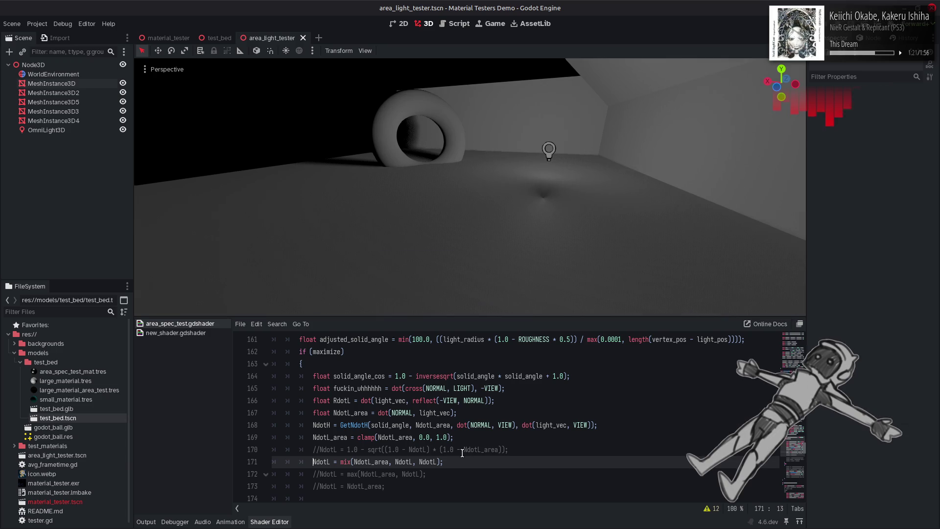
key(ctrl+k)
key(Down)
key(Down)
key(ctrl+k)
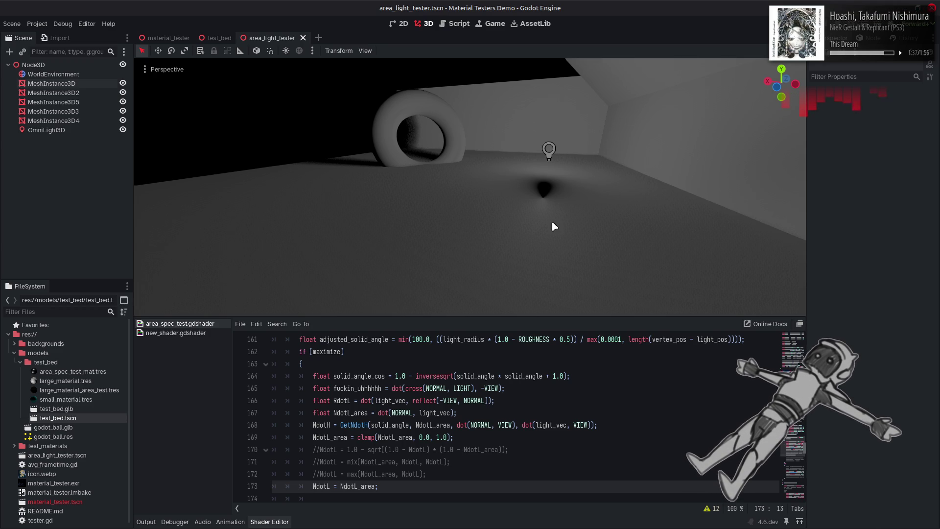
Set the OmniLight3D Transform Position Y to 4.5 in the Inspector
click(549, 149)
mouse_move(558, 89)
mouse_down()
mouse_move(558, 108)
mouse_move(559, 5)
mouse_move(553, 84)
mouse_move(544, 7)
mouse_move(537, 19)
mouse_up()
right_click(537, 21)
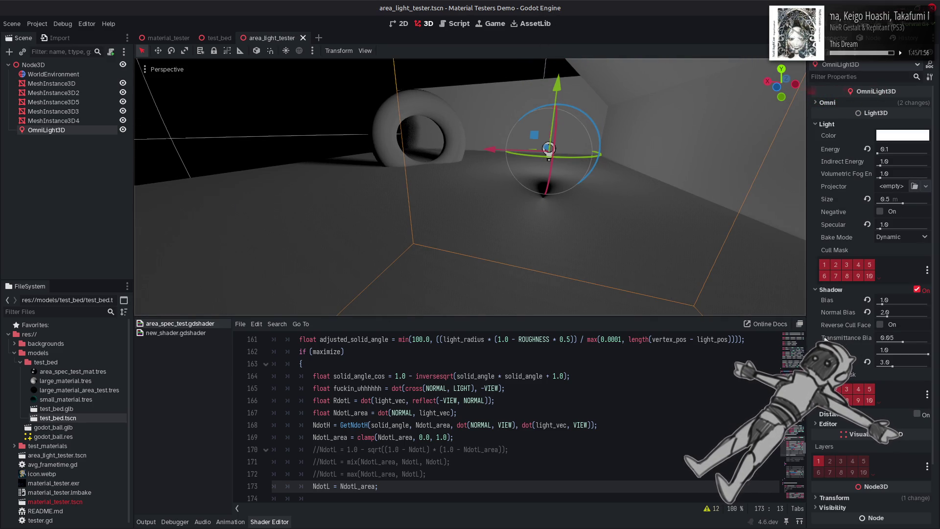
scroll(849, 435, down, 3)
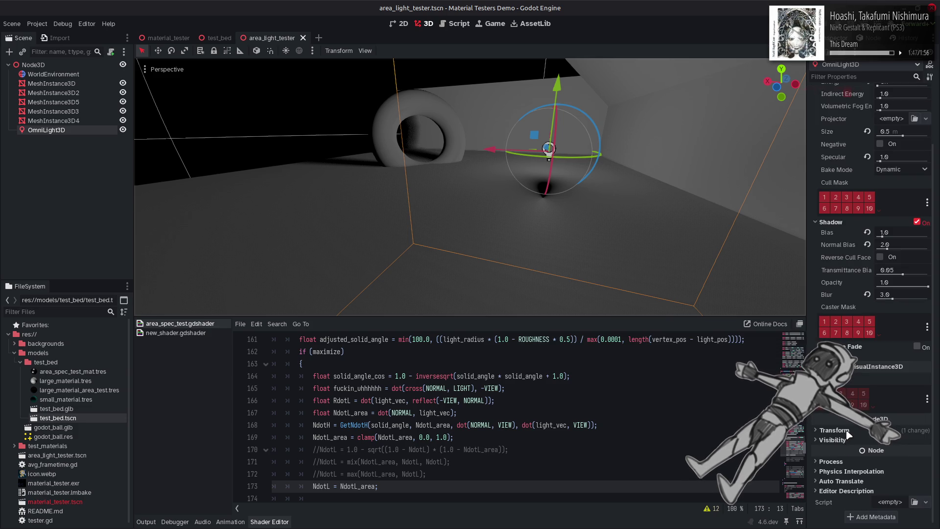
click(849, 432)
click(874, 452)
text(4.)
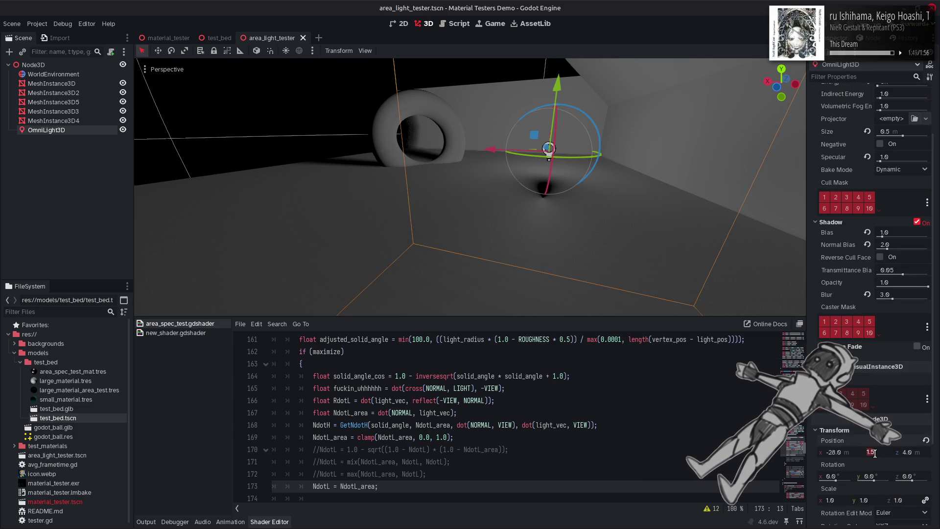
text(5)
key(Return)
Change the light_pos height on shader line 134 from 1.5 to 4.5 and save
scroll(562, 482, up, 3)
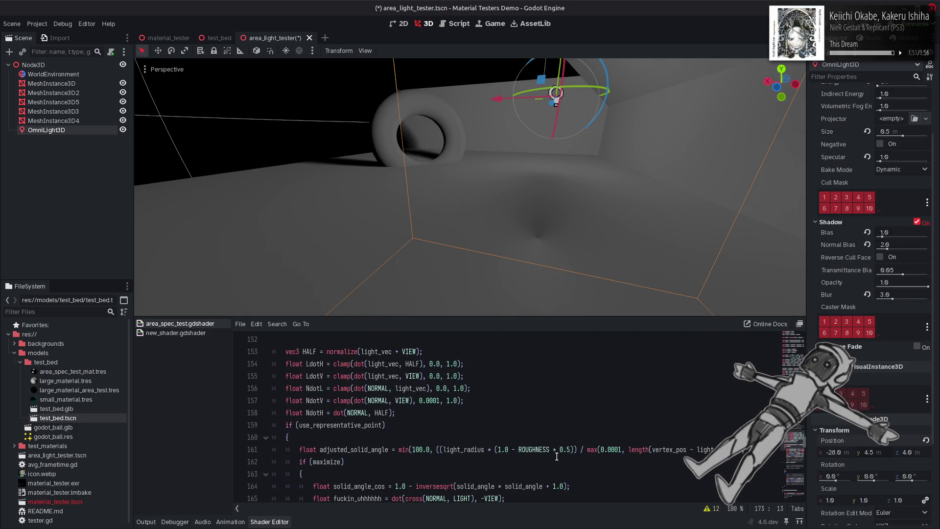
scroll(460, 384, up, 8)
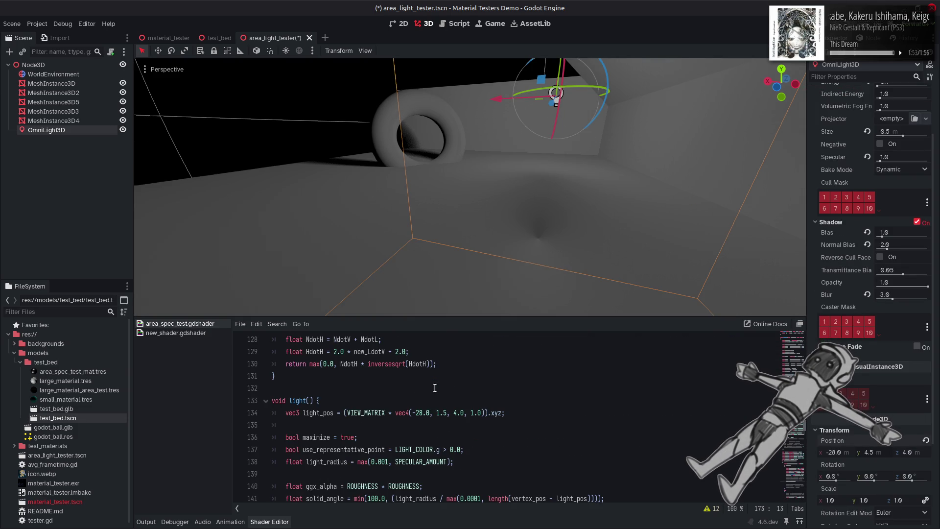
click(437, 413)
key(Delete)
text(4)
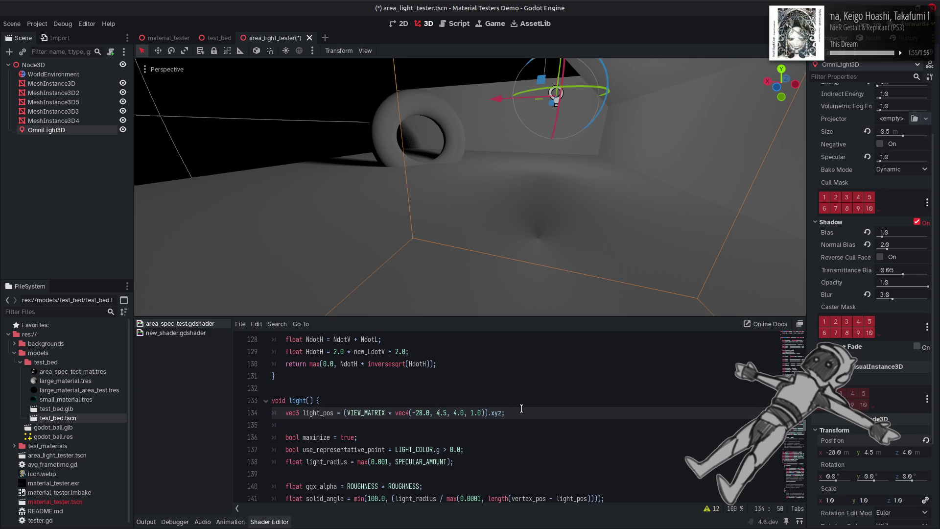
click(522, 407)
key(ctrl+s)
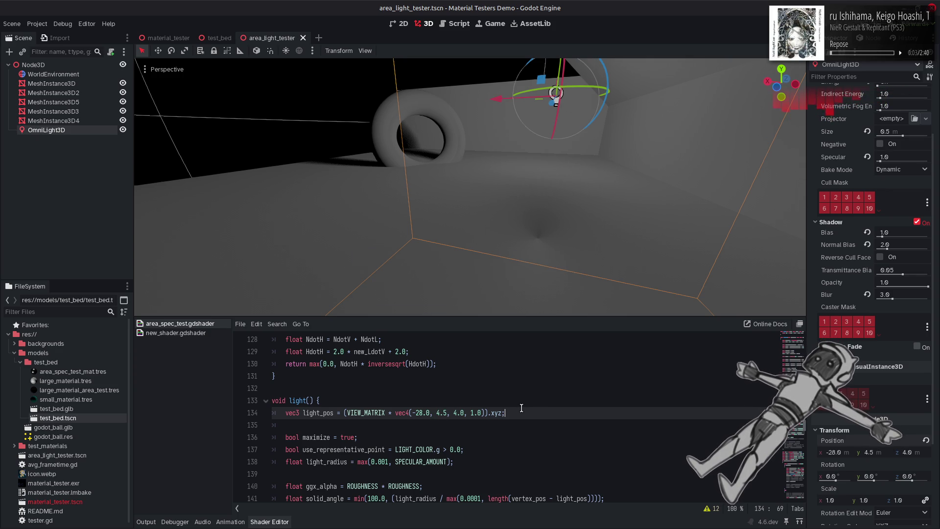
Comment out line 173 NdotL_area, enable the line 171 mix variant, and save
scroll(522, 408, down, 10)
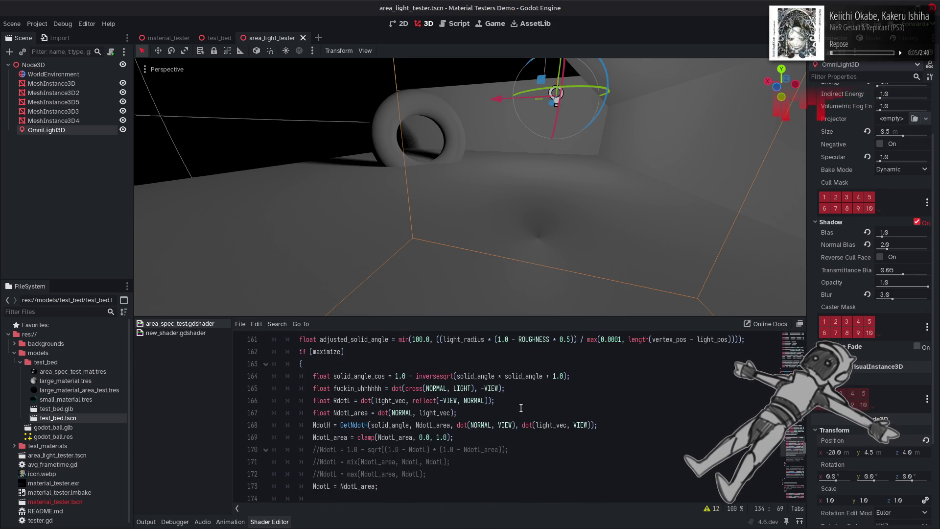
click(313, 486)
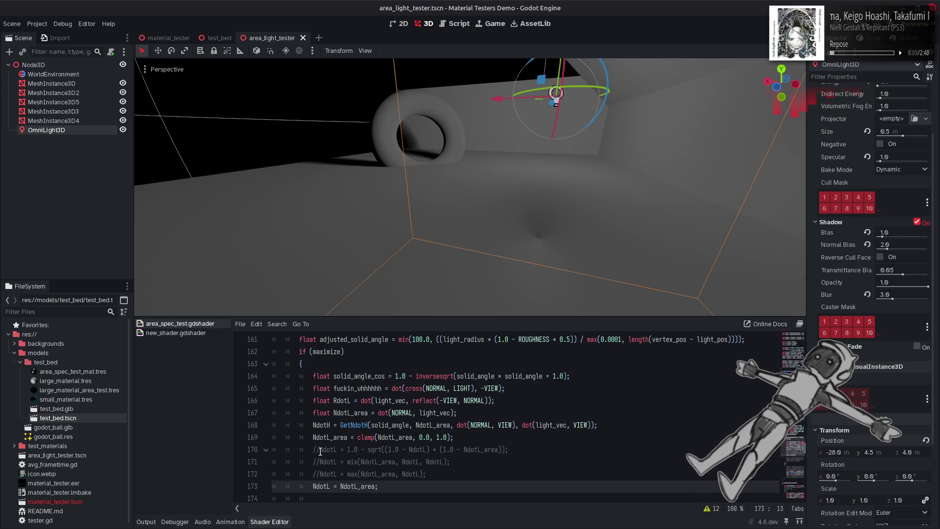
key(ctrl+k)
click(320, 461)
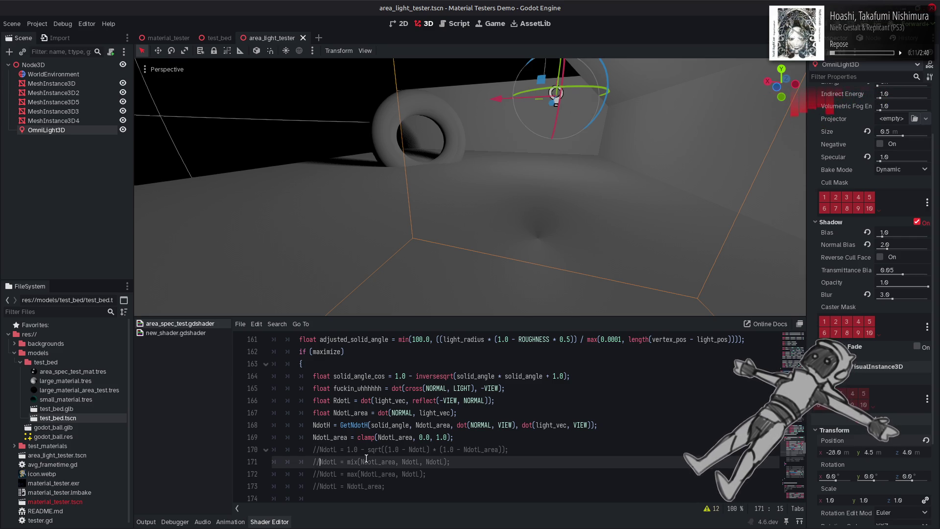
key(ctrl+k)
key(ctrl+s)
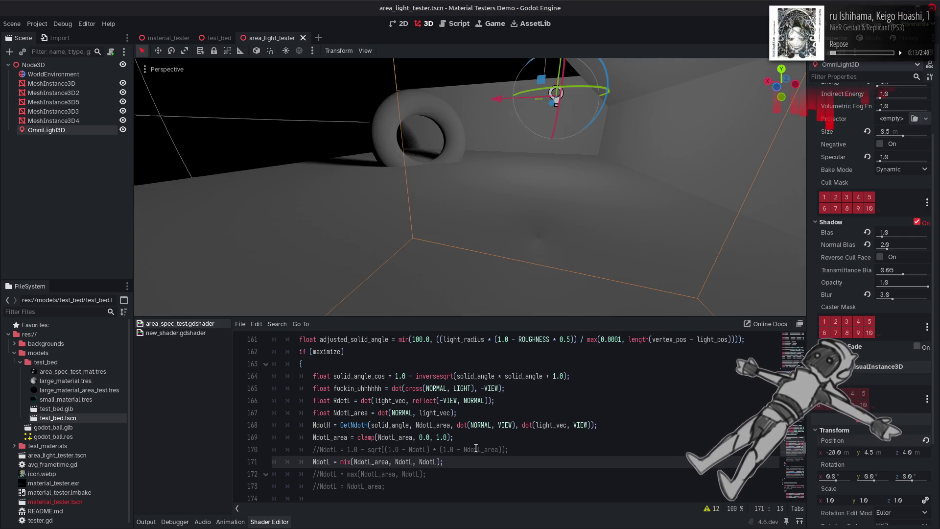
Compare NdotL_area and mix with undo/redo, ending on the mix variant
key(ctrl+z)
key(ctrl+z)
key(ctrl+s)
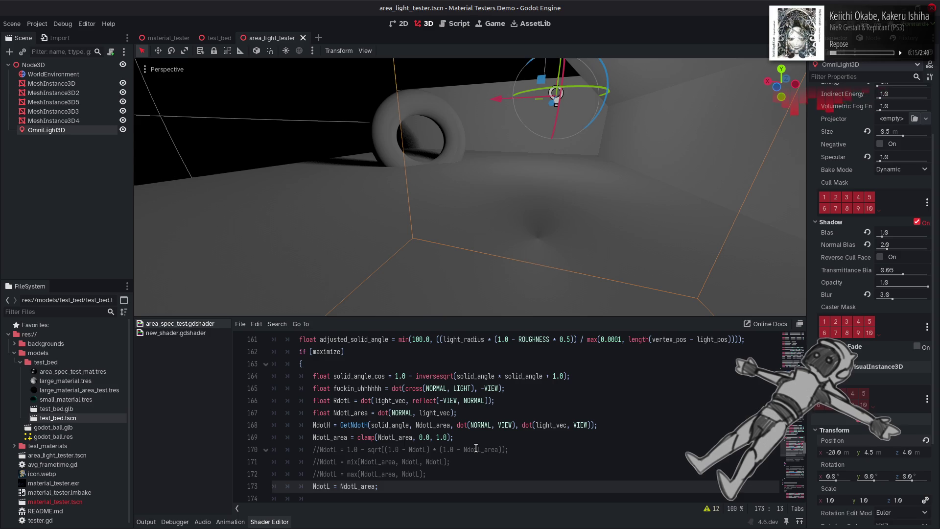
key(ctrl+shift+z)
key(ctrl+shift+z)
key(ctrl+z)
key(ctrl+z)
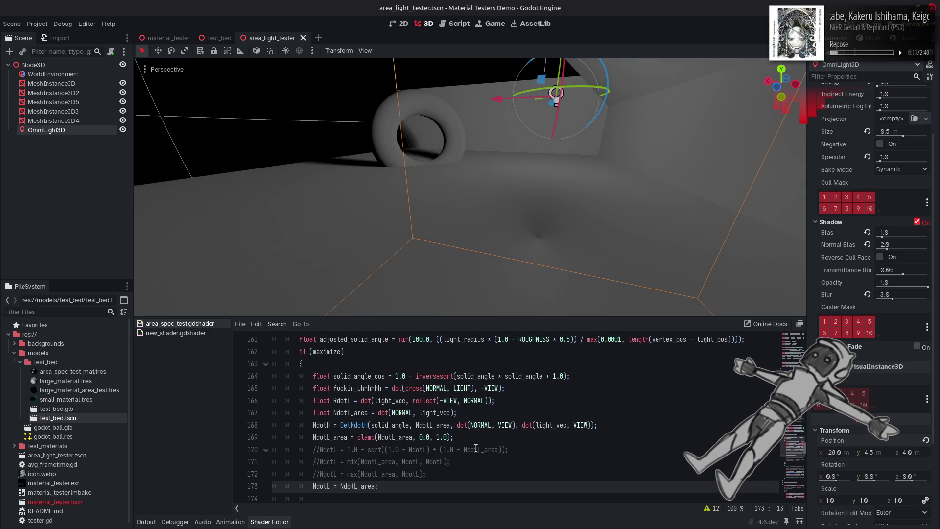
key(ctrl+shift+z)
key(ctrl+shift+z)
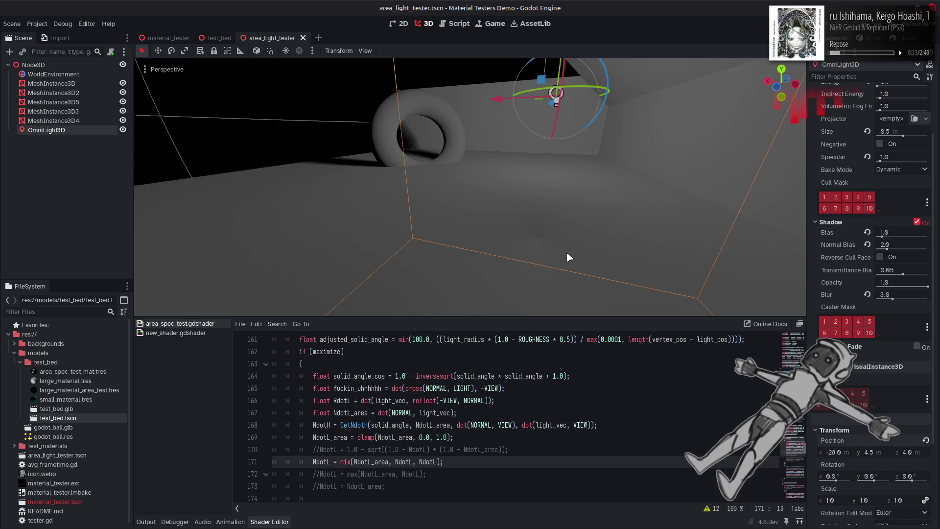
Set the omni light's Specular to 16.0
mouse_move(474, 245)
mouse_down()
mouse_move(456, 225)
mouse_move(646, 217)
mouse_up()
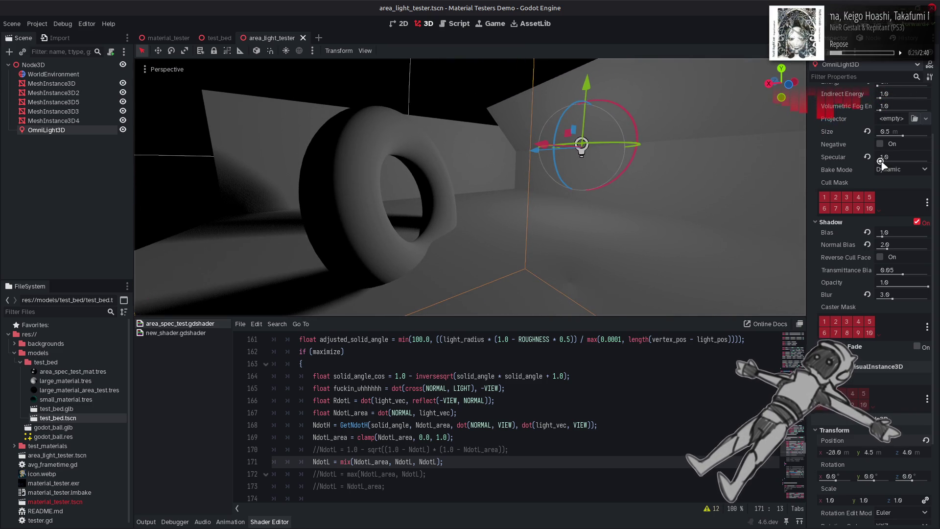
mouse_move(881, 161)
mouse_down()
mouse_move(870, 160)
mouse_move(934, 162)
mouse_move(817, 159)
mouse_up()
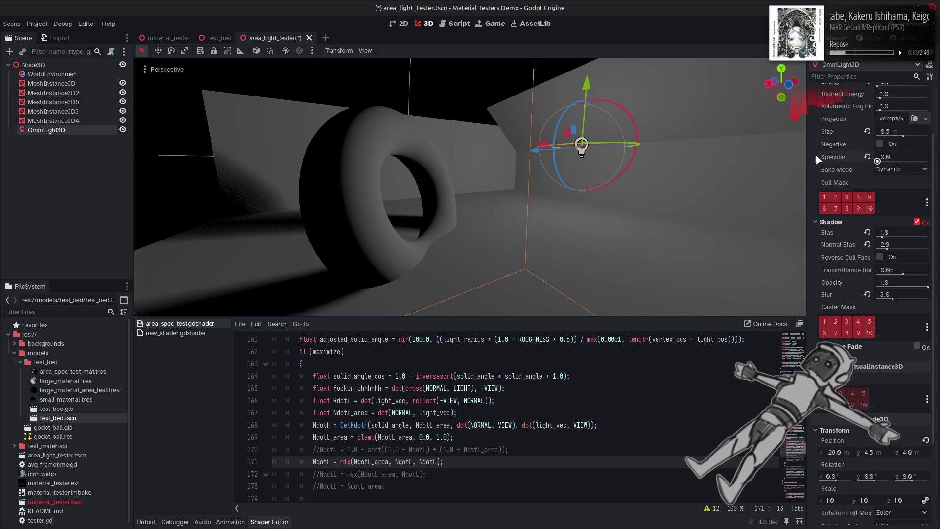
key(ctrl+z)
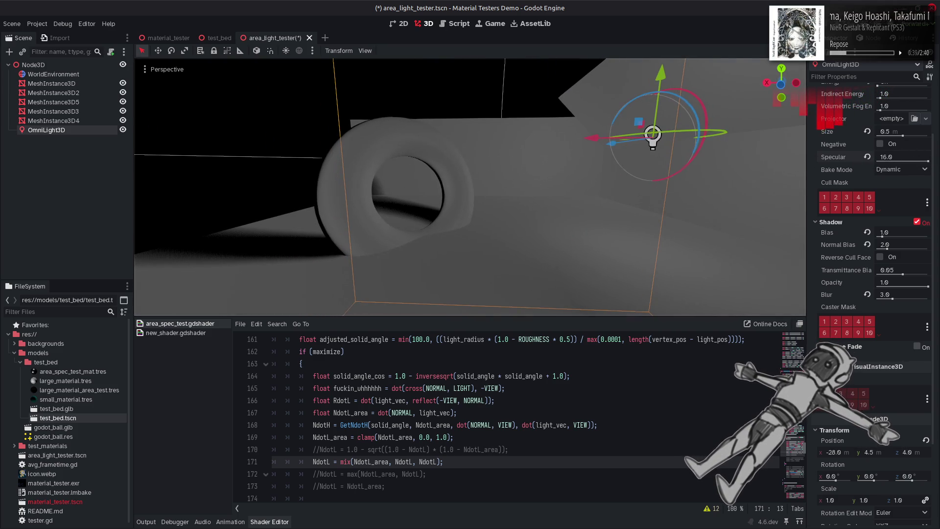
Fly the viewport camera around the torus to view it side-on, edge-on and face-on
key(w)
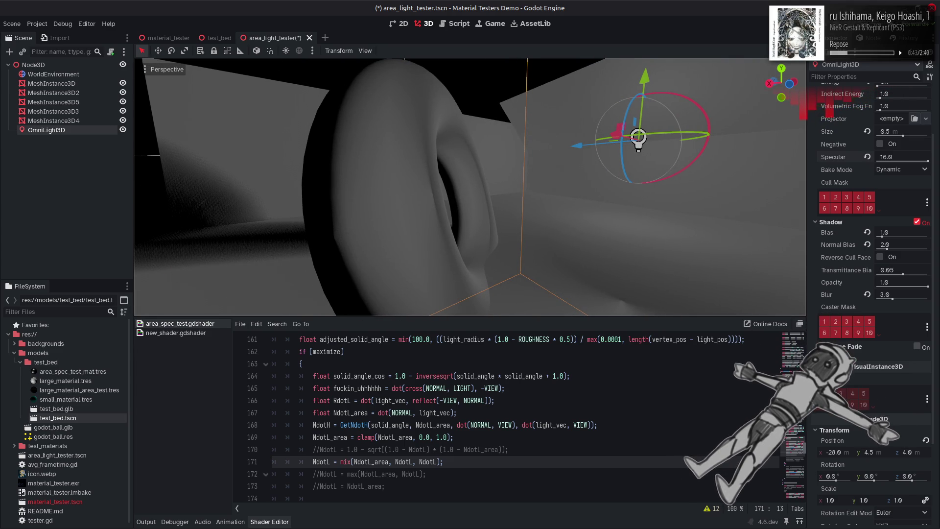
key(w)
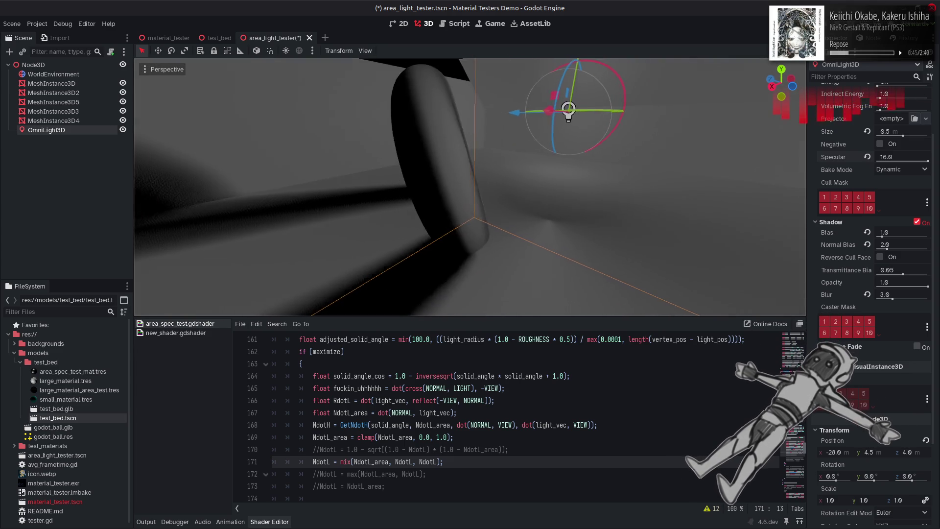
key(w)
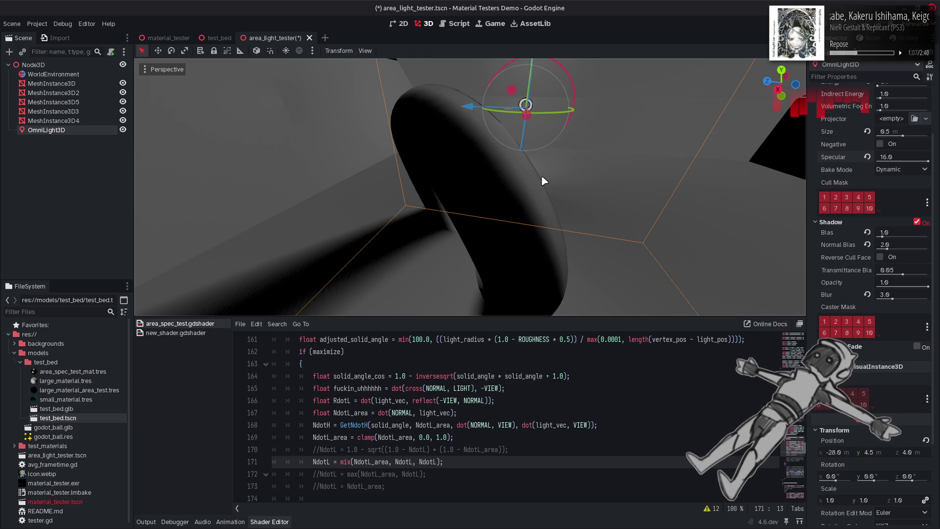
Preview the NdotL_area-only and sqrt-based variants, then return to the line 171 mix line
key(ctrl+k)
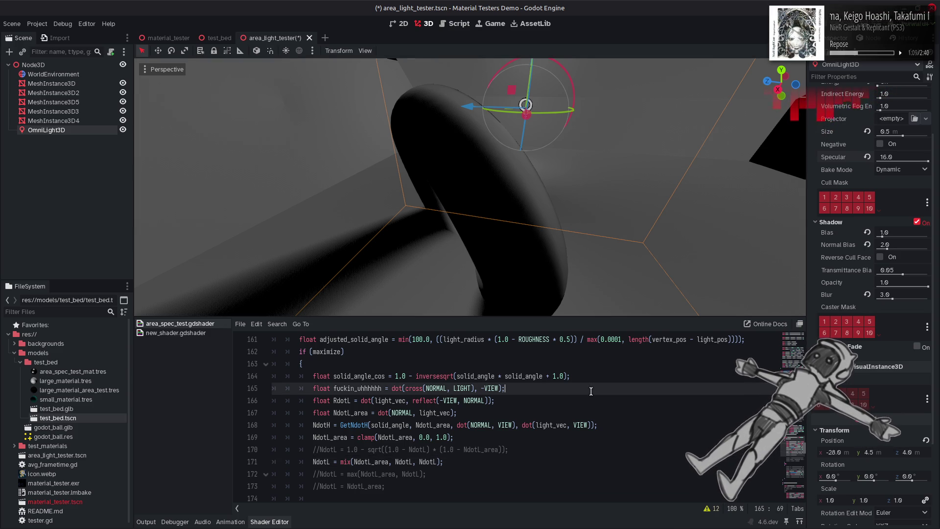
key(Down)
key(Down)
key(ctrl+k)
key(ctrl+s)
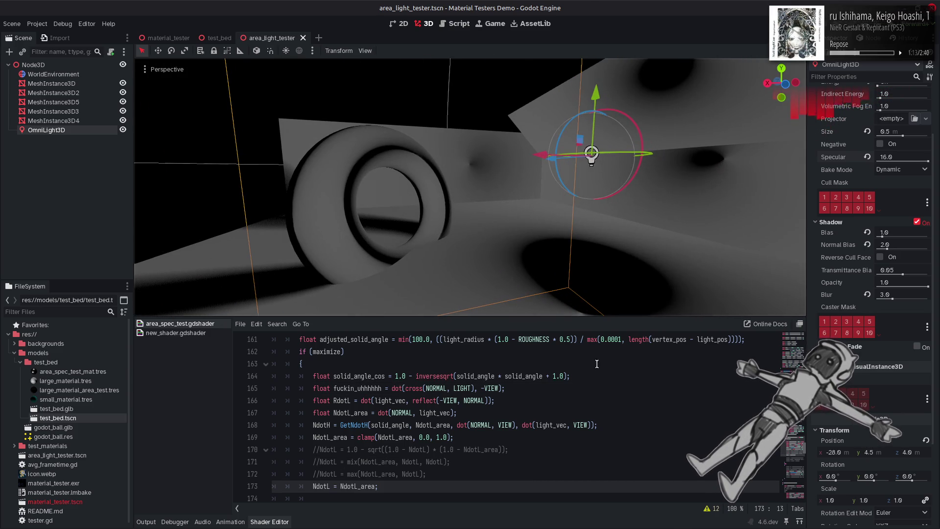
click(581, 482)
key(ctrl+z)
key(ctrl+z)
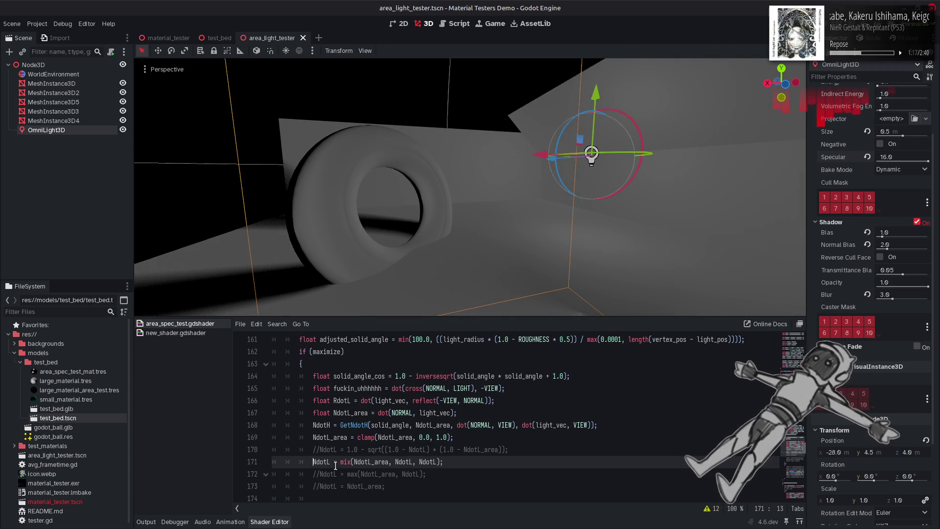
key(ctrl+z)
key(ctrl+z)
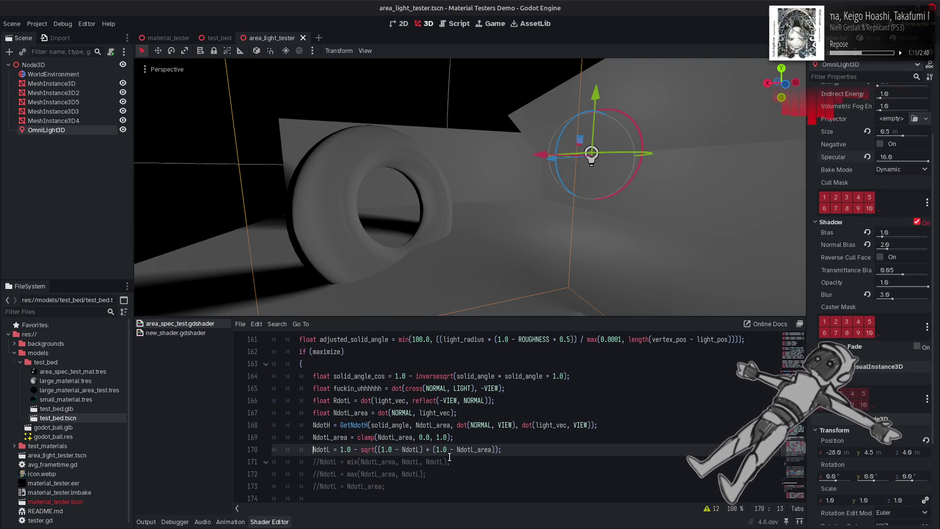
key(ctrl+s)
key(ctrl+shift+z)
key(ctrl+shift+z)
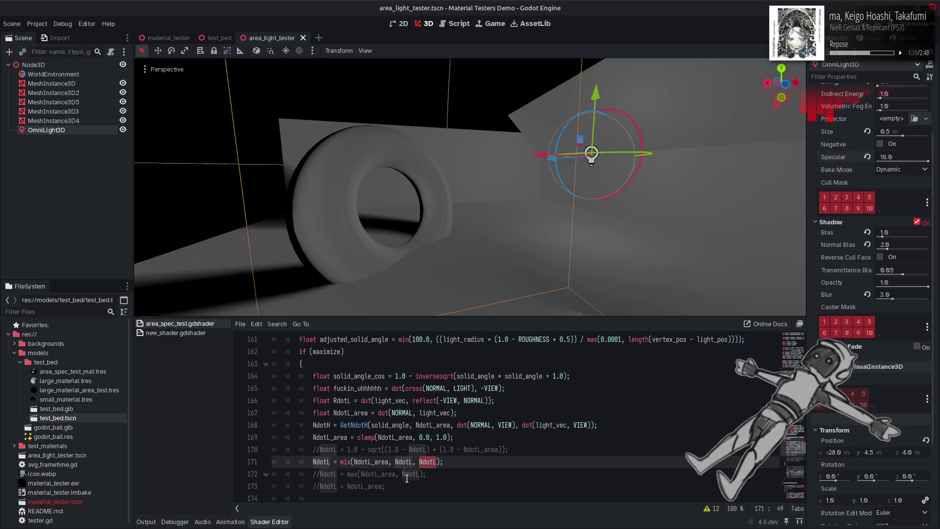
Try max(NdotL_area, NdotL) as the mix weight on line 171, then undo it
drag(347, 474, 423, 474)
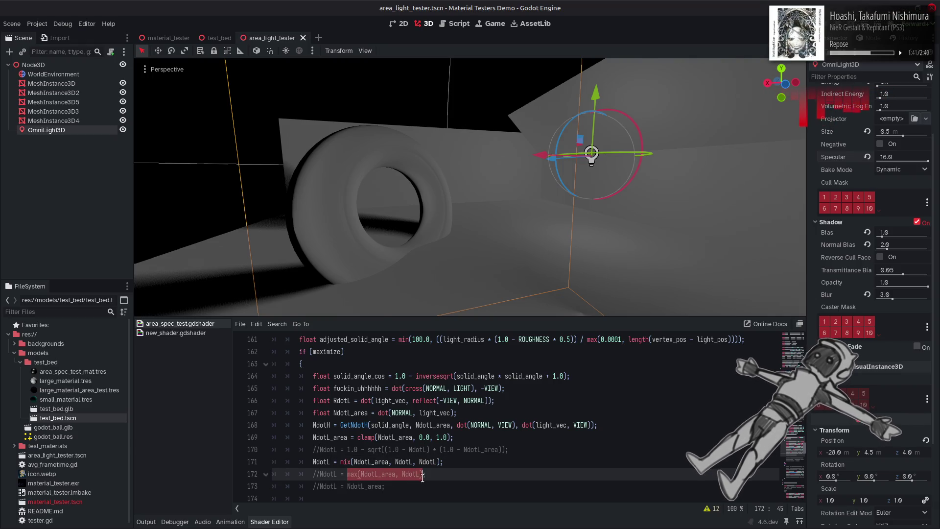
key(ctrl+c)
double_click(429, 462)
key(ctrl+v)
key(ctrl+s)
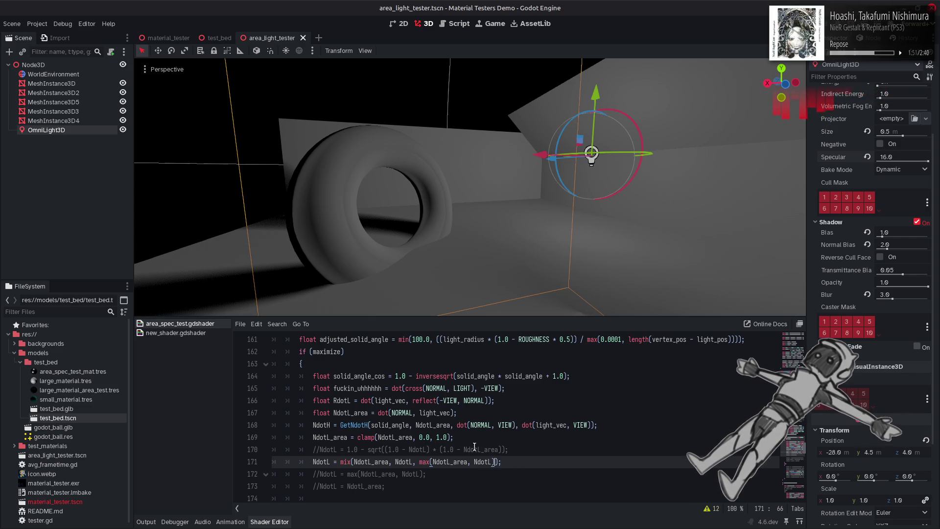
key(ctrl+z)
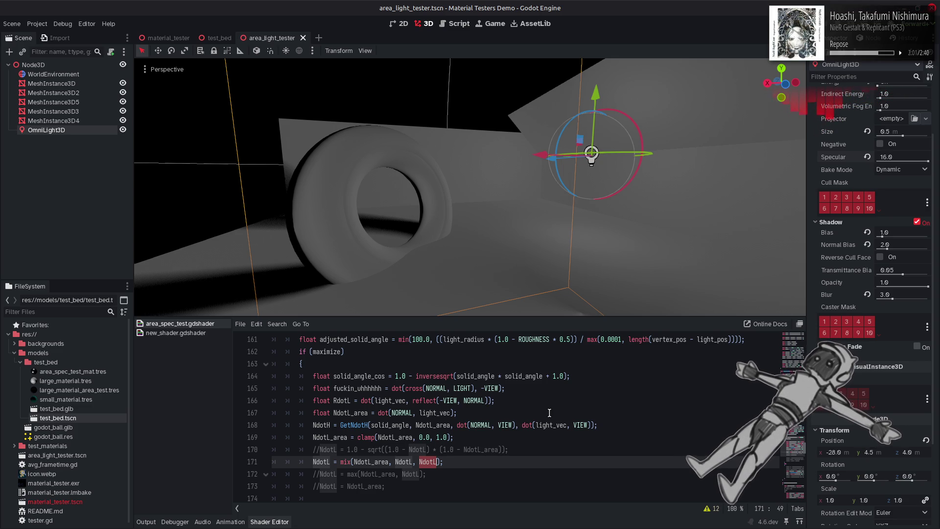
Locate the GetNdotH definition at line 75 and inspect its RdotL, radius_over_length_tan and NdotL uses
double_click(353, 425)
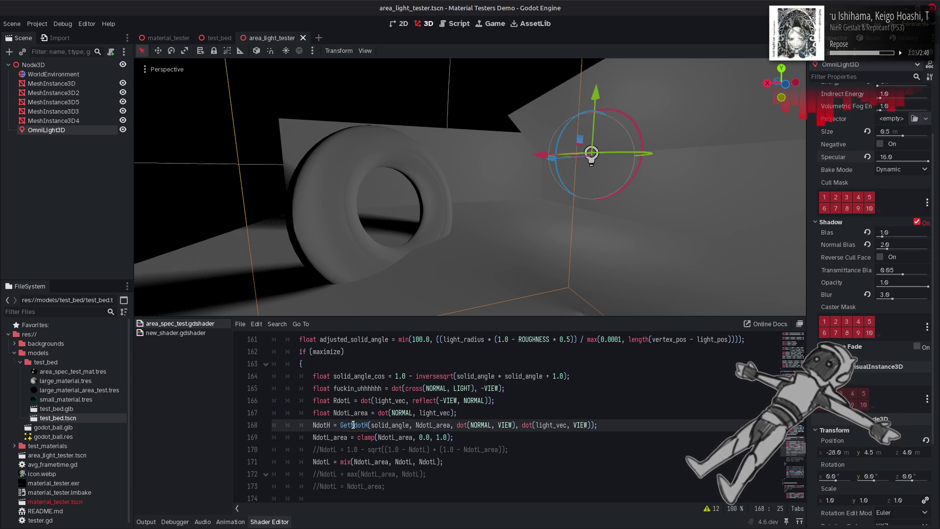
key(ctrl+f)
click(670, 508)
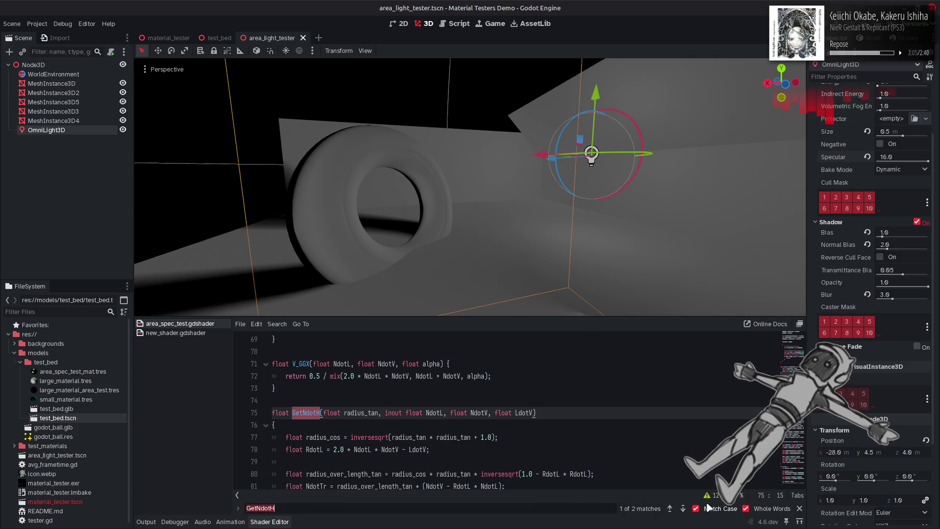
click(800, 508)
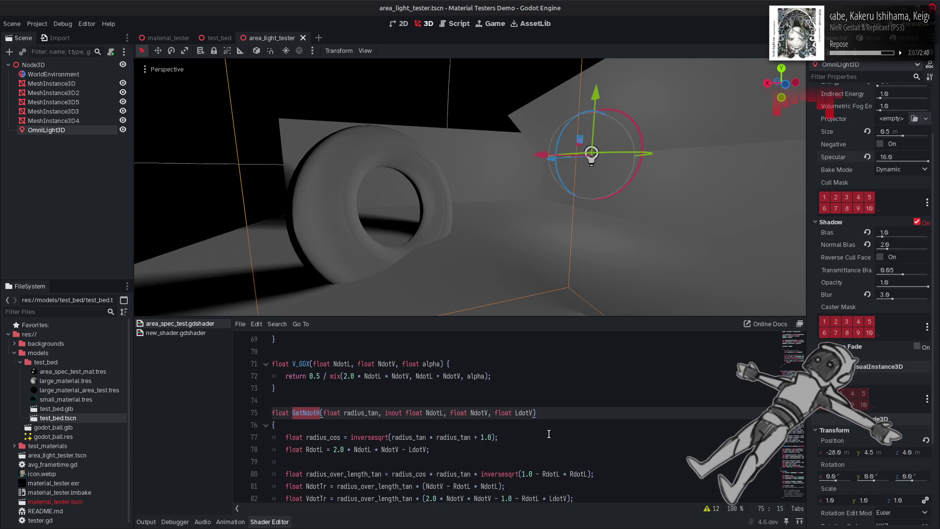
scroll(548, 434, down, 1)
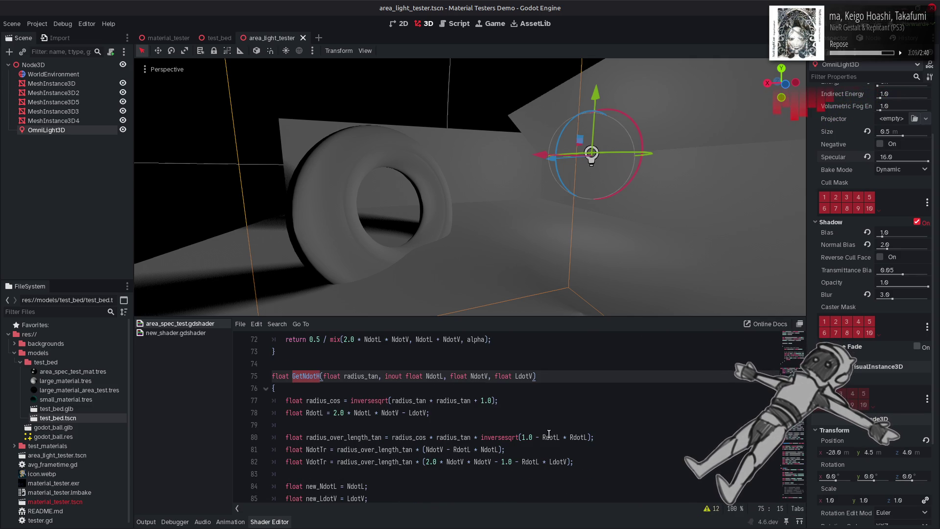
click(317, 412)
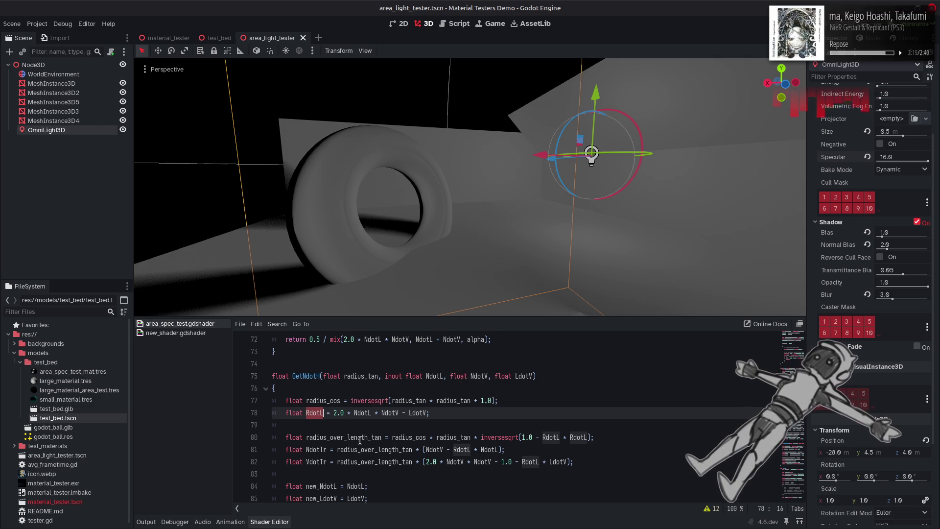
scroll(362, 438, down, 1)
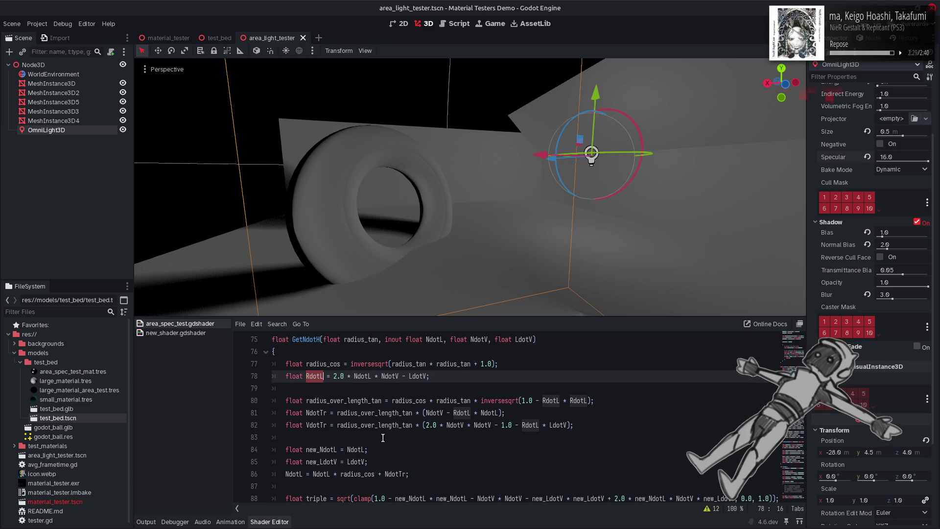
click(377, 401)
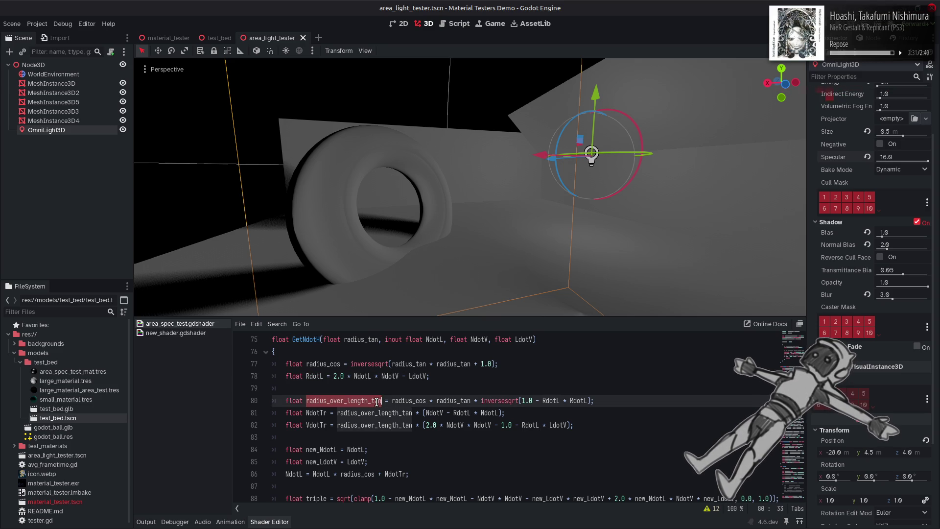
click(365, 450)
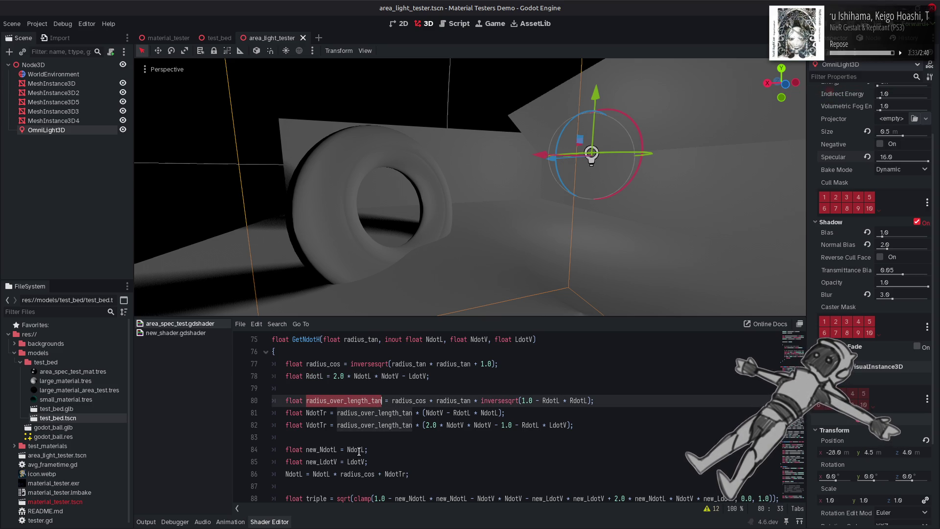
Switch lines 80–82 of GetNdotH from RdotL back to NdotL and save the shader
click(556, 401)
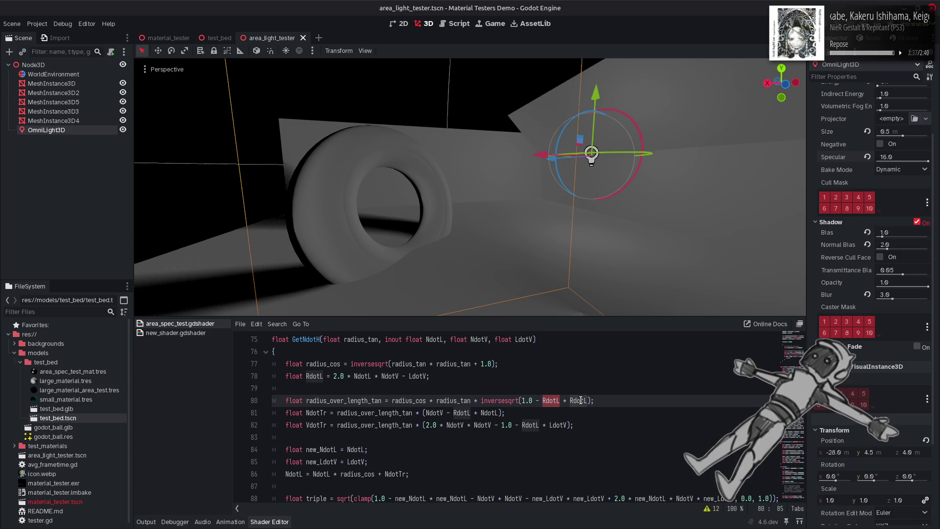
key(ctrl+z)
click(532, 425)
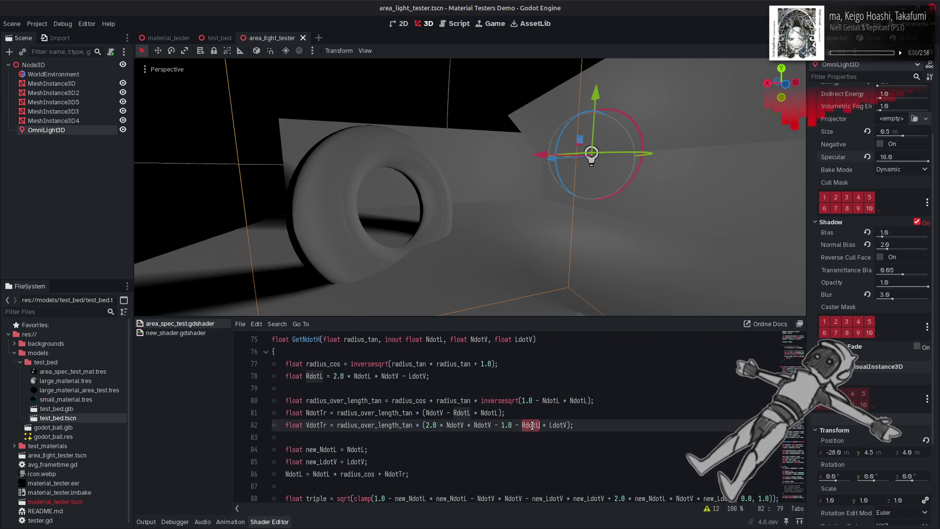
key(ctrl+z)
key(ctrl+z)
key(ctrl+s)
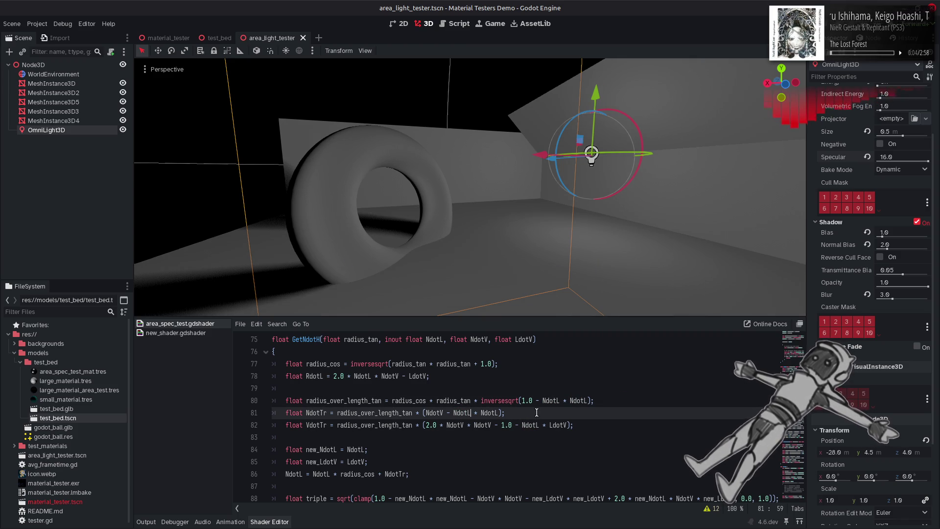
scroll(470, 186, down, 5)
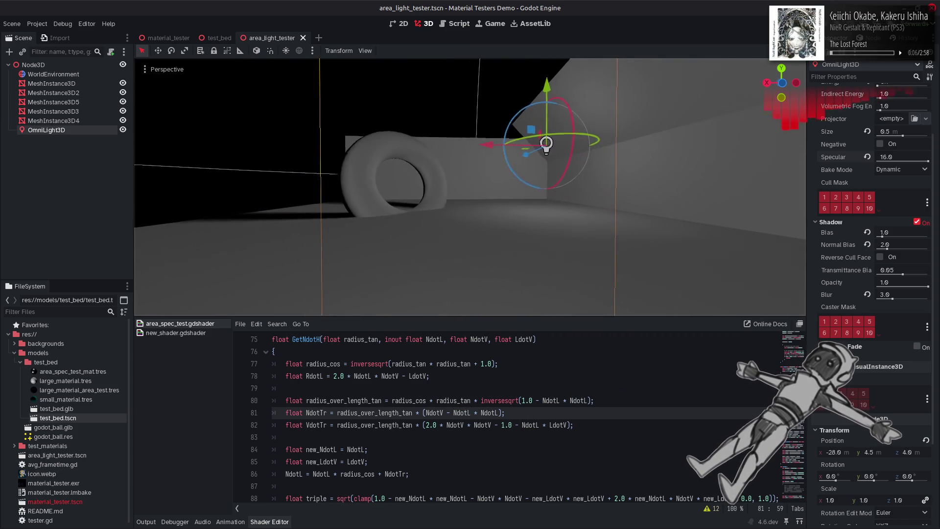
scroll(534, 229, up, 3)
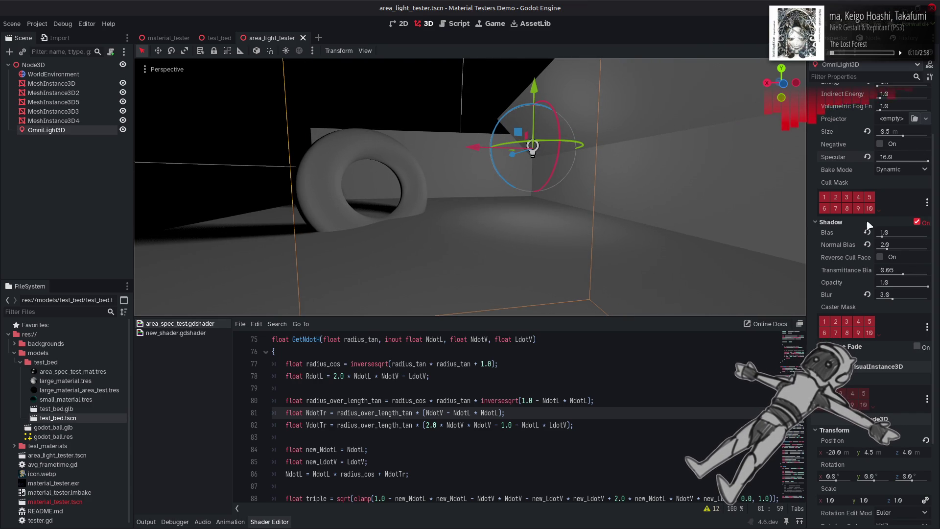
scroll(867, 226, up, 3)
Restore the light's Specular to 16.0 and paste RdotL over the NdotL term on line 81
mouse_move(928, 228)
mouse_down()
mouse_move(852, 230)
mouse_move(928, 228)
mouse_up()
click(450, 423)
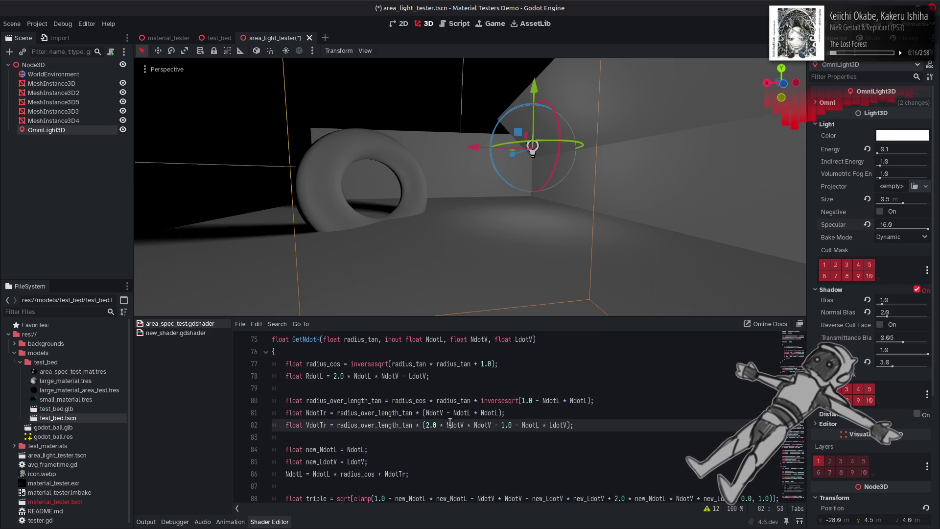
click(500, 424)
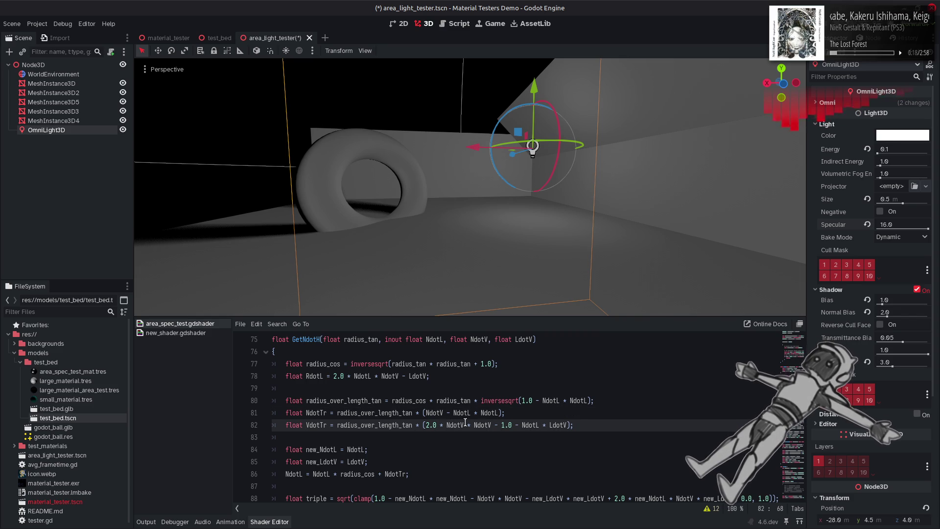
double_click(314, 375)
key(ctrl+c)
double_click(461, 412)
key(ctrl+v)
Replace the NdotL terms on lines 82 and 80 with RdotL as well
double_click(530, 424)
key(ctrl+v)
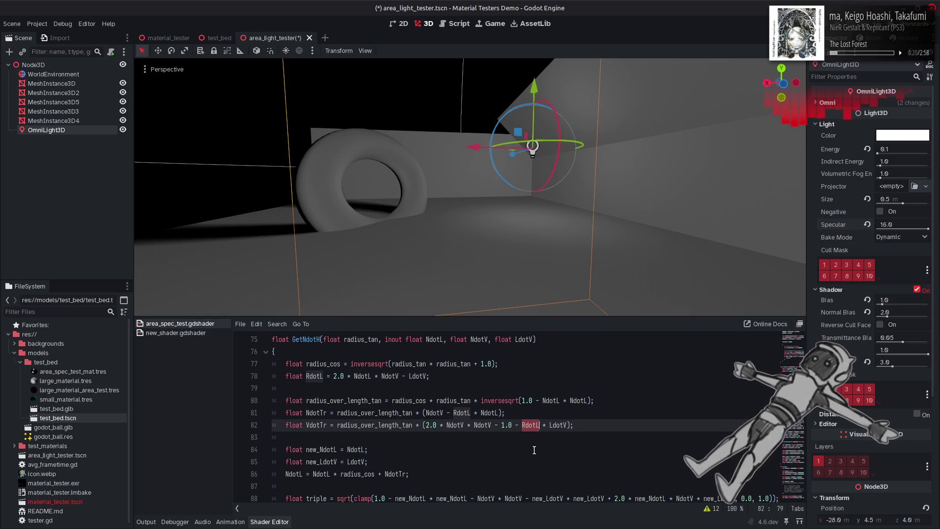
key(Up)
key(Up)
key(ctrl+shift+Right)
key(ctrl+v)
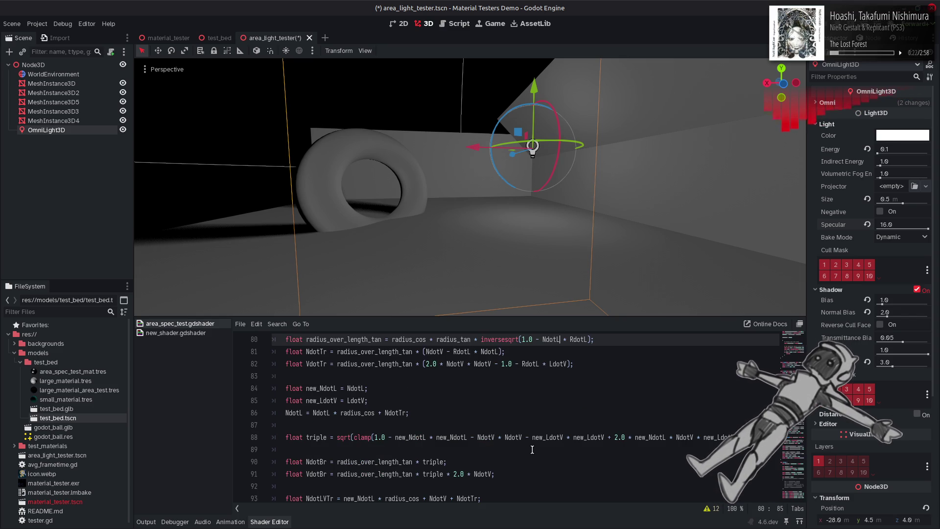
key(ctrl+shift+Left)
key(ctrl+v)
key(Down)
key(ctrl+Left)
key(ctrl+shift+Right)
scroll(492, 432, up, 2)
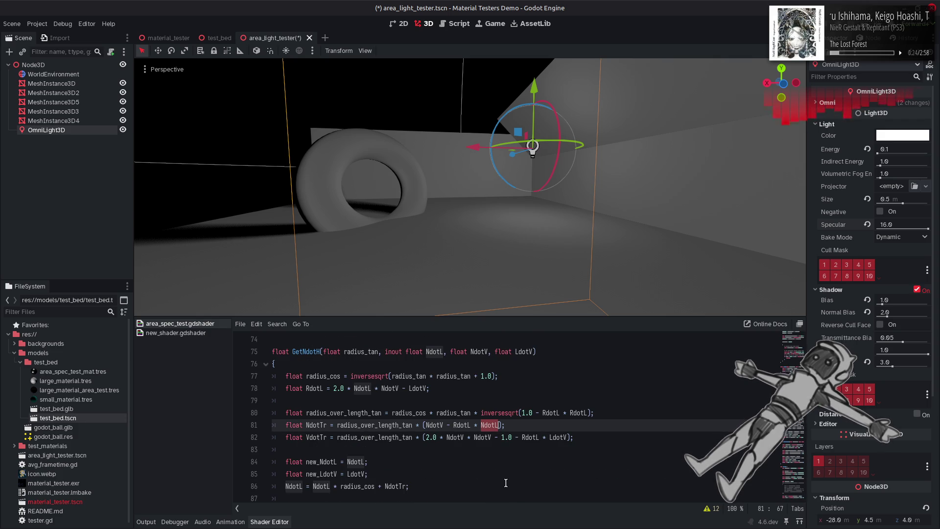
Revert those edits, put RdotL only in line 81's second NdotL, save, and compare via undo/redo
key(ctrl+z)
key(ctrl+z)
key(ctrl+z)
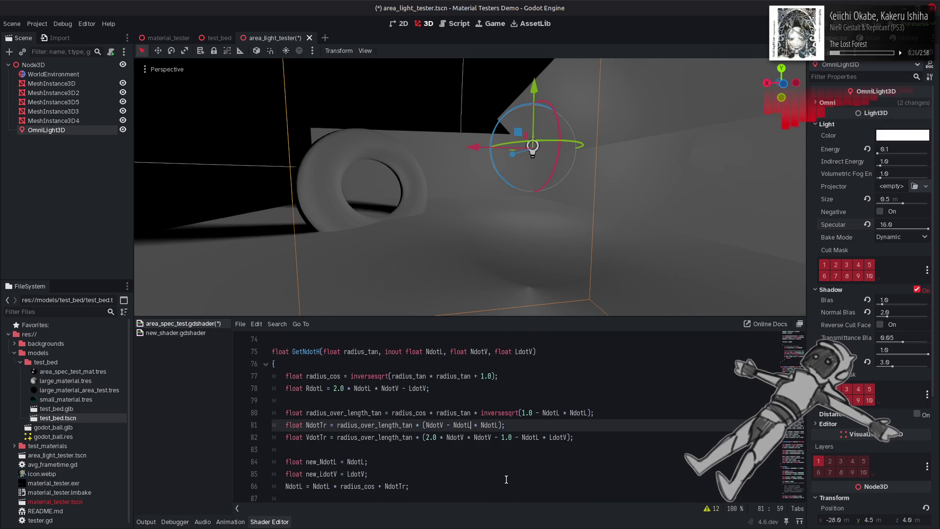
double_click(487, 425)
key(ctrl+v)
key(ctrl+s)
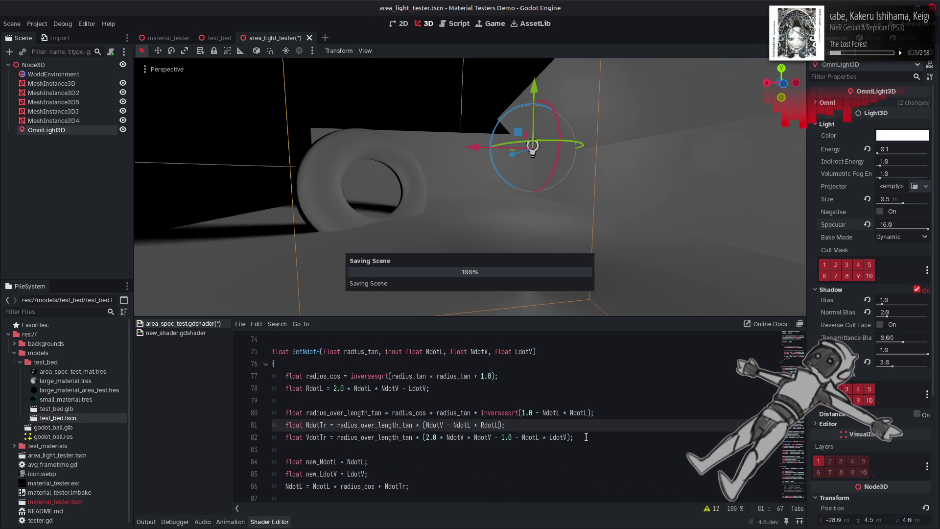
key(ctrl+z)
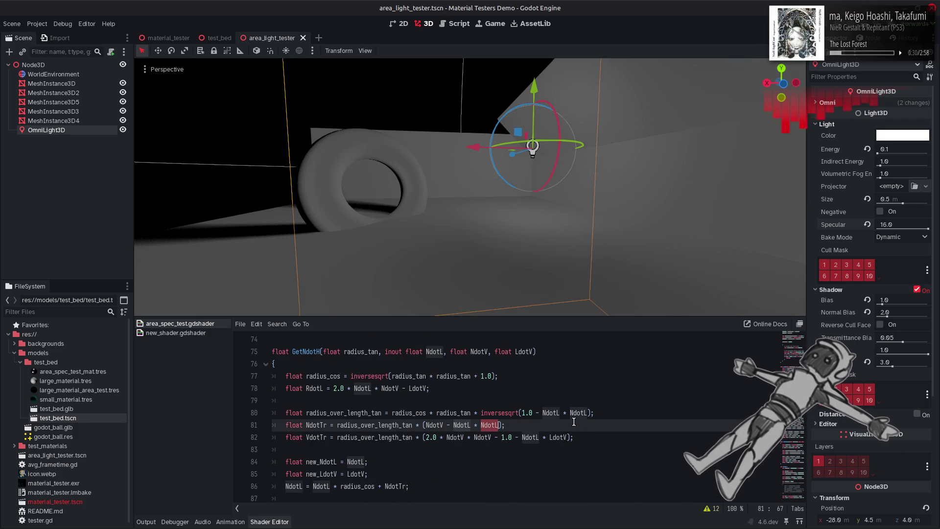
key(ctrl+shift+z)
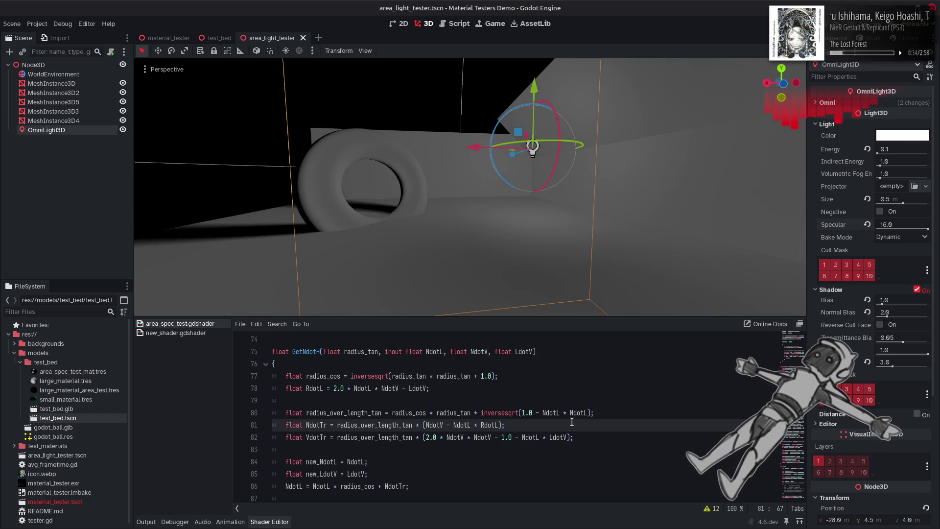
Lower the light's Specular to compare shading, then return it to 16.0
drag(925, 227, 858, 227)
key(ctrl+z)
key(ctrl+shift+z)
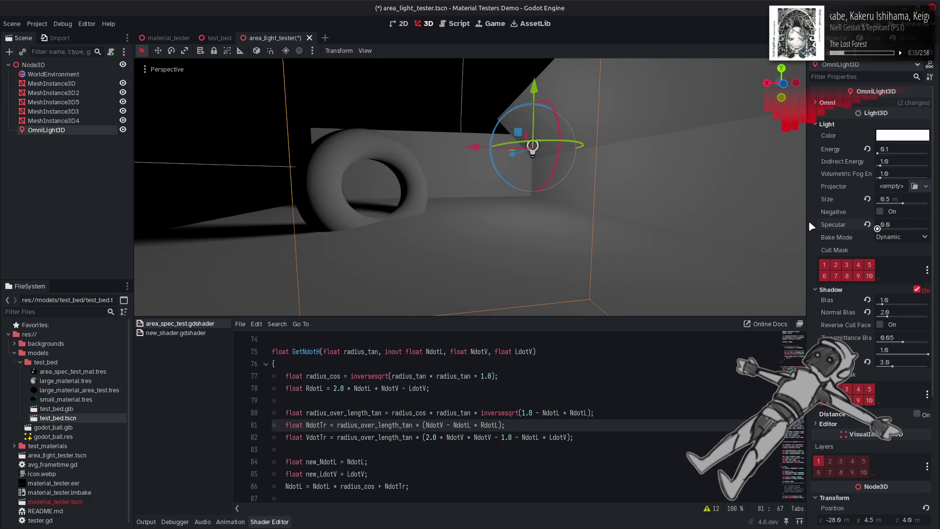
key(ctrl+z)
Revert line 81's RdotL back to NdotL and save the shader
click(583, 352)
key(ctrl+z)
key(ctrl+s)
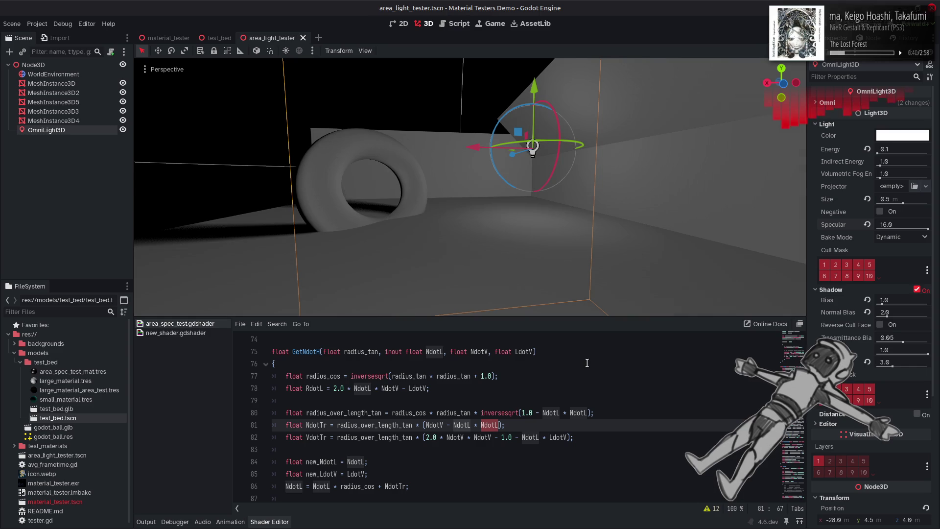
Toggle the light's Specular between 0.0 and 16.0 to compare lighting, ending at 16.0
drag(928, 226, 826, 237)
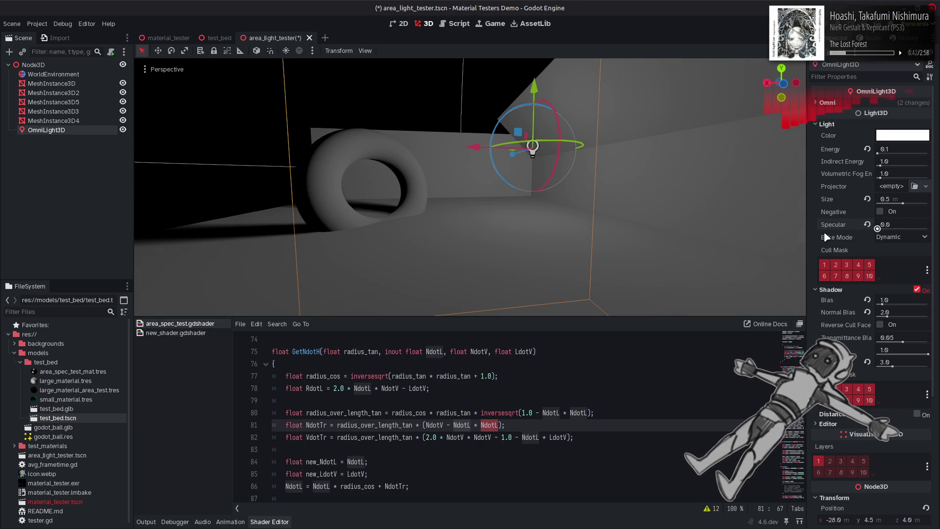
key(ctrl+z)
key(ctrl+shift+z)
key(ctrl+z)
key(ctrl+shift+z)
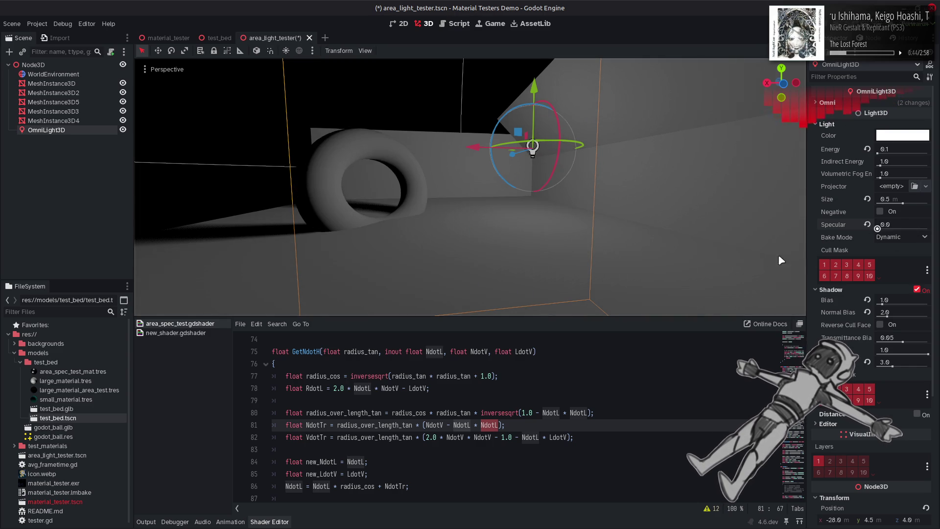
key(ctrl+z)
key(ctrl+shift+z)
key(ctrl+z)
key(ctrl+shift+z)
key(ctrl+z)
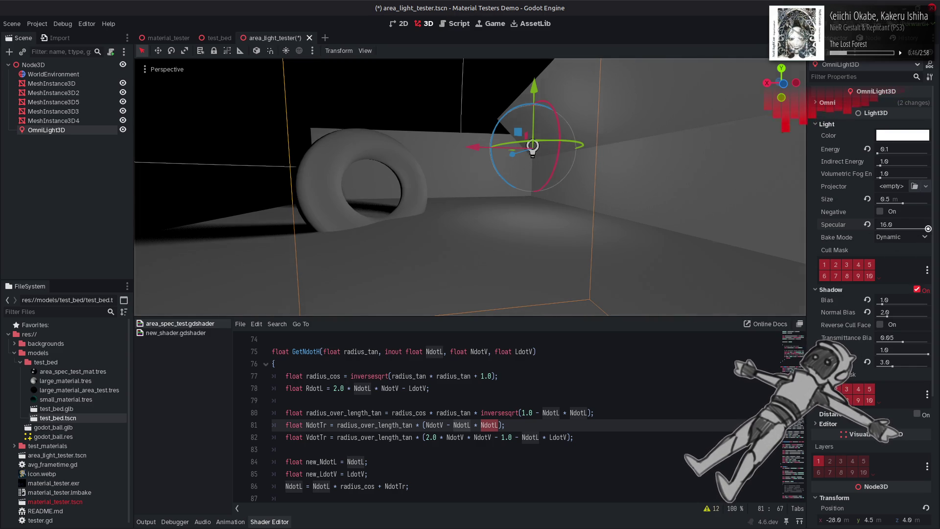
scroll(332, 439, down, 15)
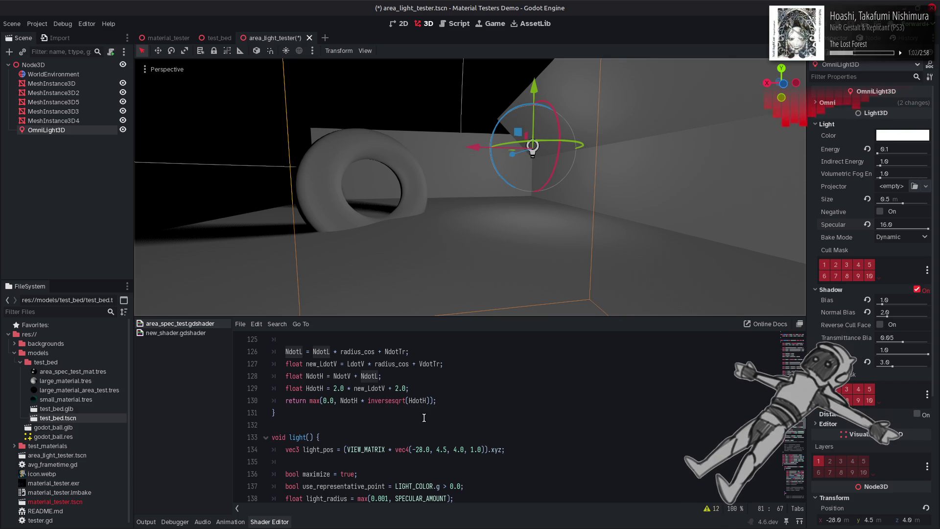
scroll(424, 417, down, 3)
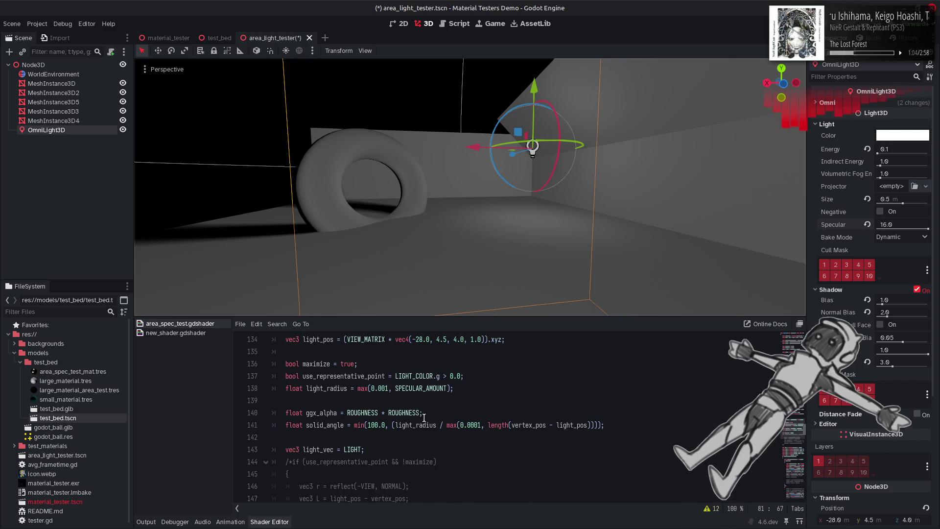
scroll(424, 417, down, 8)
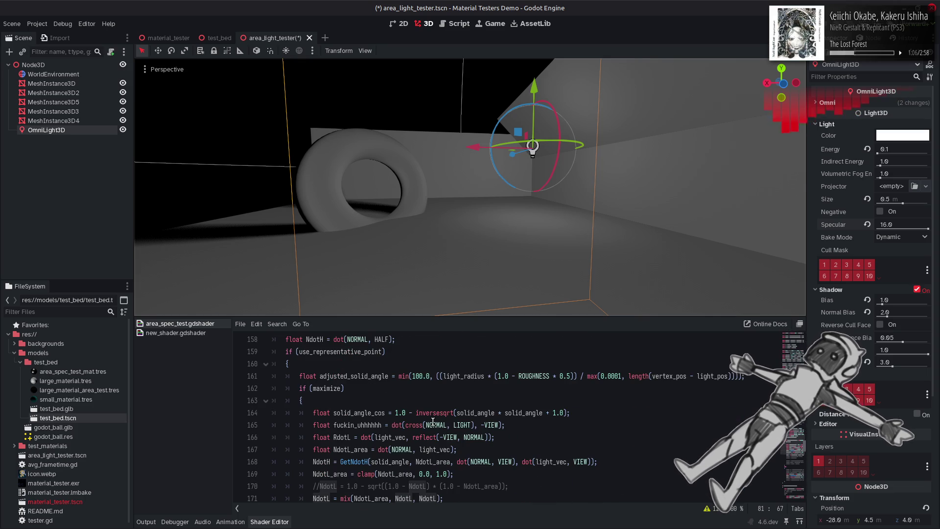
scroll(433, 420, down, 3)
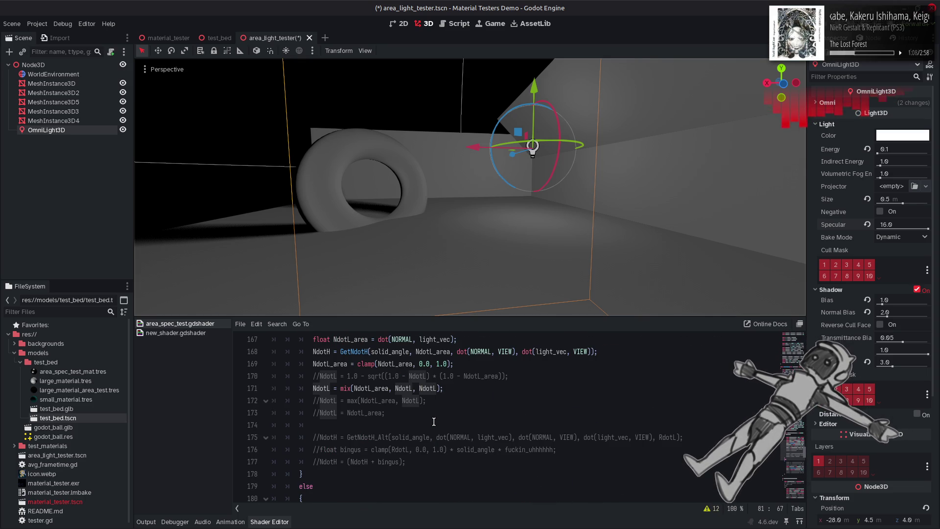
scroll(433, 422, down, 4)
scroll(434, 421, up, 5)
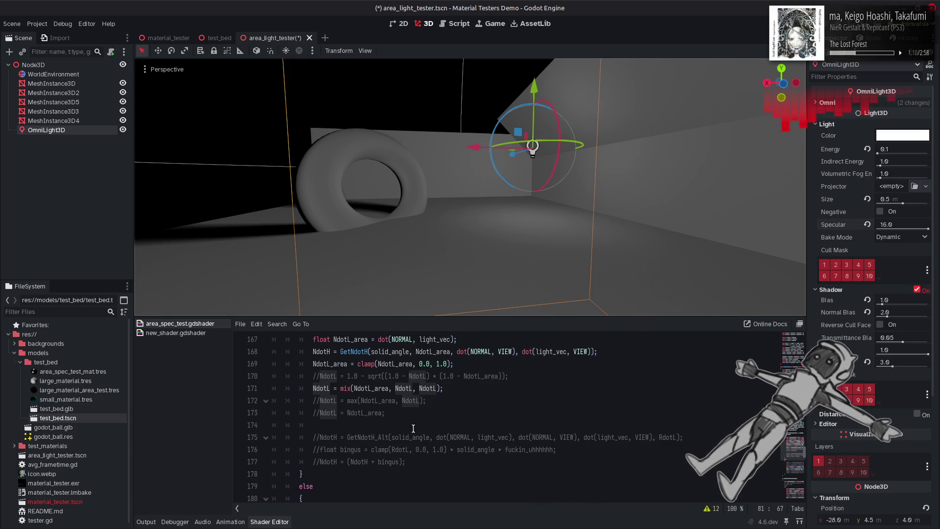
Comment out the mix NdotL line, enable the NdotL_area line, and save
click(320, 431)
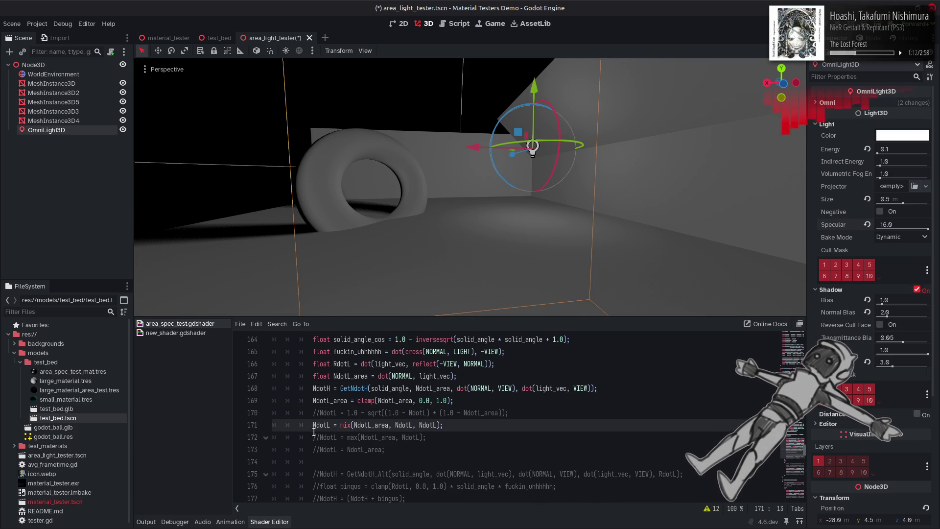
key(ctrl+k)
click(319, 450)
key(BackSpace)
key(BackSpace)
click(429, 449)
key(ctrl+s)
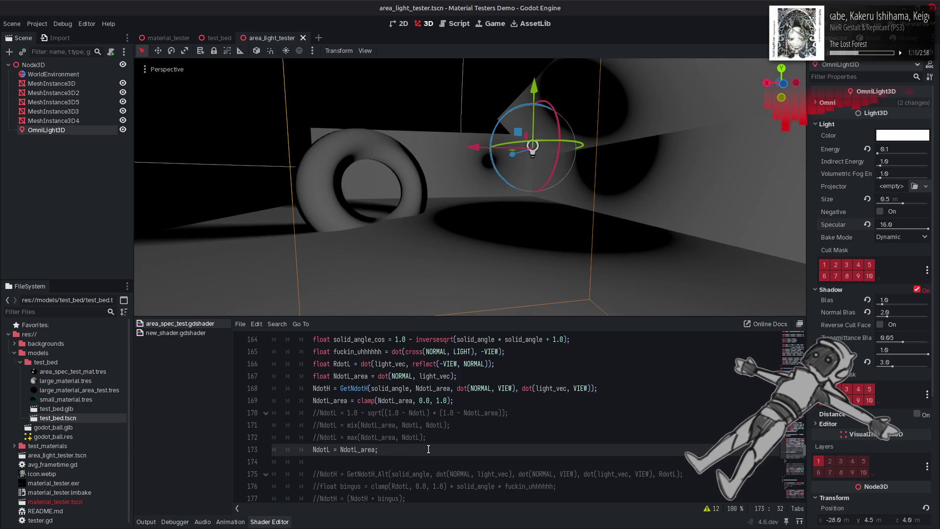
Comment out NdotL_area and enable the max NdotL variant, then save
key(ctrl+k)
click(320, 437)
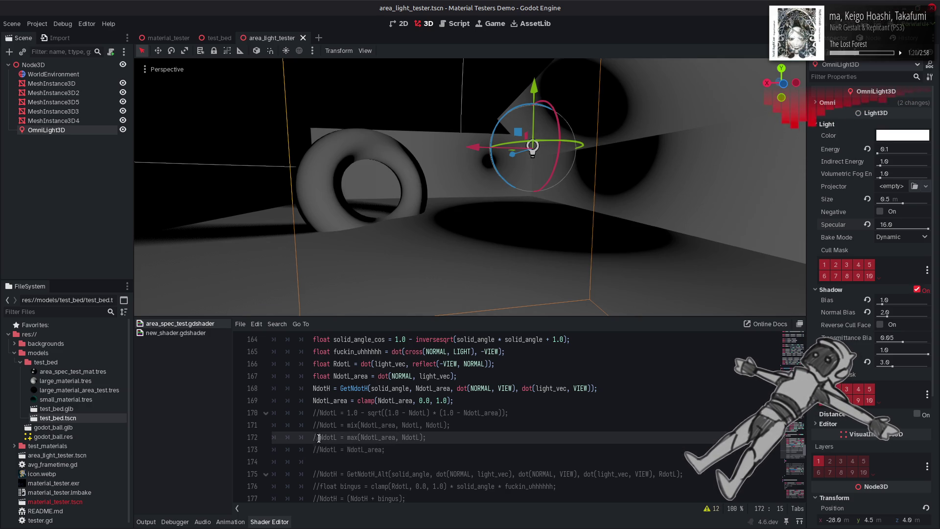
key(BackSpace)
key(BackSpace)
key(ctrl+s)
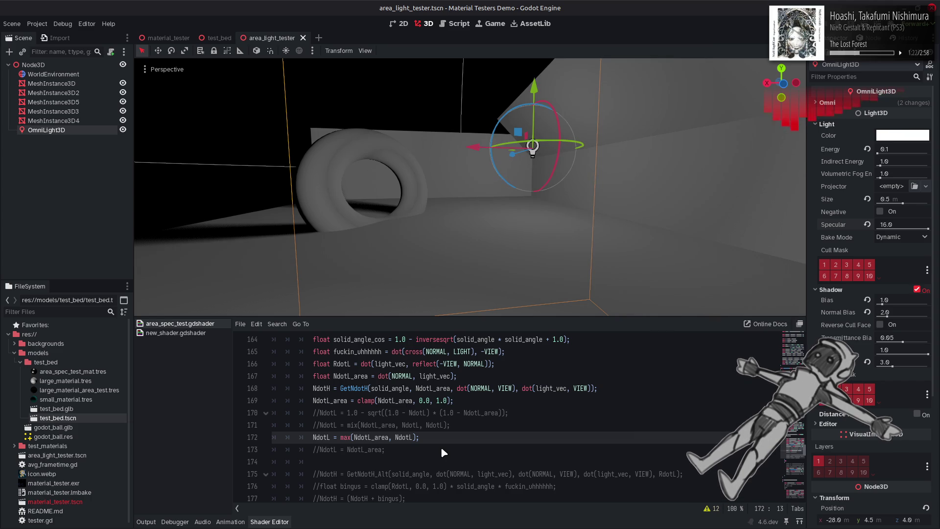
Comment out the max and mix lines, leaving only the 1.0 - sqrt(...) NdotL line active
key(ctrl+k)
key(Up)
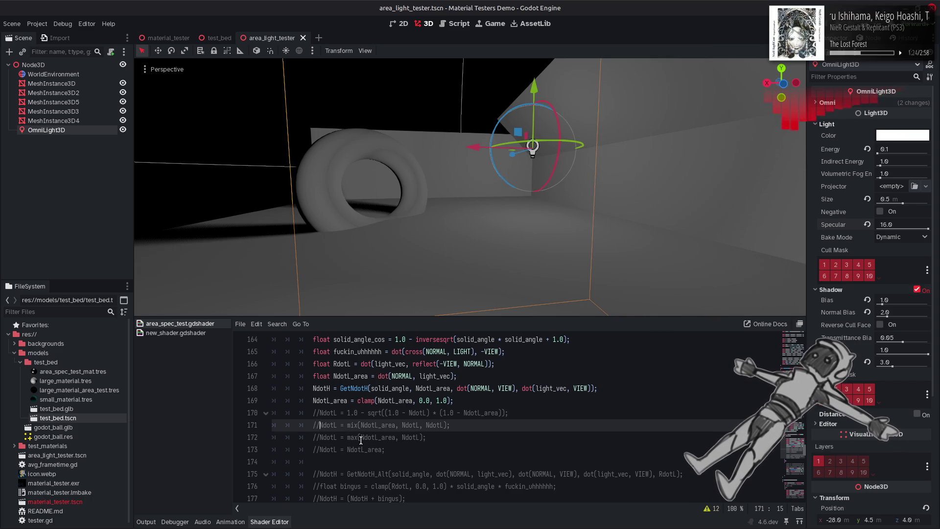
key(ctrl+k)
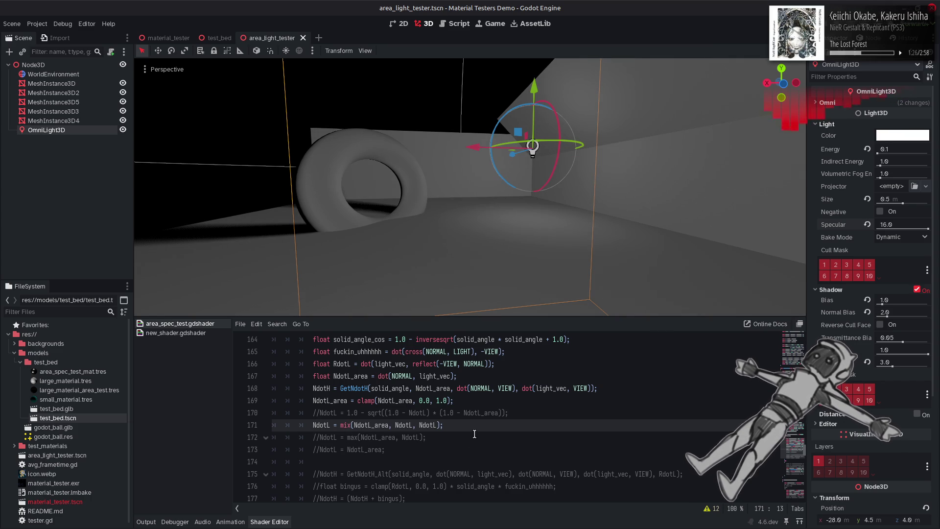
key(ctrl+k)
key(Up)
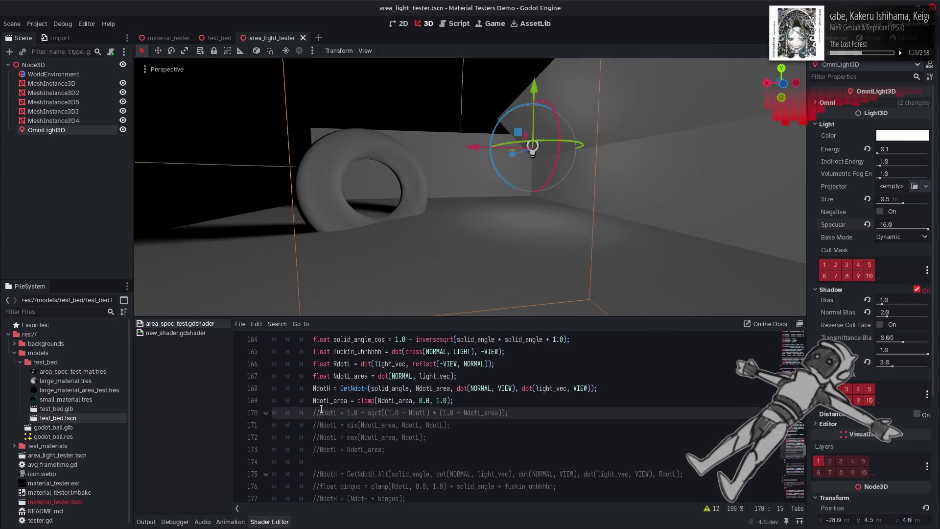
key(ctrl+k)
click(487, 424)
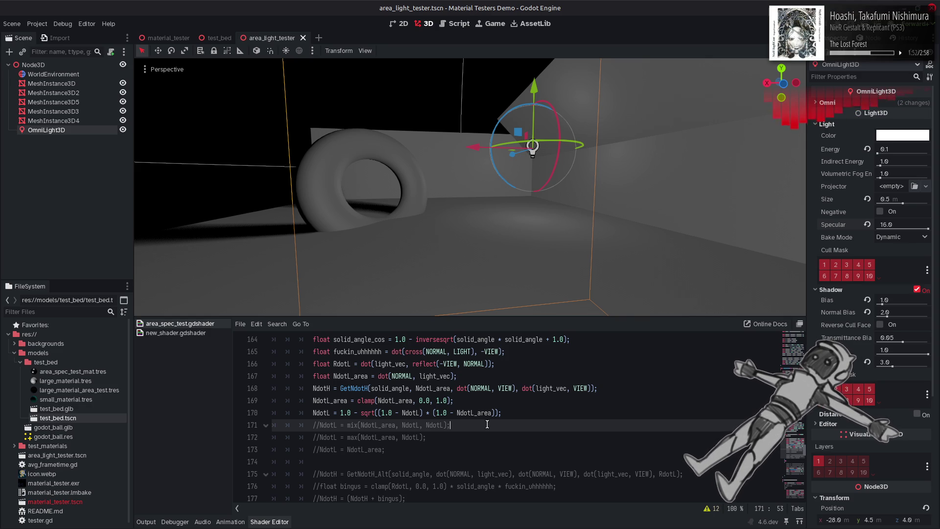
scroll(487, 424, up, 4)
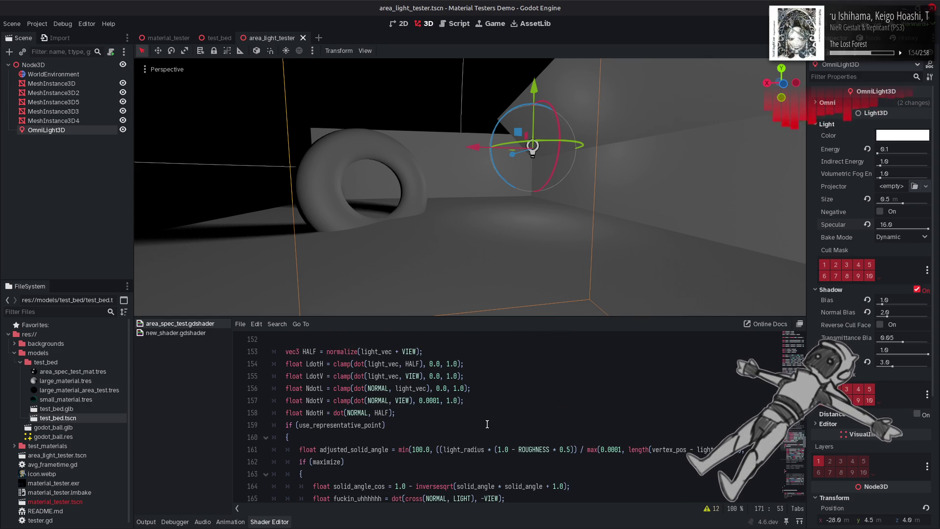
scroll(486, 424, up, 3)
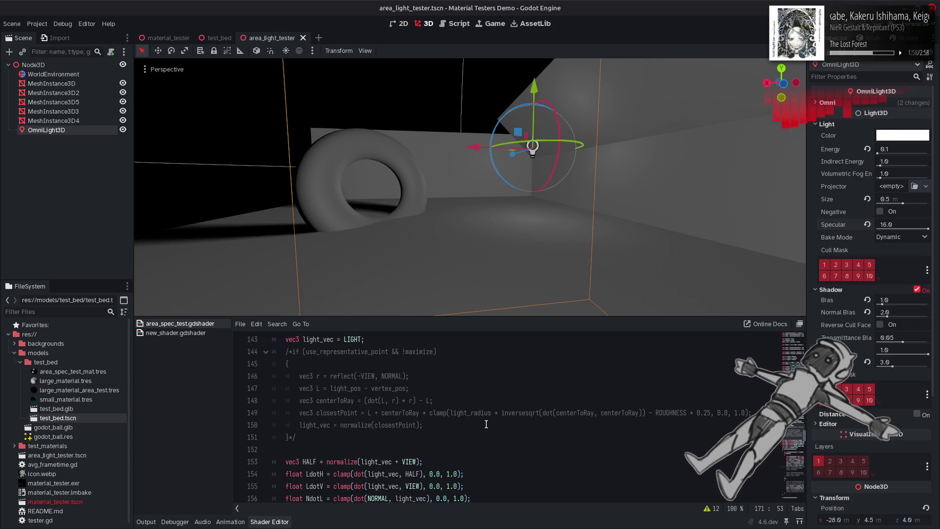
scroll(486, 424, up, 3)
scroll(486, 424, down, 15)
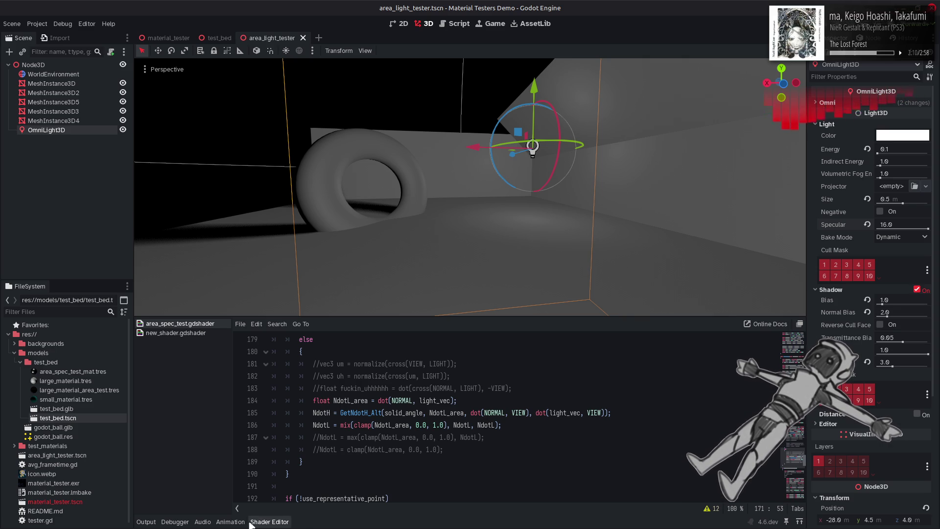
click(208, 518)
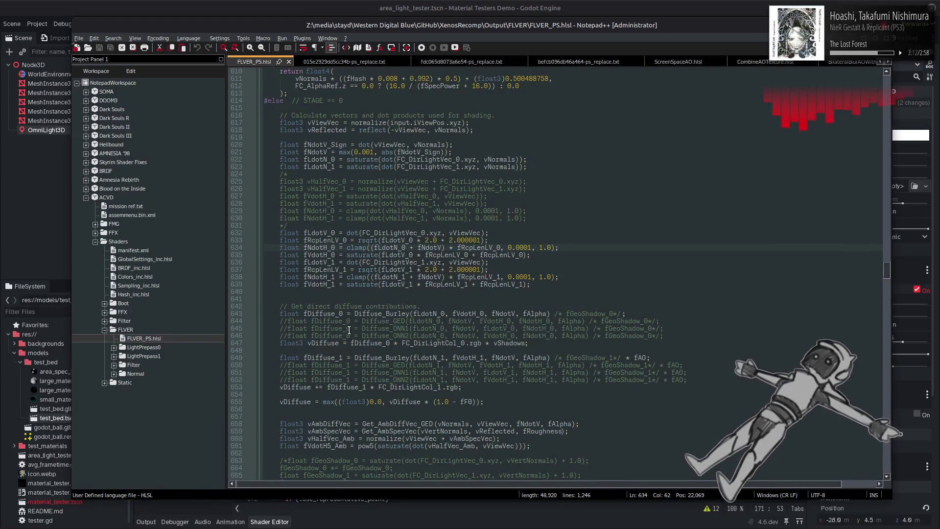
key(alt+Tab)
scroll(408, 425, up, 5)
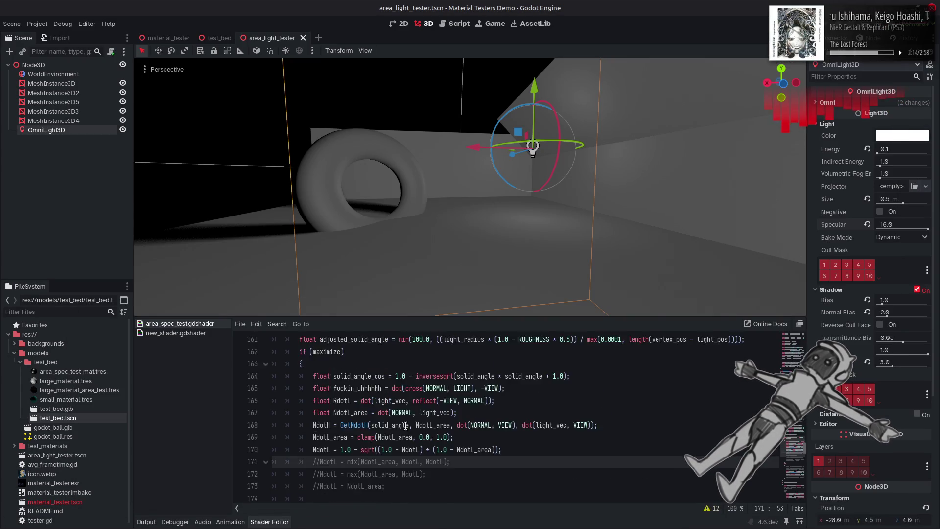
scroll(408, 425, up, 10)
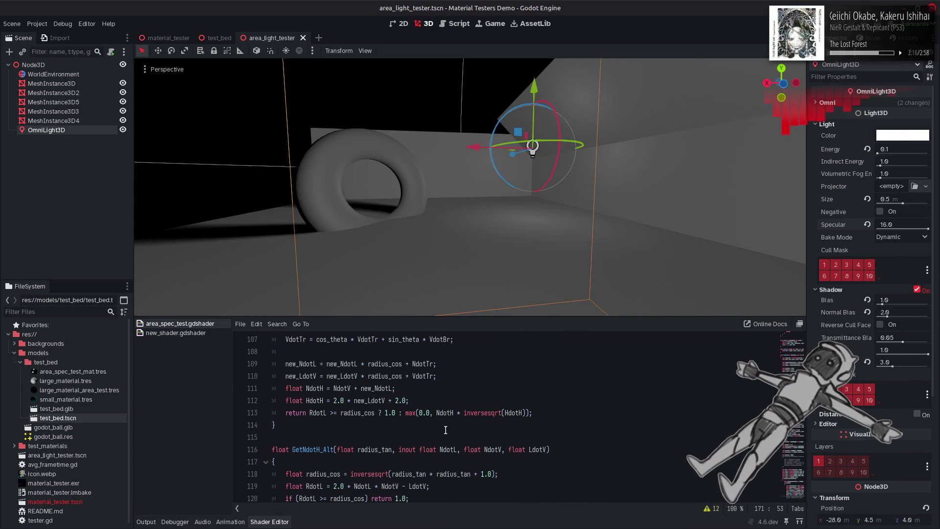
scroll(445, 429, up, 1)
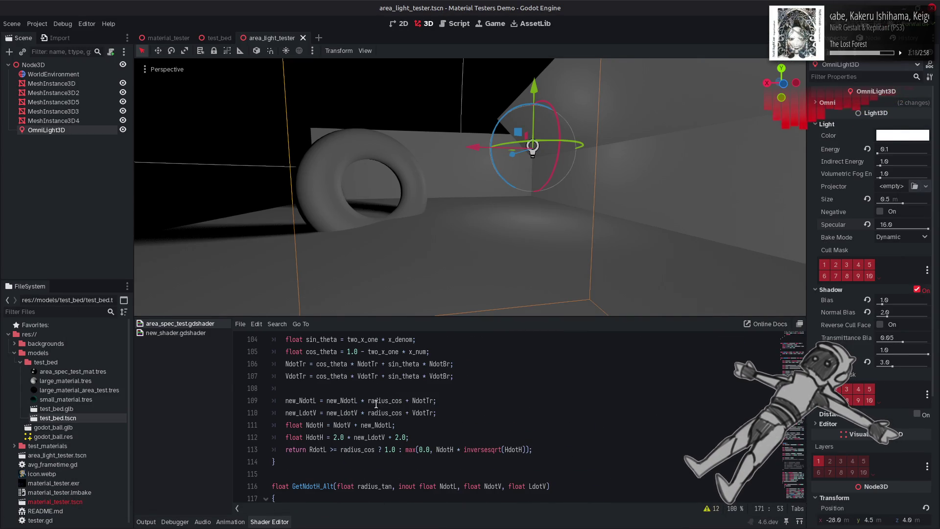
double_click(429, 399)
scroll(431, 399, up, 1)
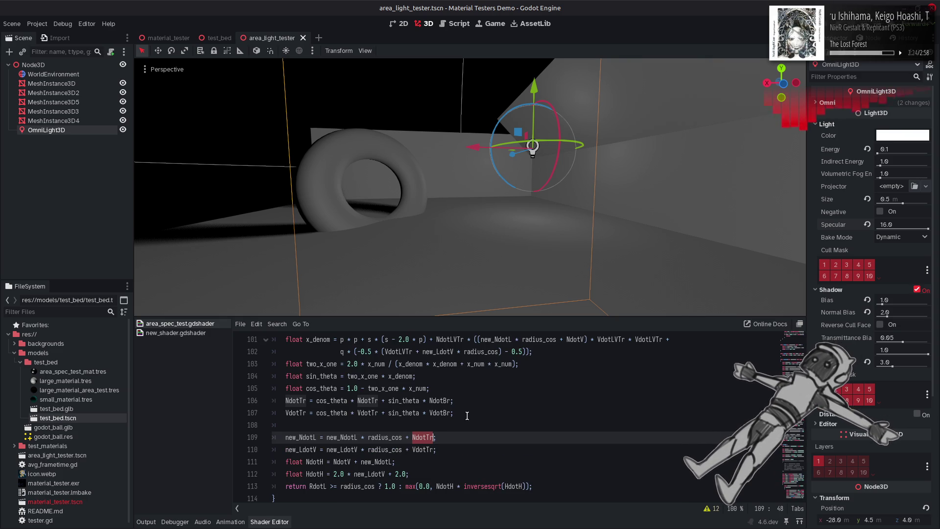
scroll(467, 416, up, 6)
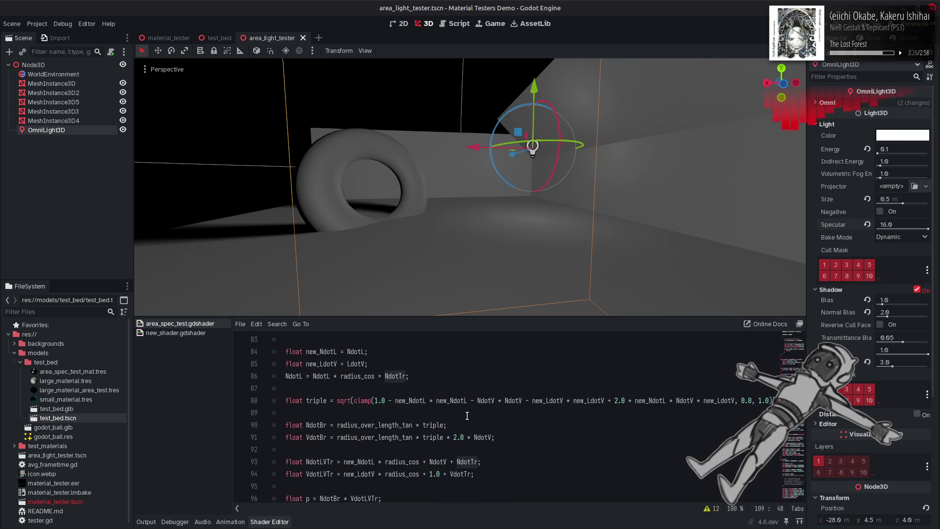
scroll(467, 416, down, 6)
scroll(467, 415, up, 5)
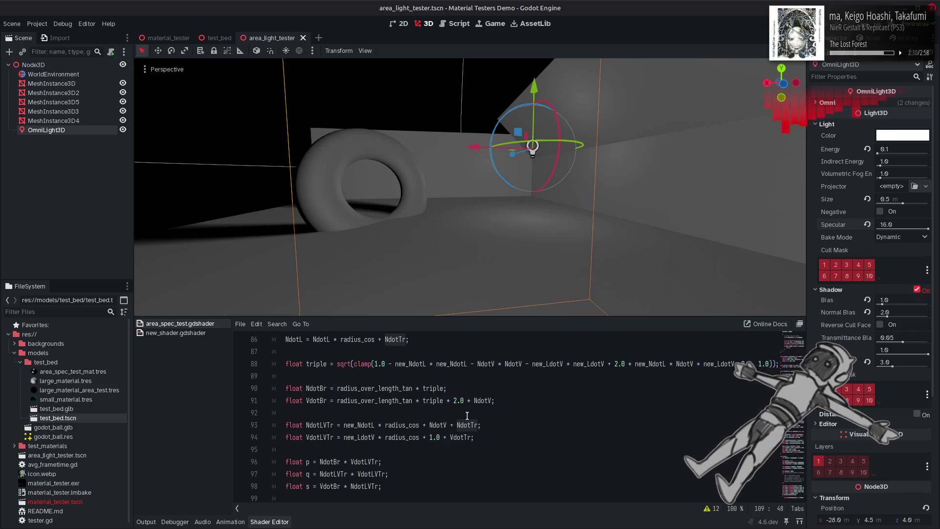
scroll(467, 416, up, 2)
scroll(467, 415, up, 2)
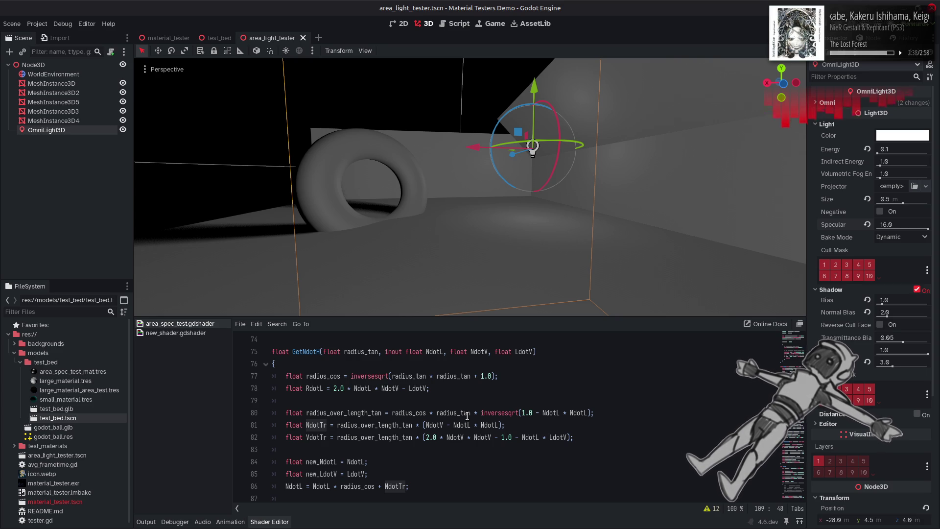
Comment out the mix-based NdotL line and uncomment 'NdotL = NdotL_area;' on line 173
key(ctrl+z)
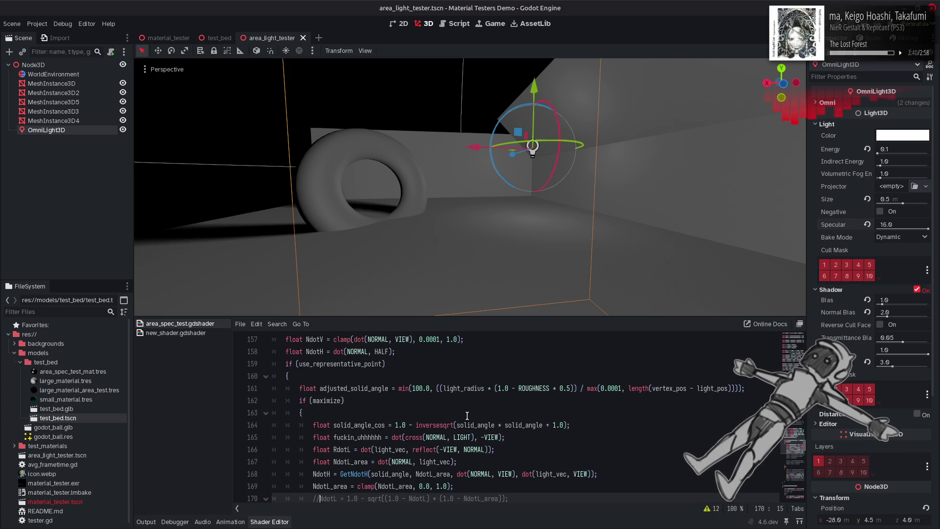
scroll(467, 415, down, 2)
key(ctrl+z)
key(ctrl+z)
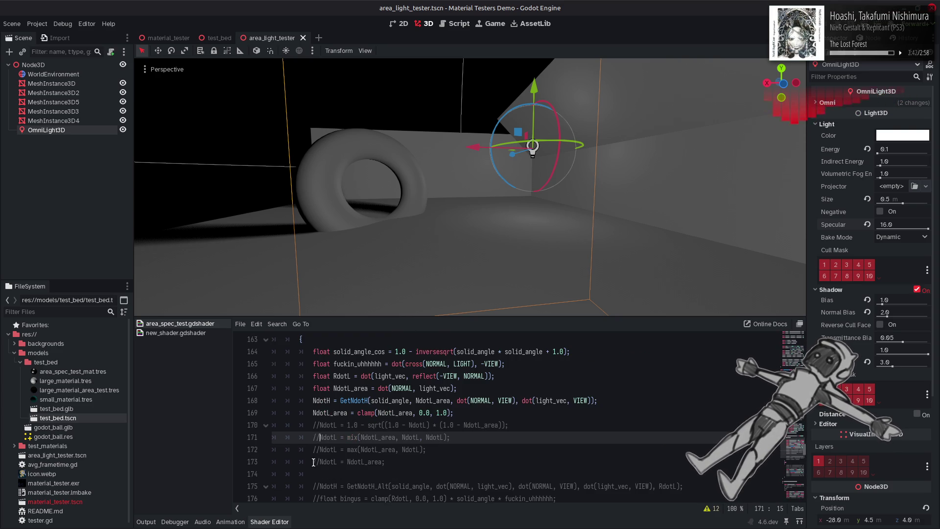
click(329, 461)
key(Home)
key(Delete)
key(Delete)
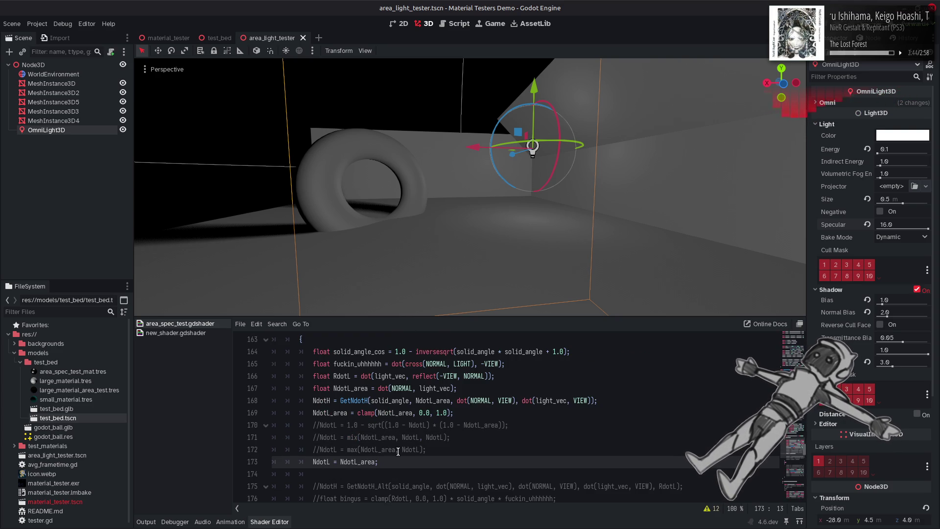
scroll(428, 427, up, 10)
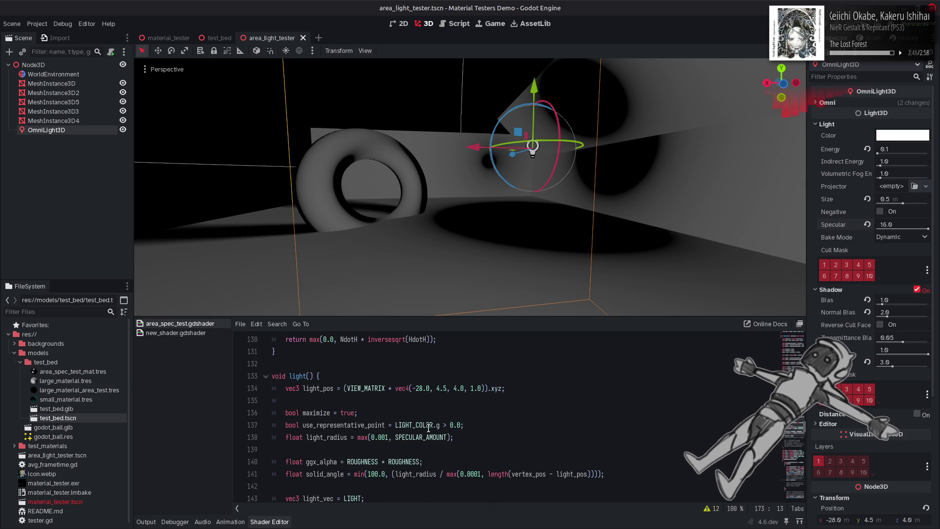
scroll(428, 427, up, 6)
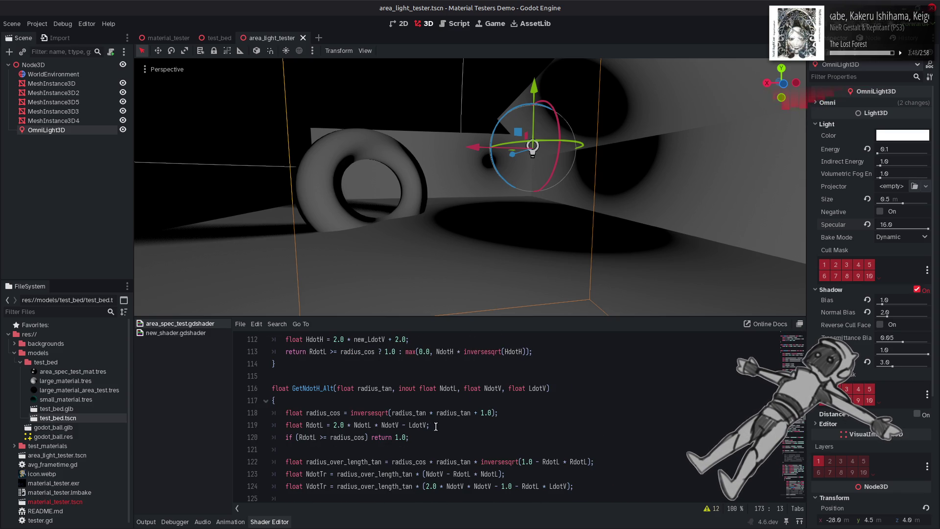
Paste RdotL over the four NdotL terms on lines 80–82 of GetNdotH
double_click(463, 474)
key(ctrl+c)
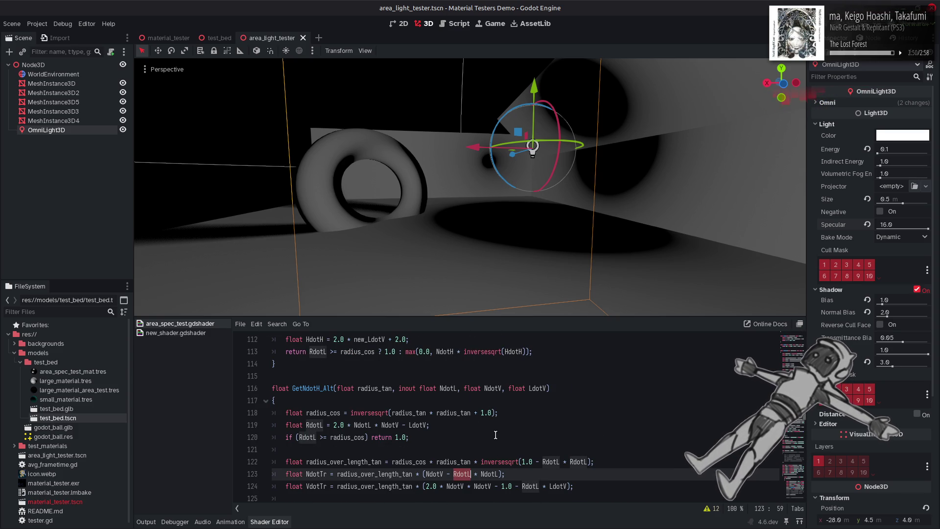
scroll(495, 435, down, 1)
scroll(476, 444, up, 5)
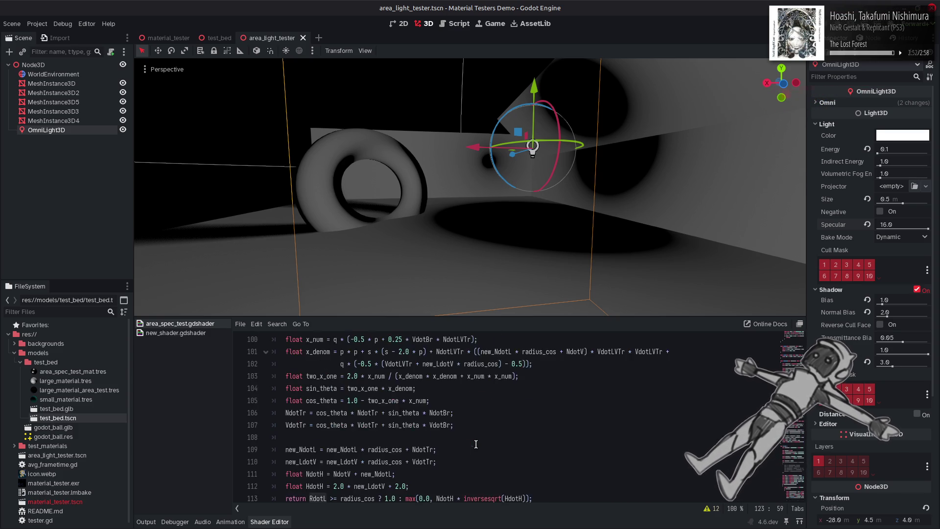
scroll(476, 444, up, 8)
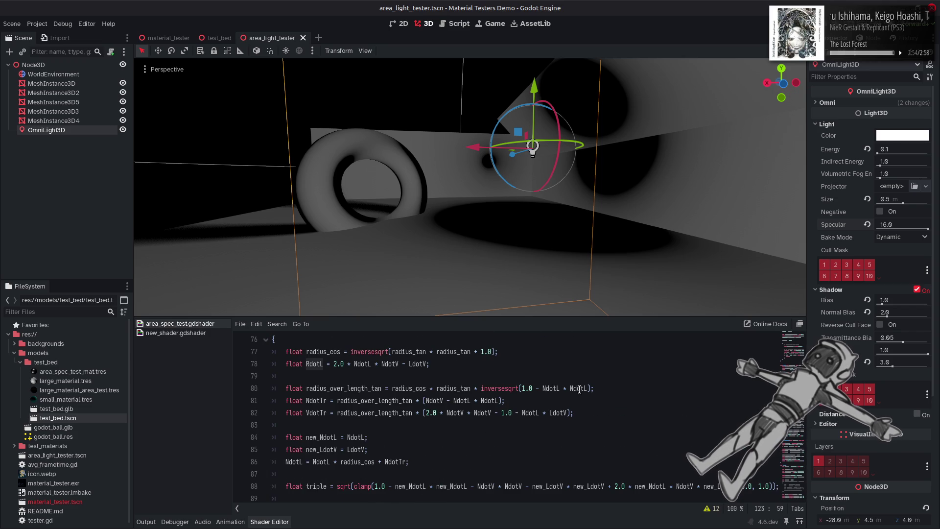
double_click(579, 388)
key(ctrl+v)
double_click(551, 388)
key(ctrl+v)
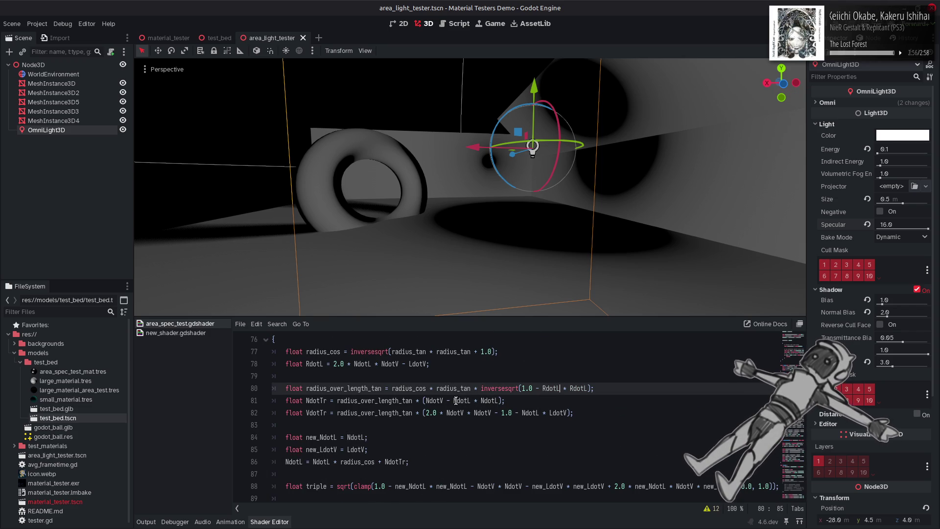
double_click(455, 400)
key(ctrl+v)
double_click(530, 413)
key(ctrl+v)
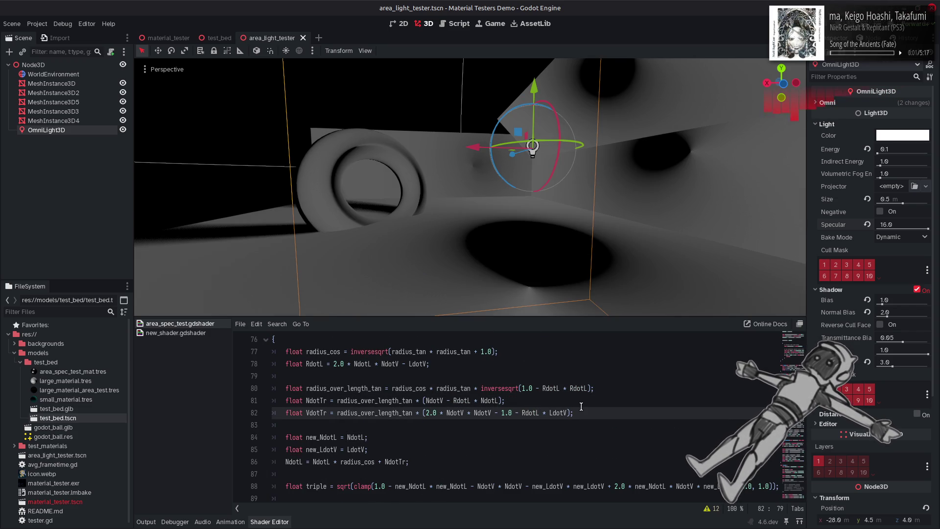
mouse_move(499, 210)
mouse_down()
mouse_move(387, 183)
mouse_move(501, 218)
mouse_up()
click(520, 400)
key(ctrl+z)
key(ctrl+z)
key(ctrl+z)
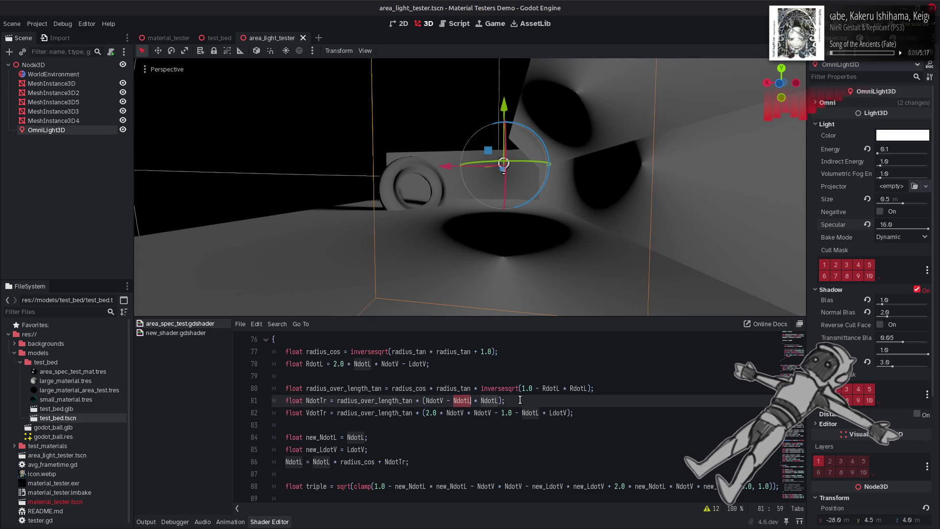
key(ctrl+z)
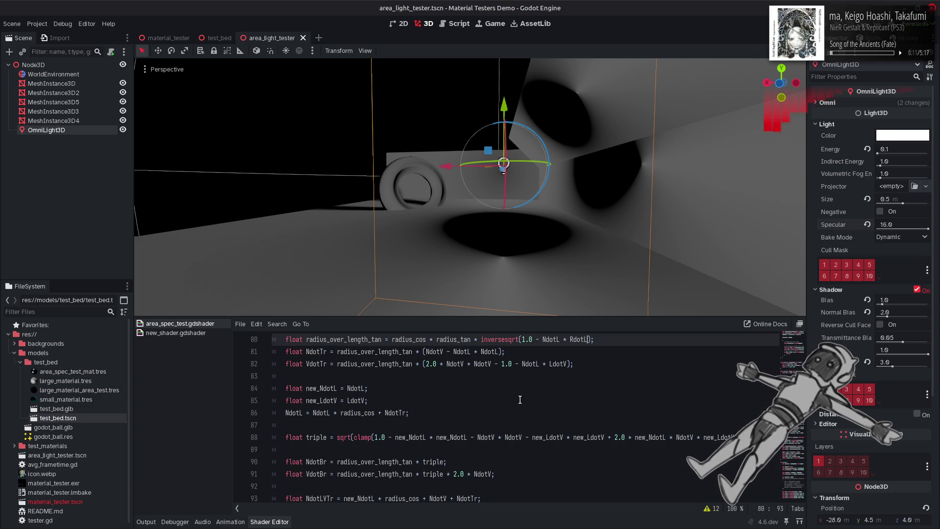
mouse_move(470, 186)
mouse_down()
mouse_move(461, 184)
mouse_move(489, 181)
mouse_move(455, 176)
mouse_move(474, 179)
mouse_move(440, 245)
mouse_move(429, 332)
mouse_up()
key(ctrl+shift+z)
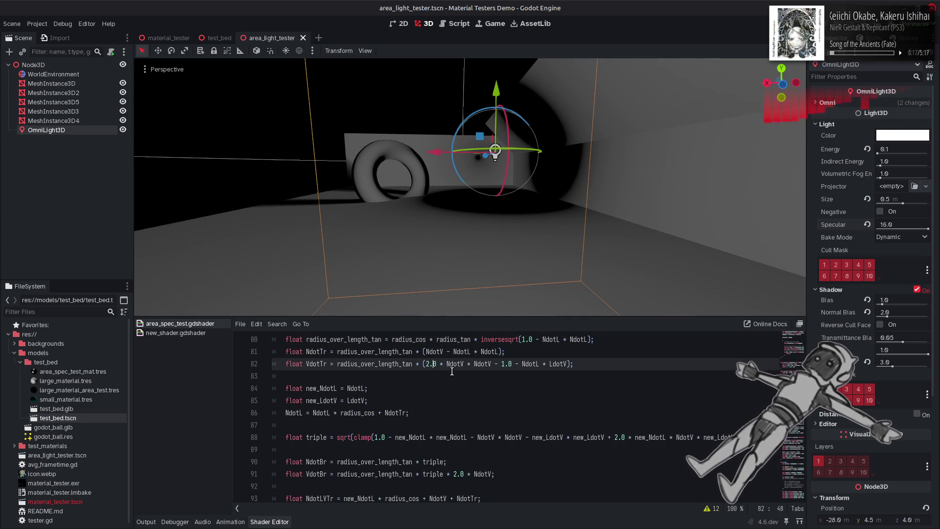
key(ctrl+z)
key(ctrl+shift+z)
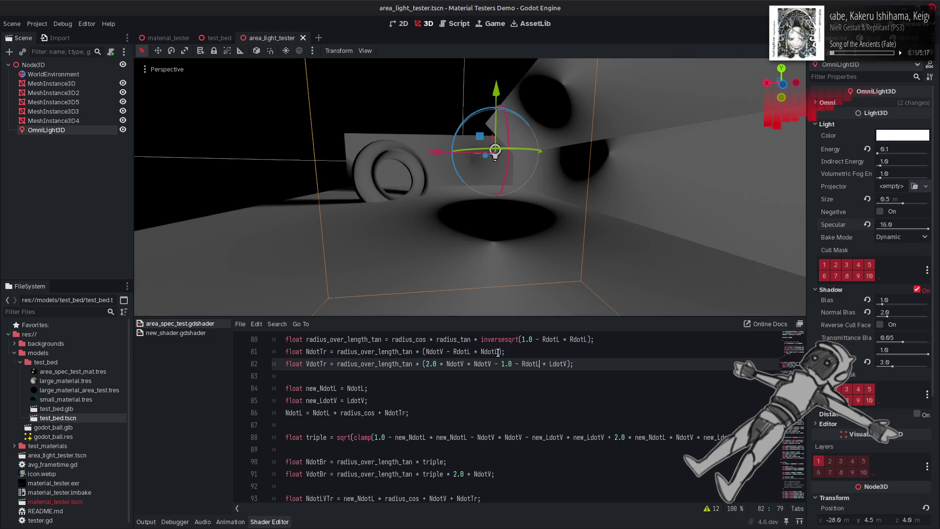
mouse_move(447, 272)
mouse_down()
mouse_move(450, 254)
mouse_move(424, 233)
mouse_up()
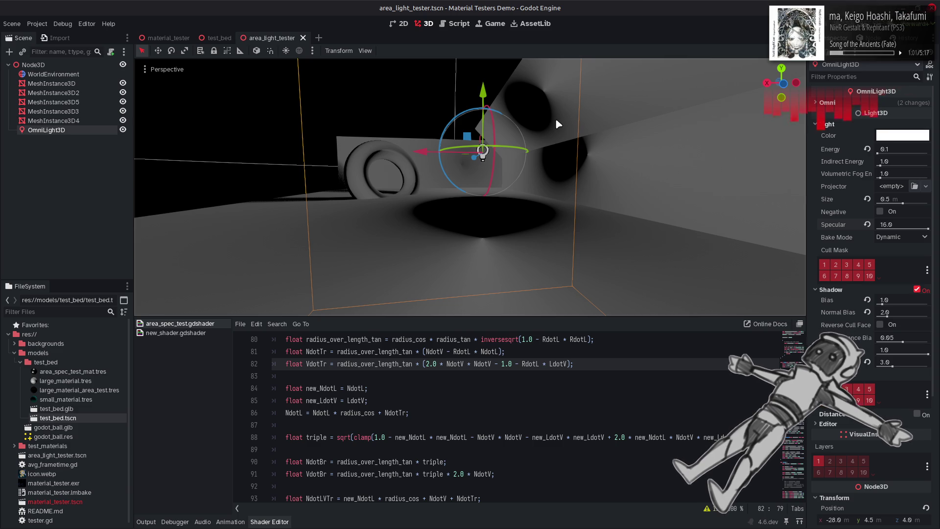
click(633, 376)
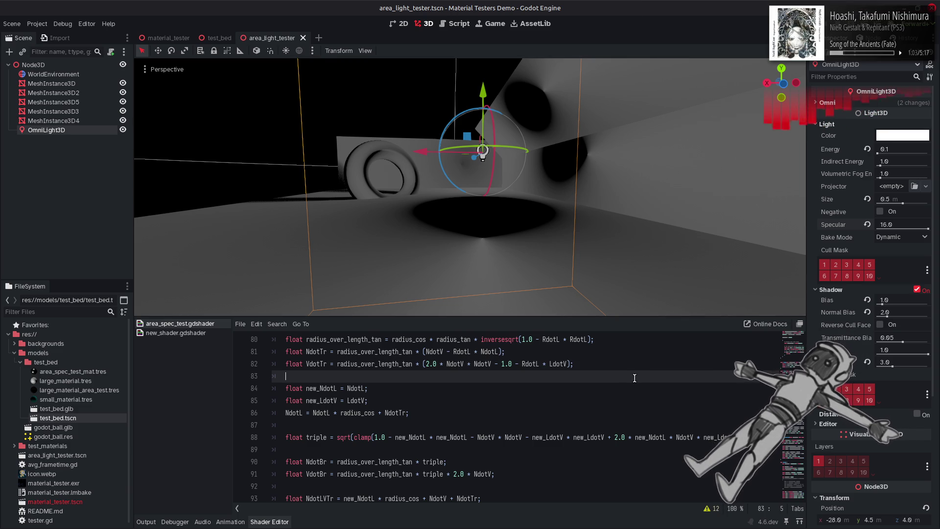
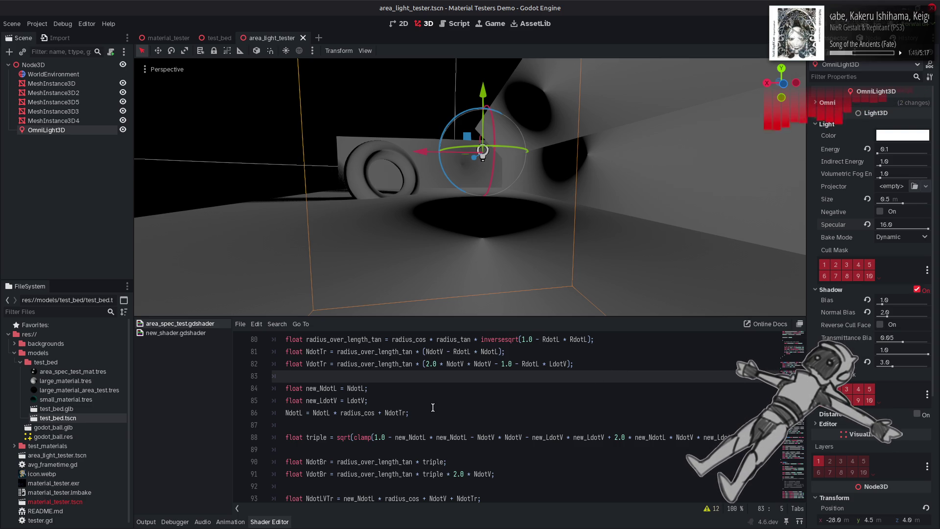
Inspect the radius_over_length_tan uses and the radius and NdotL calculation lines
scroll(432, 407, up, 1)
double_click(398, 388)
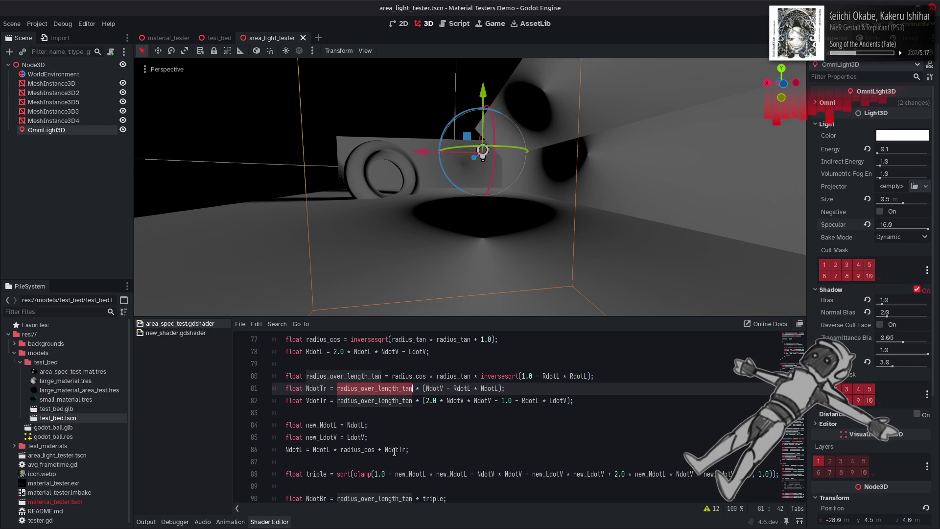
mouse_move(420, 450)
mouse_down()
mouse_move(294, 449)
mouse_move(282, 341)
mouse_up()
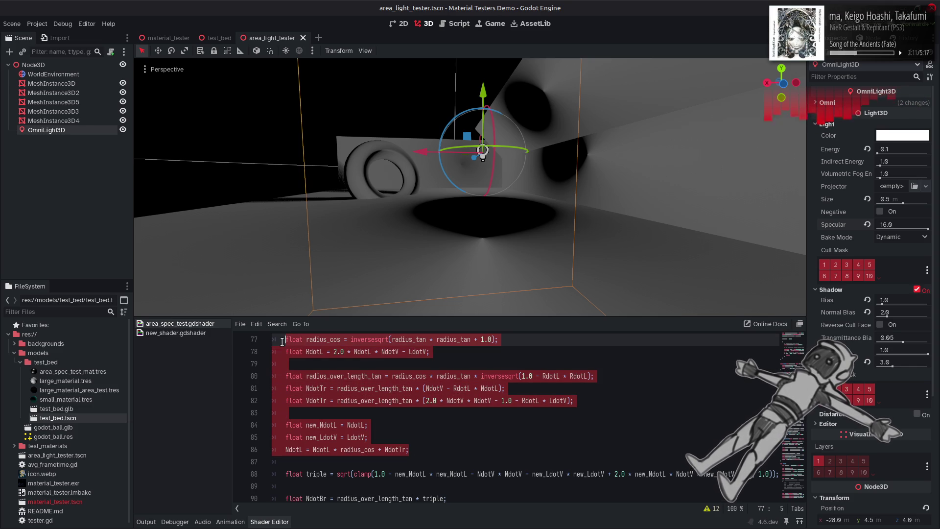
click(421, 421)
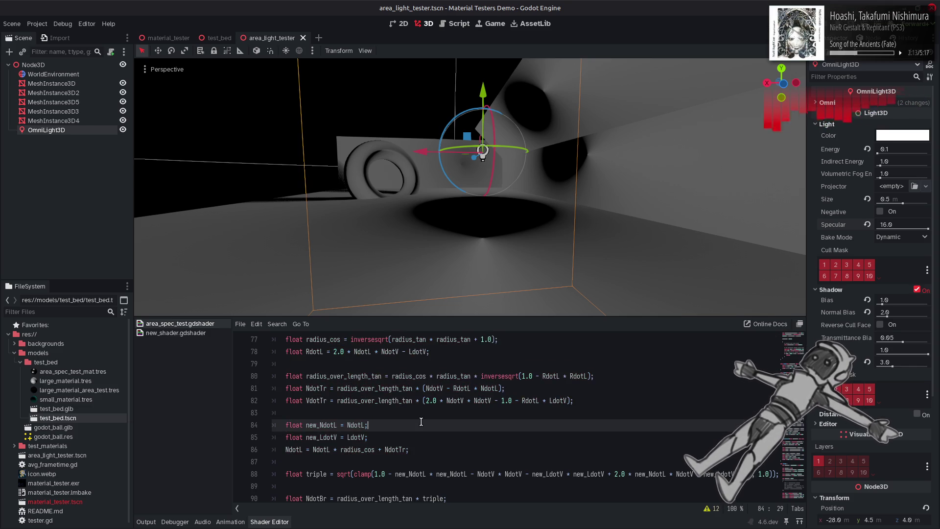
Comment out the else branch of the light-vector code with /* */
scroll(421, 421, down, 20)
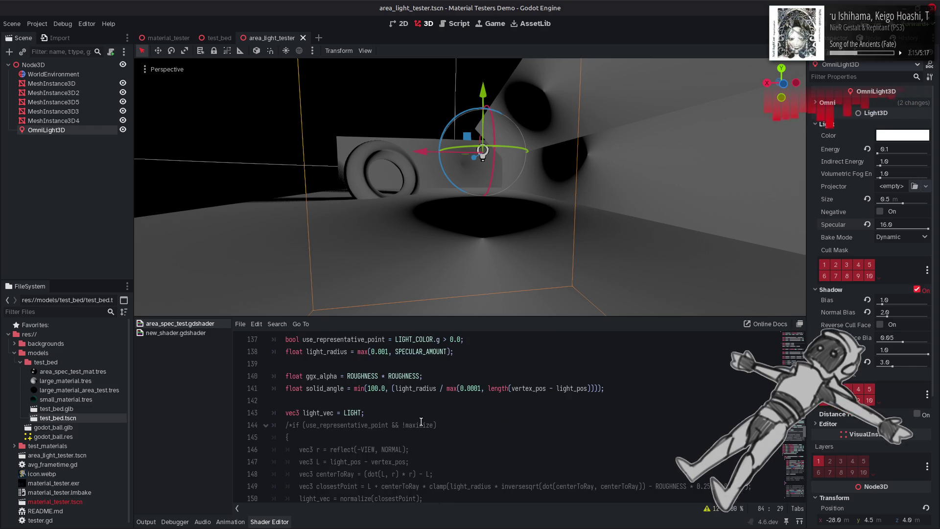
scroll(421, 422, down, 1)
scroll(421, 421, down, 13)
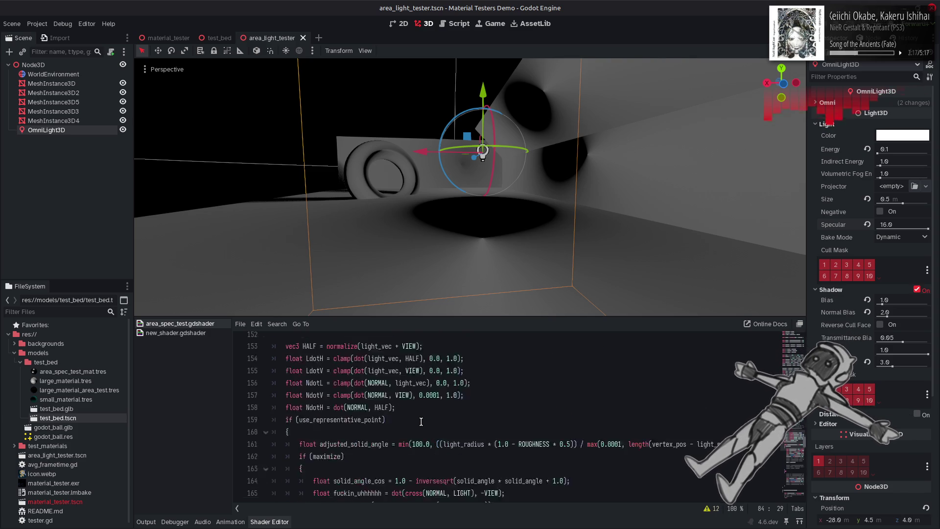
click(298, 339)
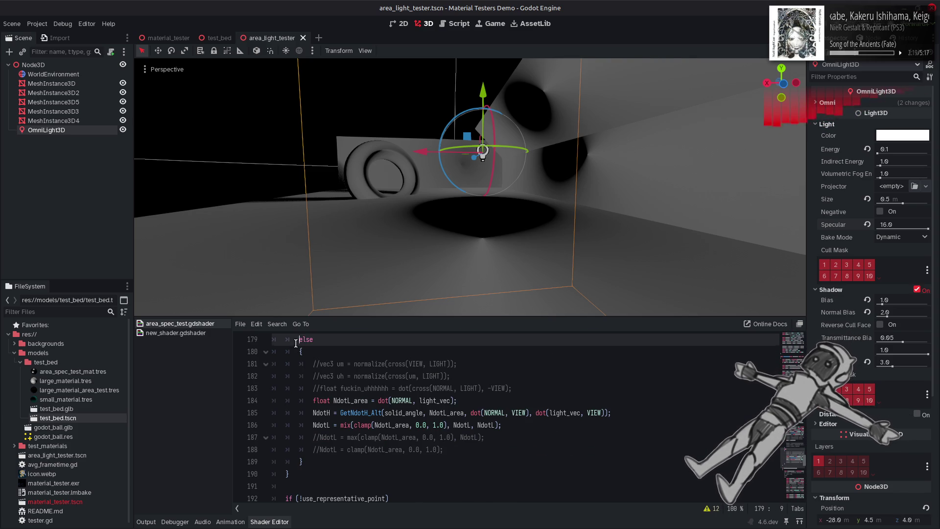
text(/)
click(321, 454)
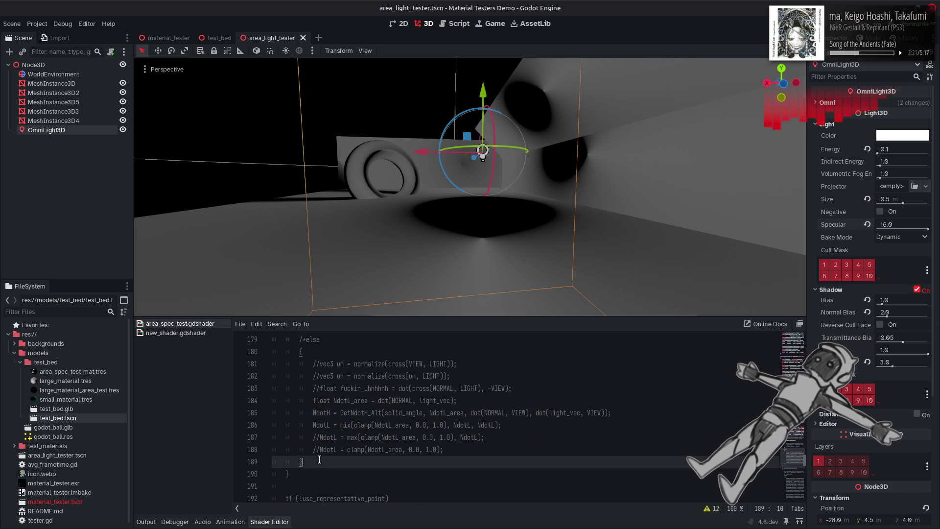
text(*/)
Uncomment the use_representative_point && !maximize block and save the shader
scroll(316, 441, up, 9)
scroll(312, 431, up, 3)
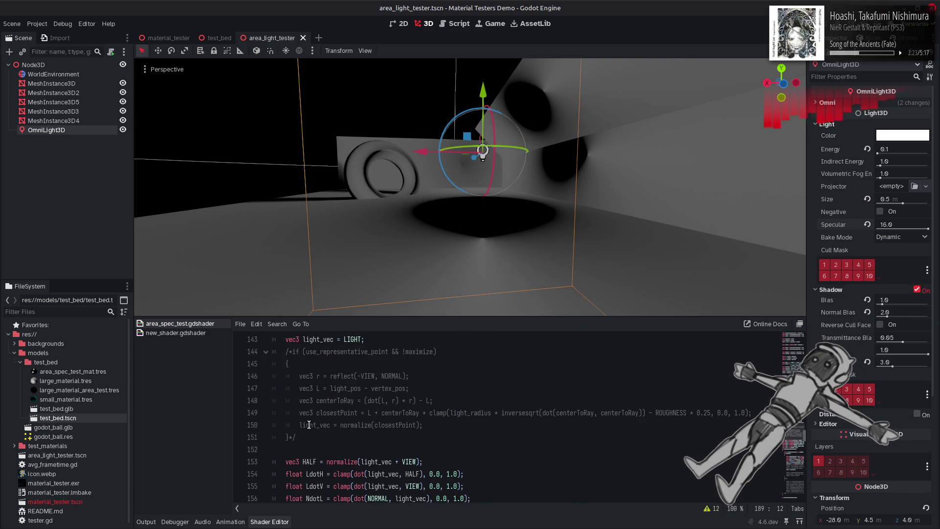
click(292, 351)
text(//)
key(BackSpace)
key(BackSpace)
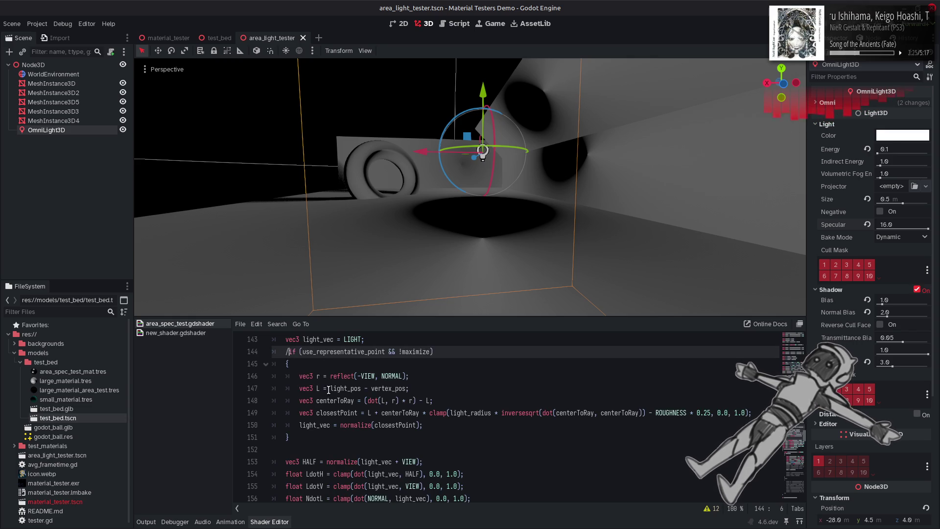
click(437, 372)
key(ctrl+s)
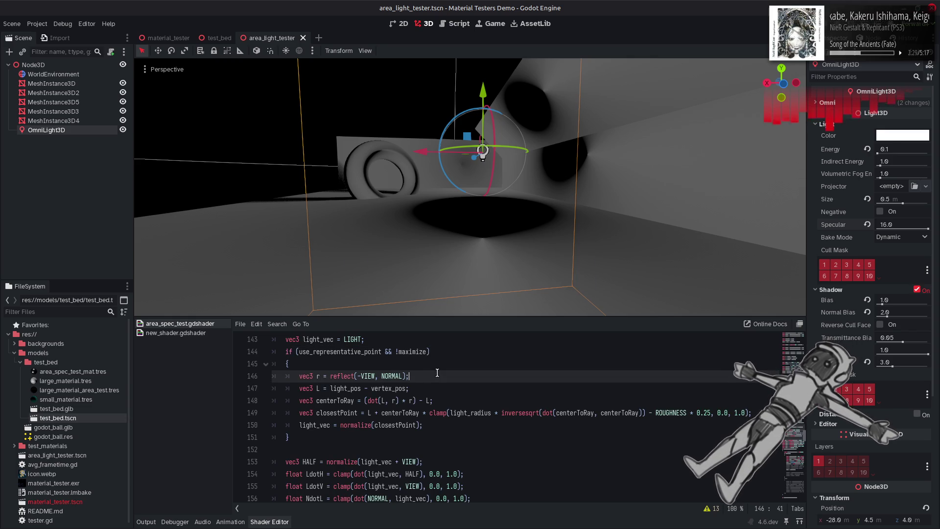
Change maximize from true to false and save so the scene re-renders
scroll(437, 372, up, 4)
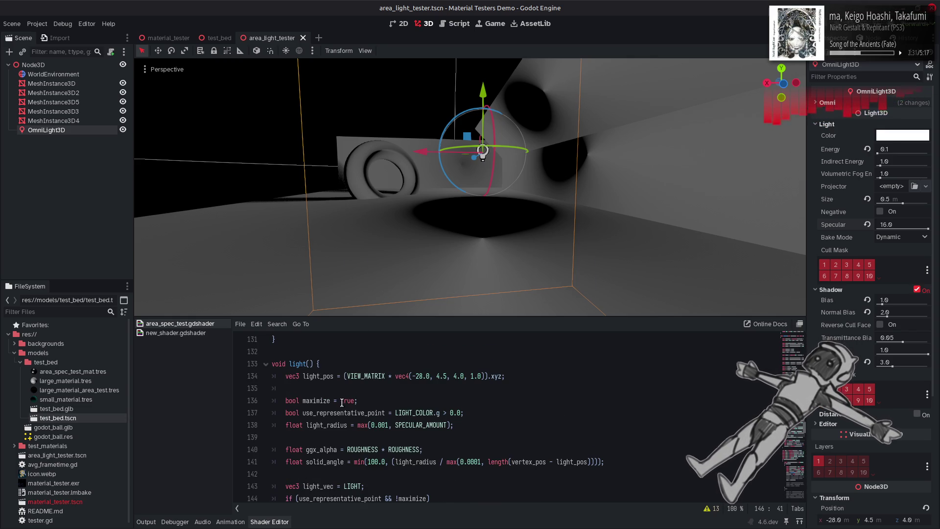
double_click(345, 400)
text(false;)
key(ctrl+s)
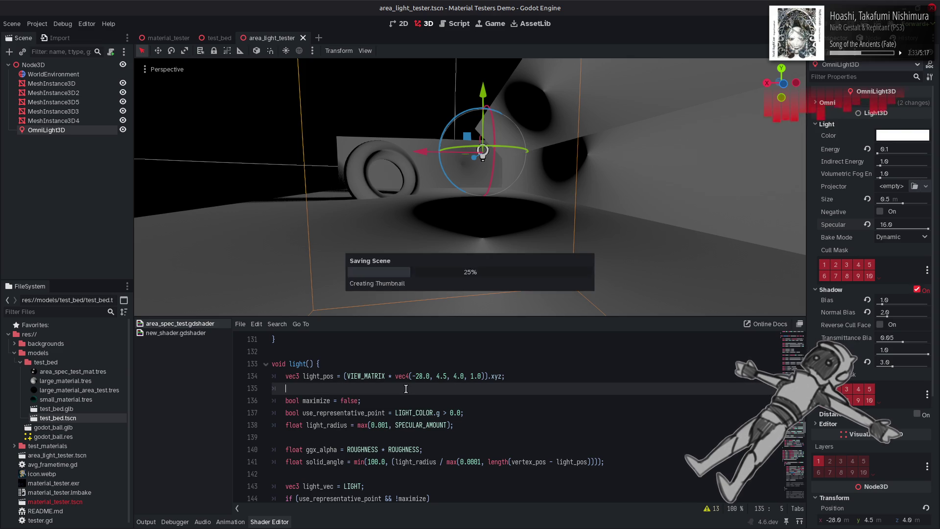
click(405, 389)
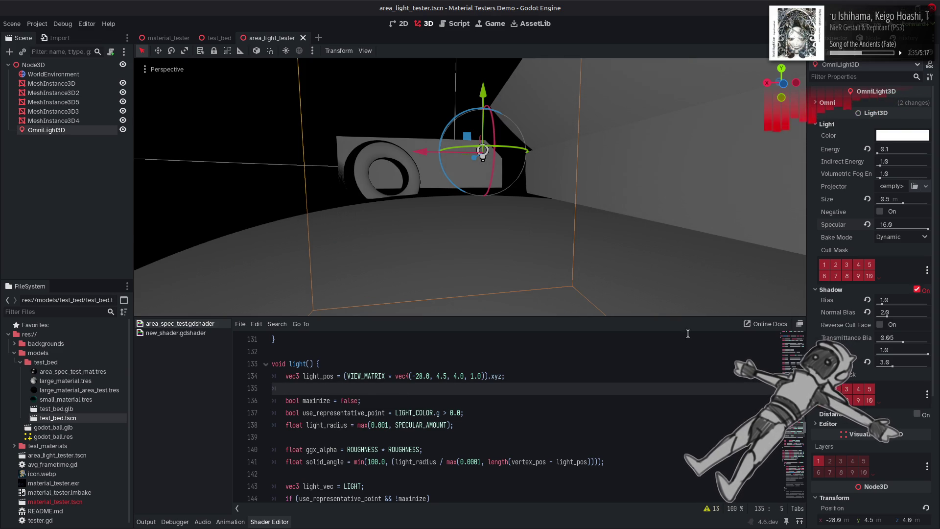
mouse_move(926, 228)
mouse_down()
mouse_move(855, 237)
mouse_move(927, 238)
mouse_up()
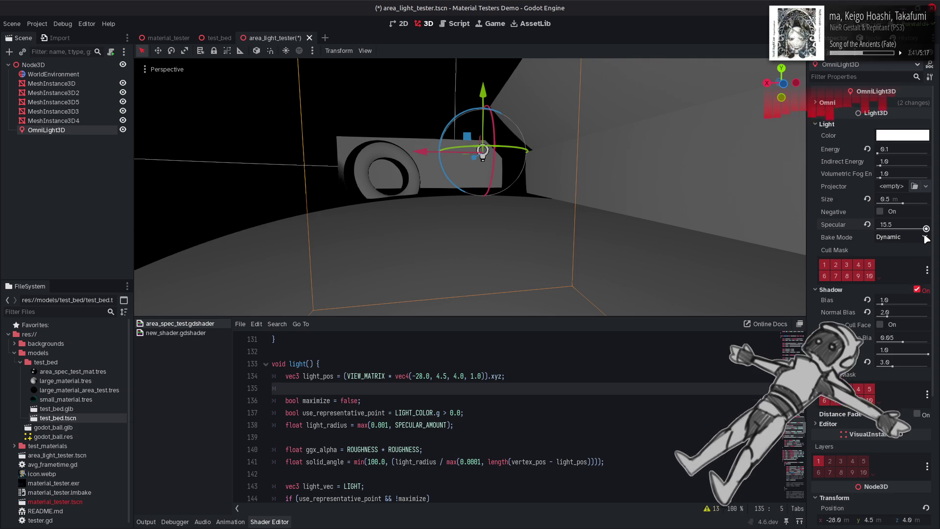
drag(636, 221, 539, 196)
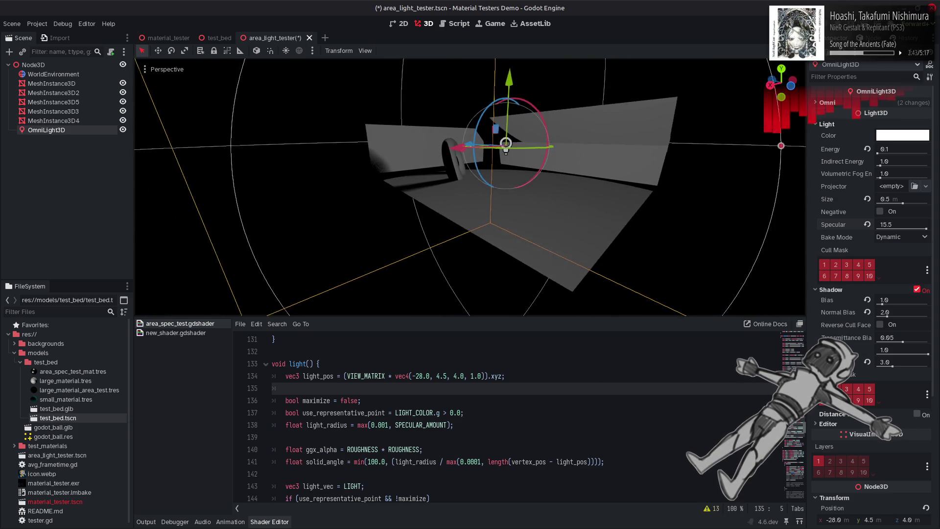
key(w)
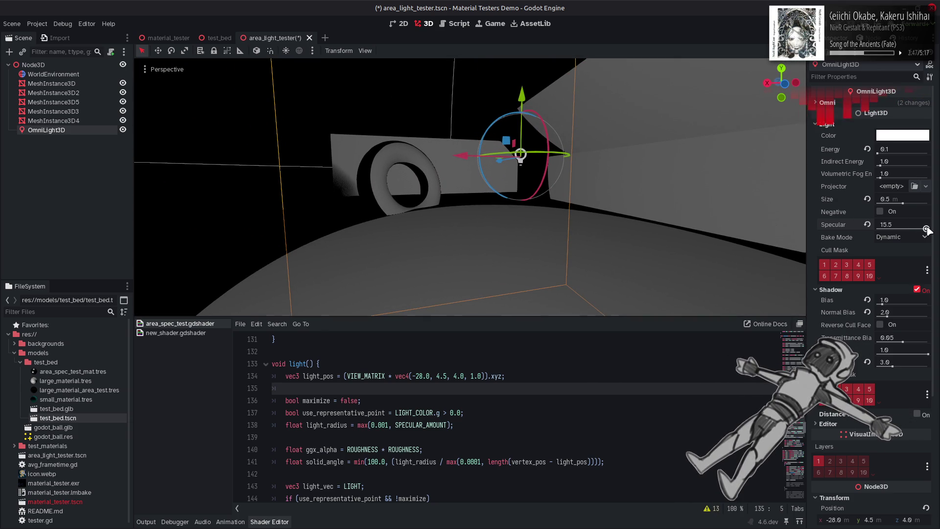
mouse_move(926, 230)
mouse_down()
mouse_move(876, 227)
mouse_move(928, 229)
mouse_up()
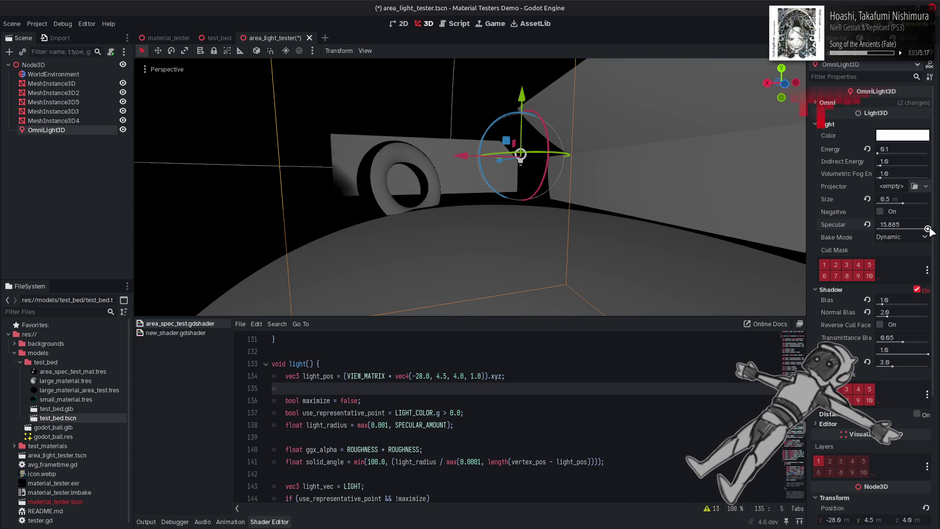
scroll(615, 400, down, 3)
scroll(615, 400, down, 1)
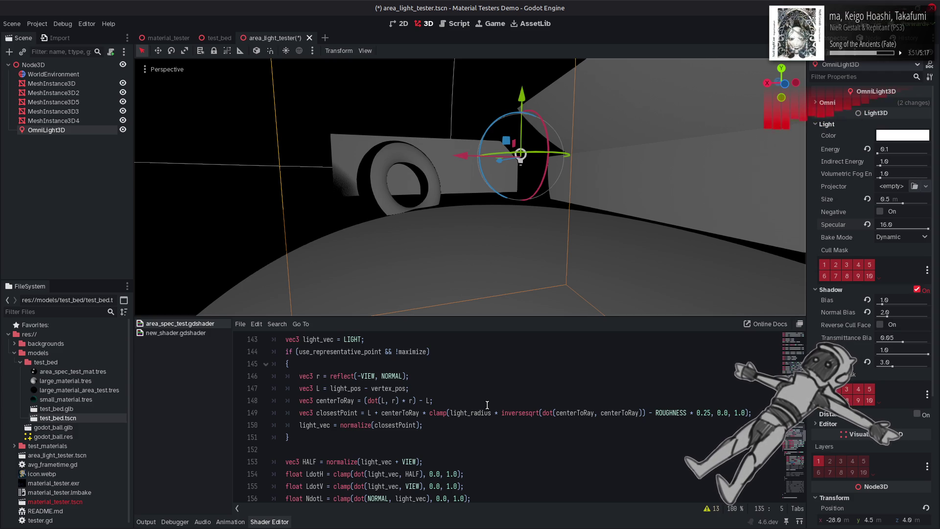
Paste the radius and NdotL block after the if block, undo it, and save the scene
click(392, 446)
text(float radius_cos = inversesqrt(radius_tan * radius_tan + 1.0); 	float RdotL = 2.0 * NdotL * NdotV - LdotV;  	float radius_over_length_tan = radius_cos * radius_tan * inversesqrt(1.0 - RdotL * RdotL); 	float NdotTr = radius_over_length_tan * (NdotV - RdotL * NdotL); 	float VdotTr = radius_over_length_tan * (2.0 * NdotV * NdotV - 1.0 - RdotL * LdotV);  	float new_NdotL = NdotL; 	float new_LdotV = LdotV; 	NdotL = NdotL * radius_cos + NdotTr;)
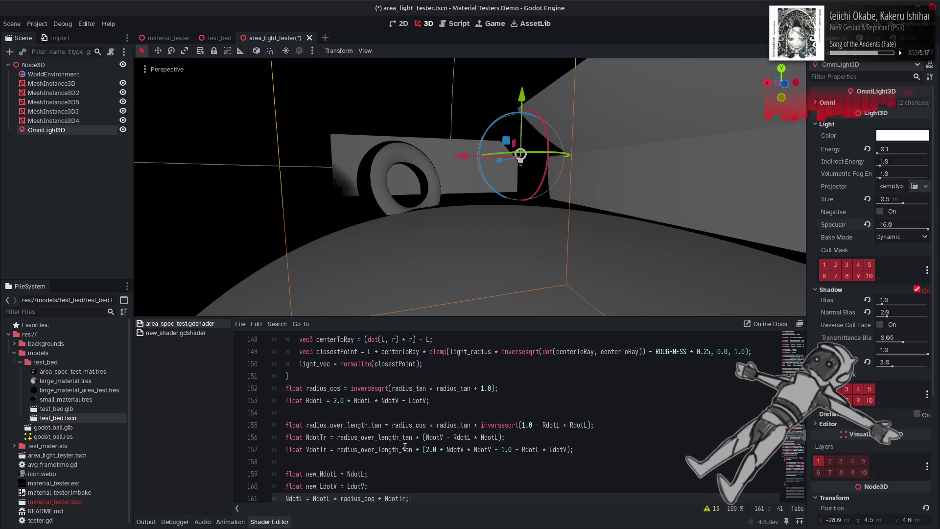
key(ctrl+z)
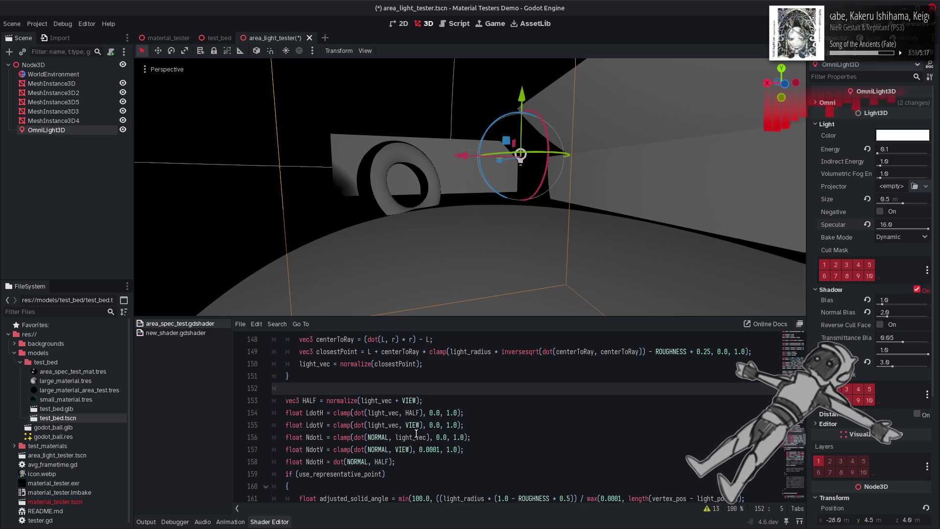
key(ctrl+s)
scroll(424, 438, up, 1)
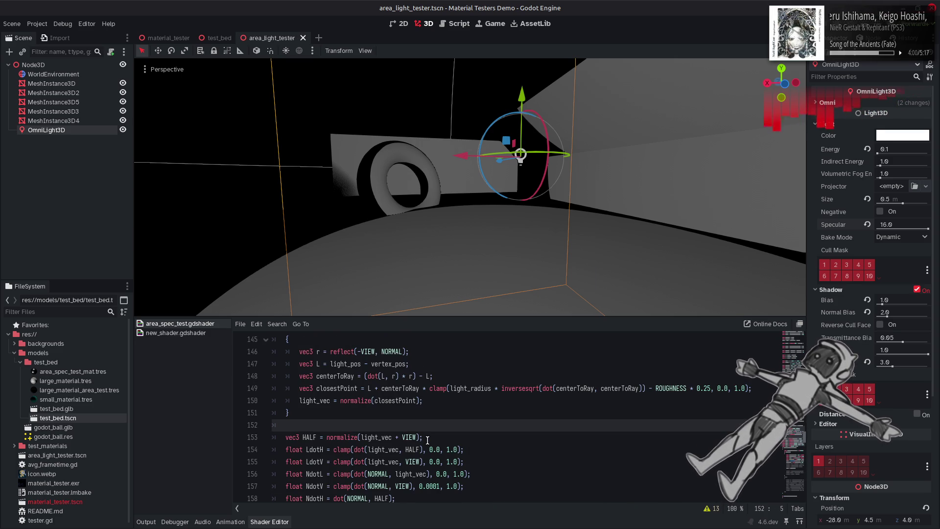
click(449, 401)
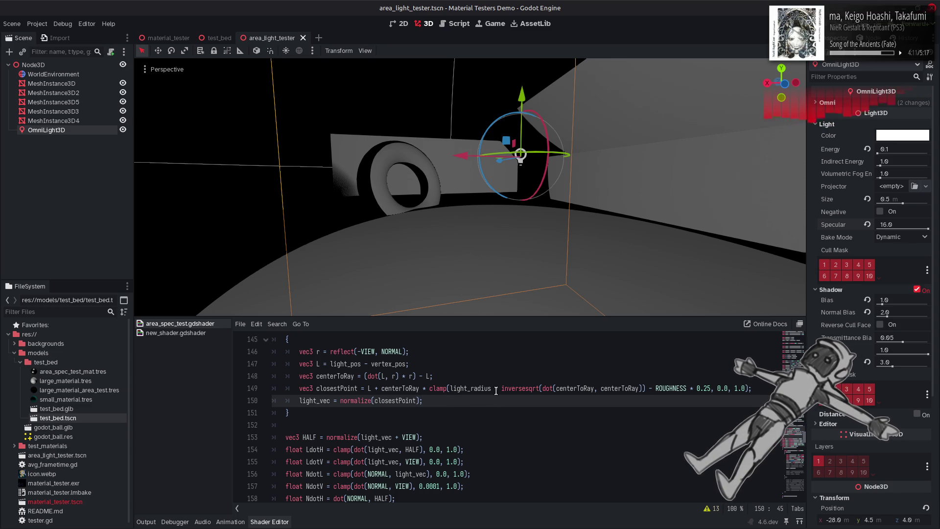
Try a 0.0 roughness factor in the closest-point clamp with Specular near 1.8, then undo it
click(707, 388)
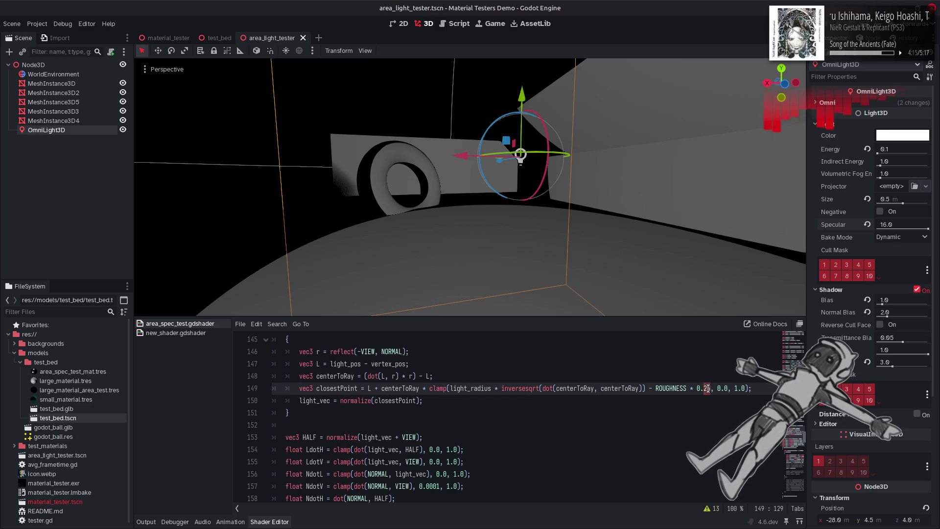
key(BackSpace)
key(BackSpace)
text(0)
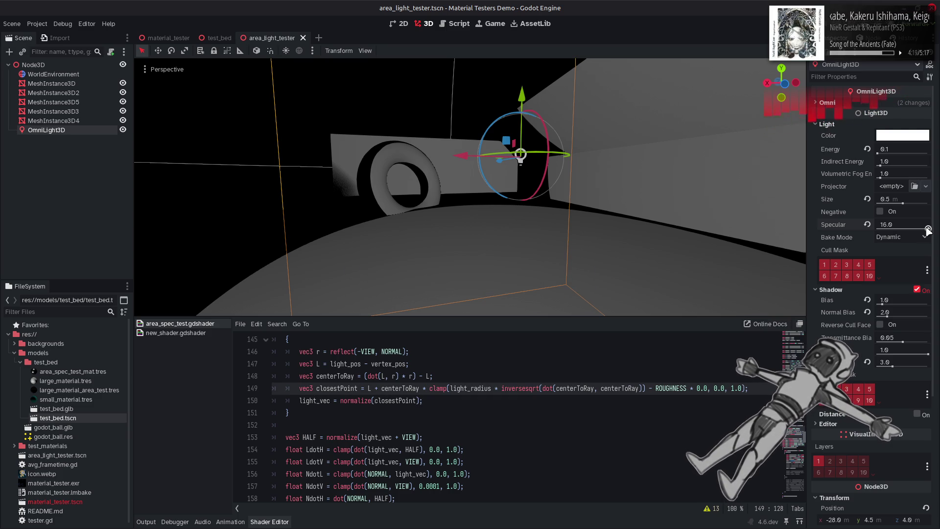
drag(927, 230, 882, 229)
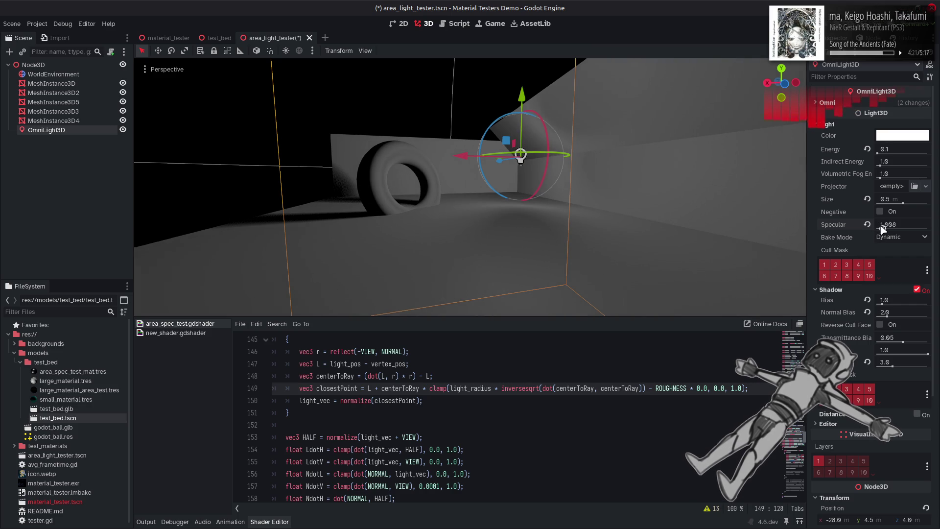
click(632, 423)
key(ctrl+z)
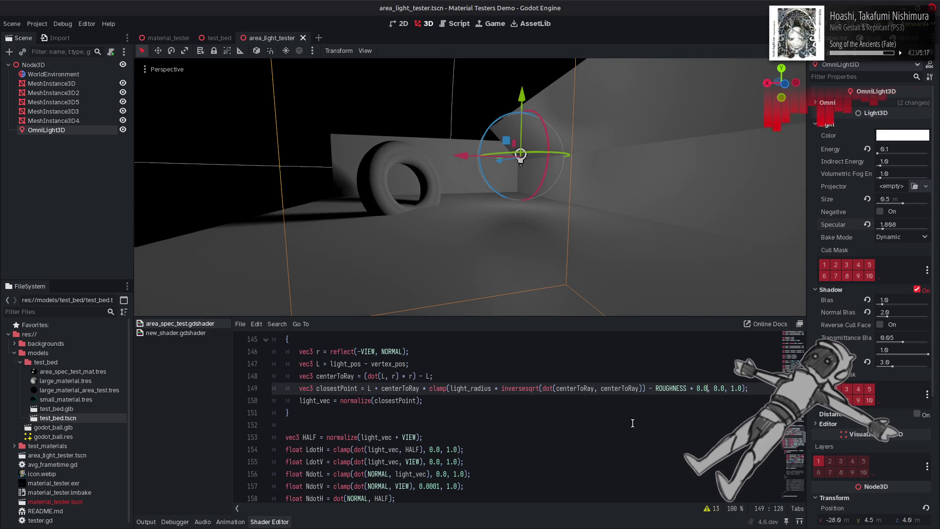
Set the light's Specular to about 2.693 and highlight the centerToRay and closestPoint uses
drag(882, 229, 886, 229)
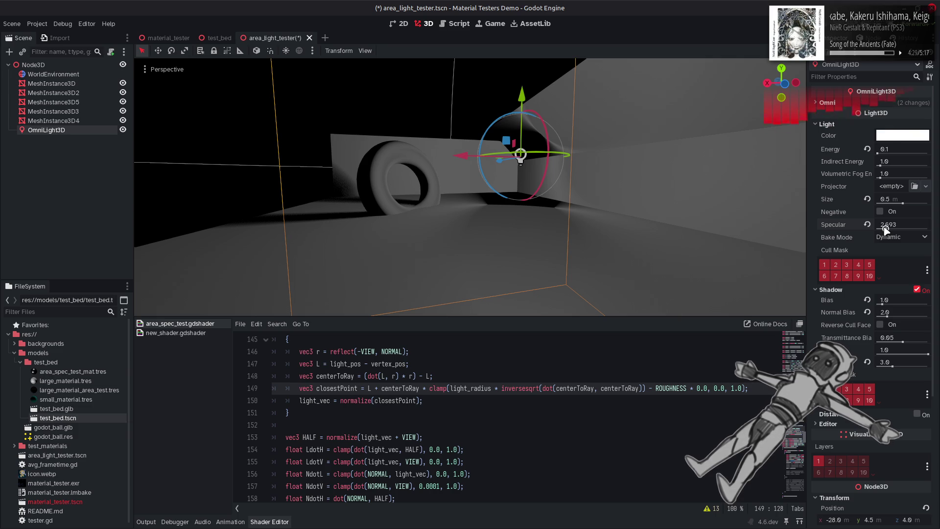
double_click(343, 377)
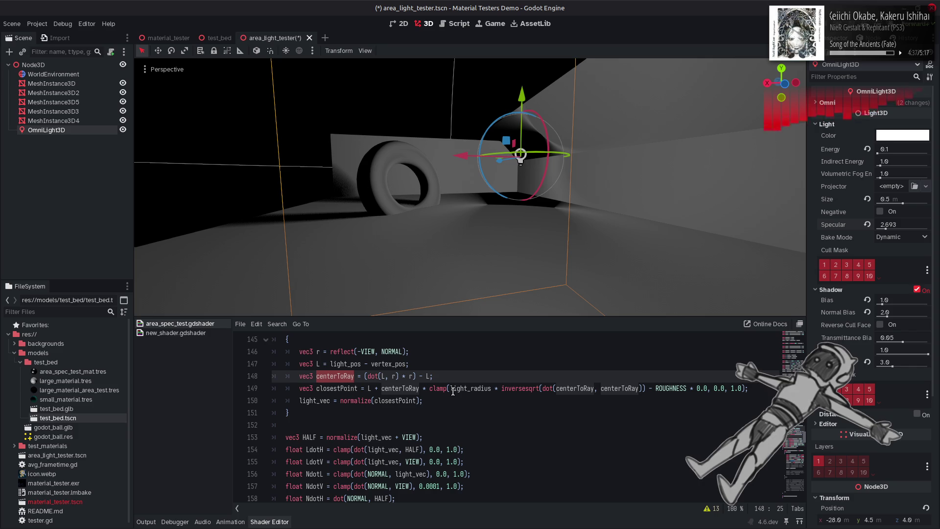
double_click(342, 388)
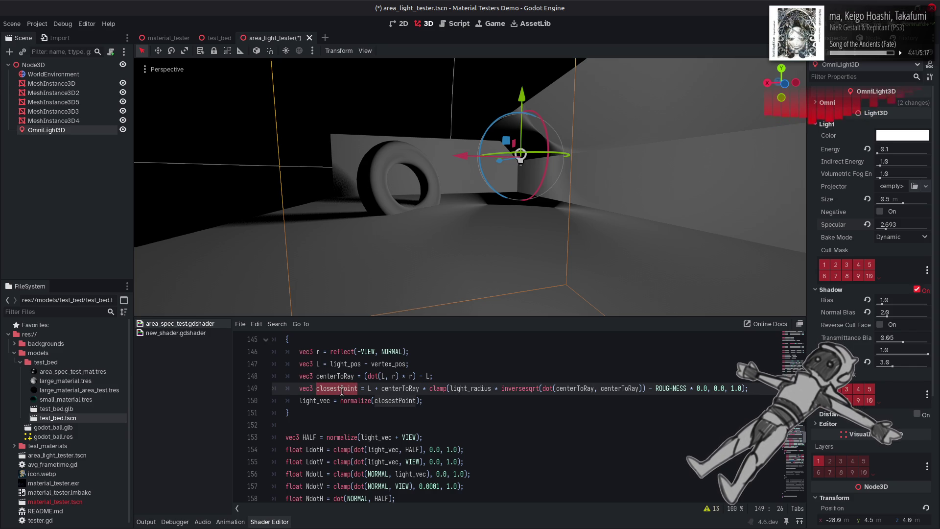
Review how closestPoint and centerToRay are used on lines 149–150
scroll(348, 392, up, 1)
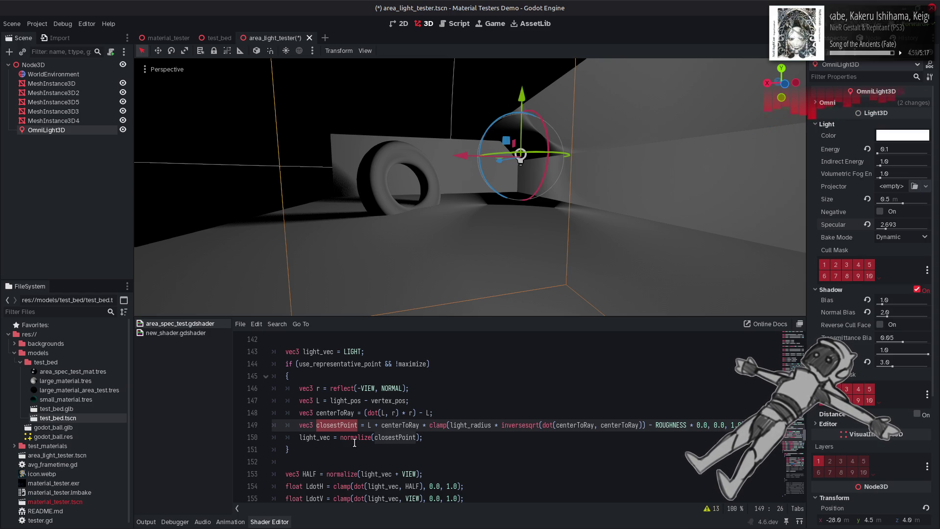
click(418, 437)
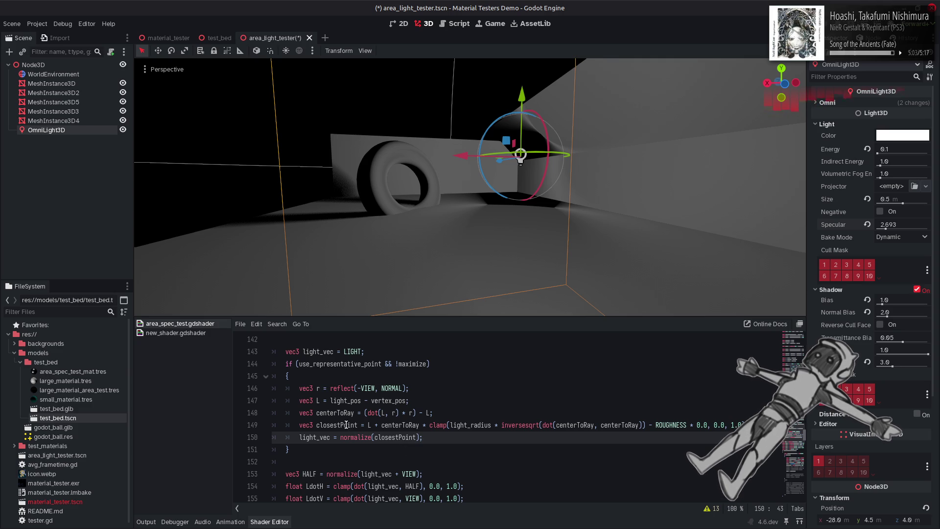
double_click(325, 440)
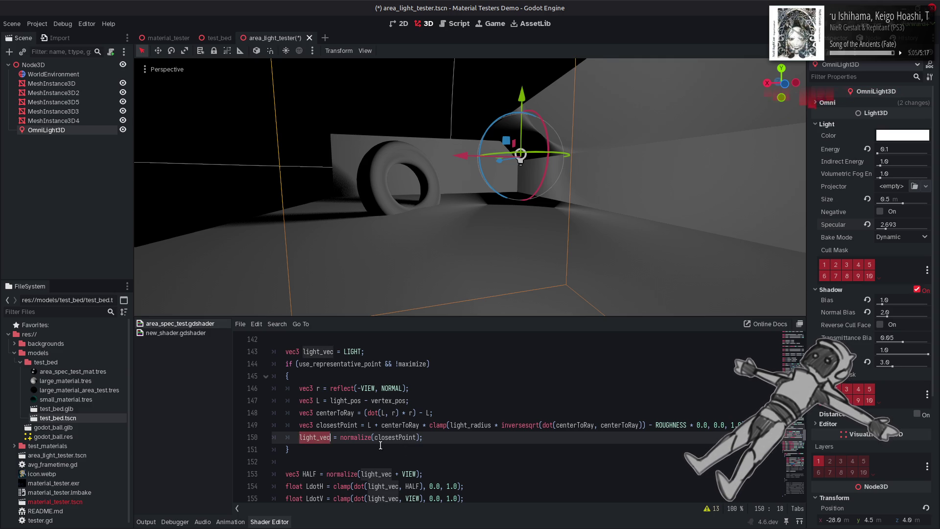
double_click(395, 441)
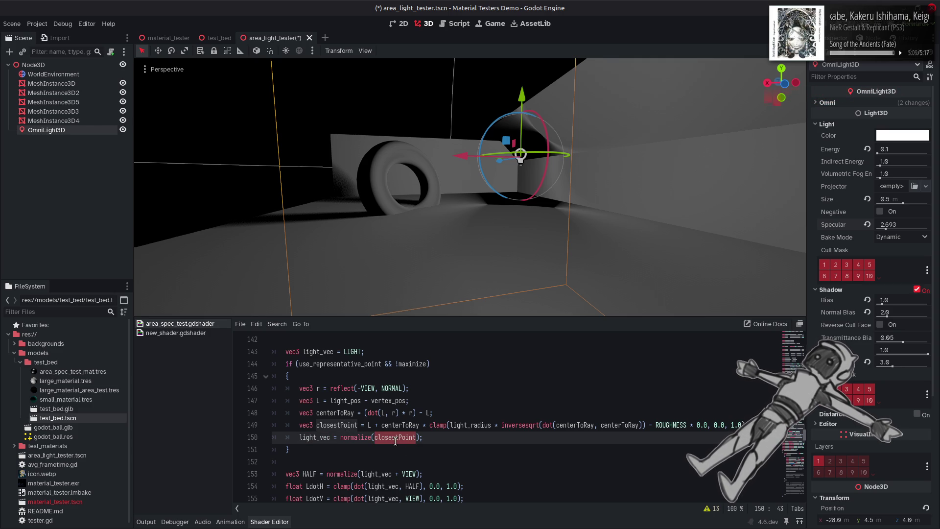
double_click(398, 425)
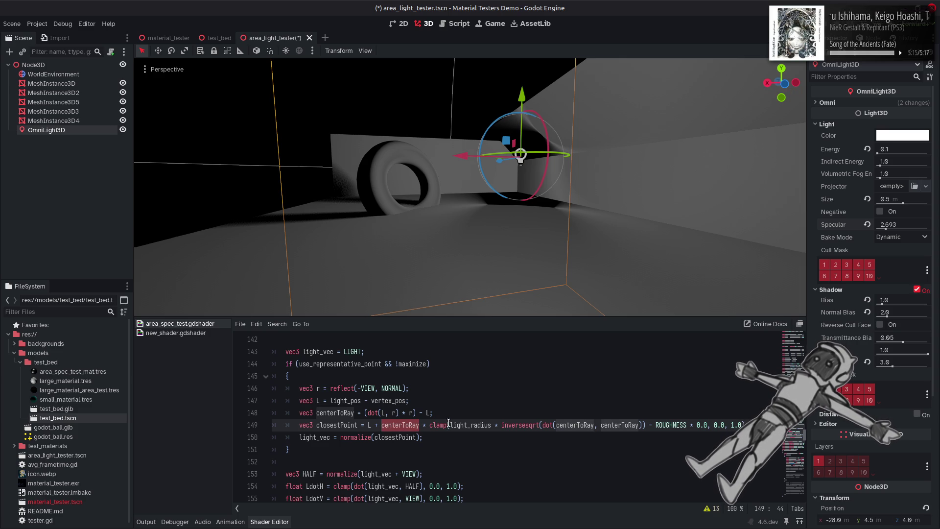
Test -1.0 as the clamp's lower bound and raise the light's Specular to 16.0
click(448, 423)
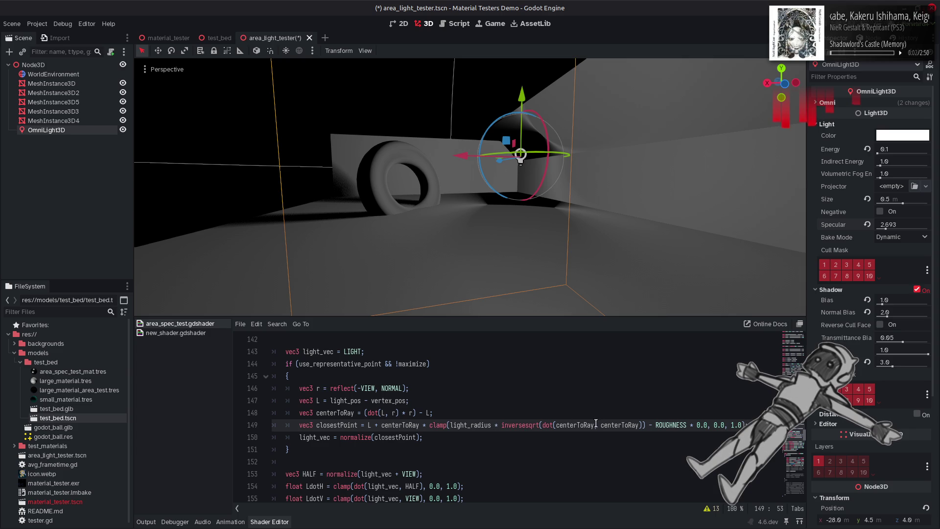
click(716, 425)
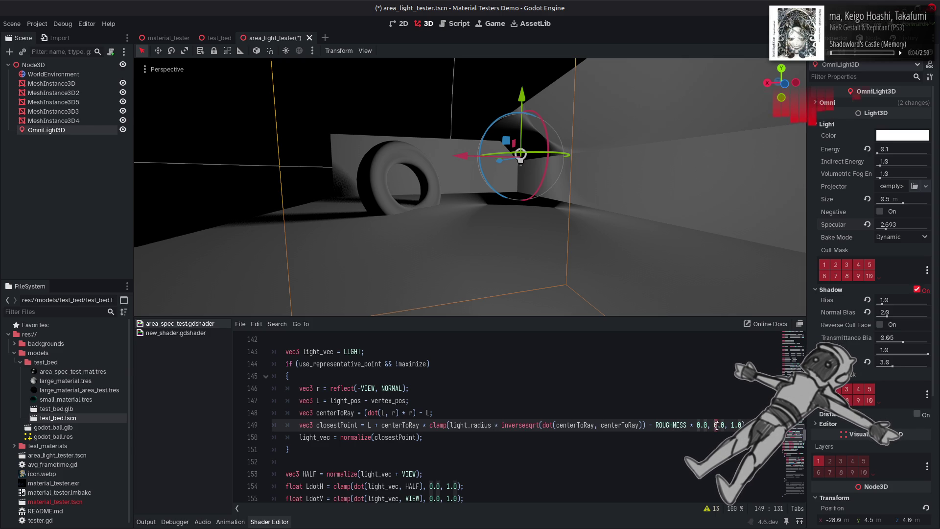
text(-)
key(ctrl+s)
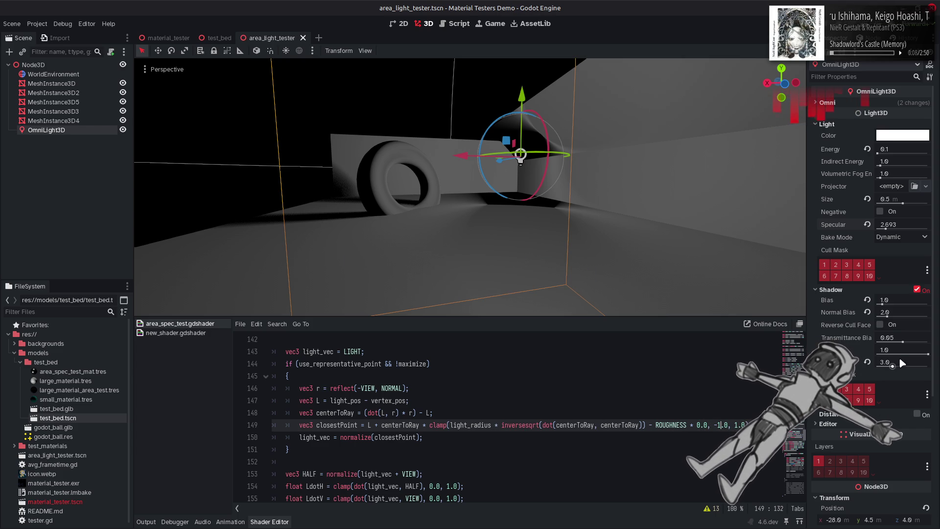
click(885, 228)
drag(884, 228, 928, 228)
Restore the clamp's lower bound to 0.0 and save the shader
key(BackSpace)
key(BackSpace)
text(0)
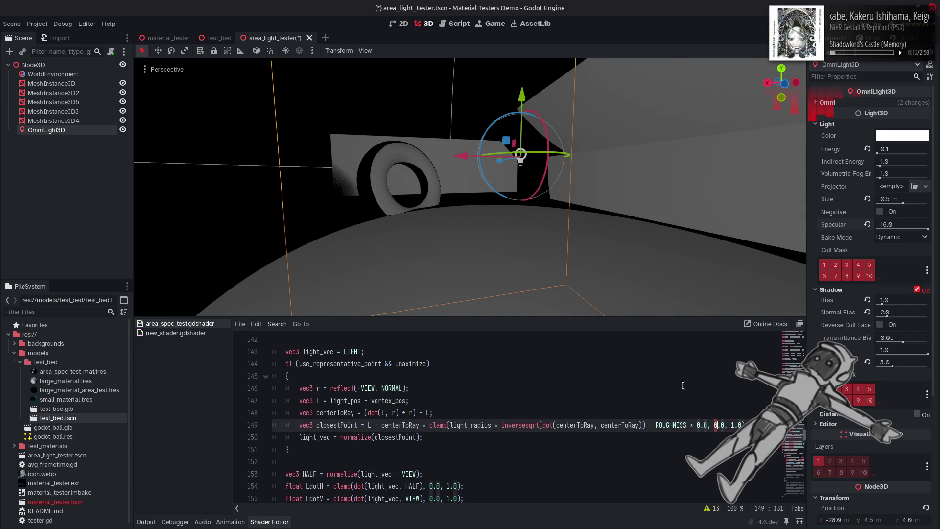
key(ctrl+s)
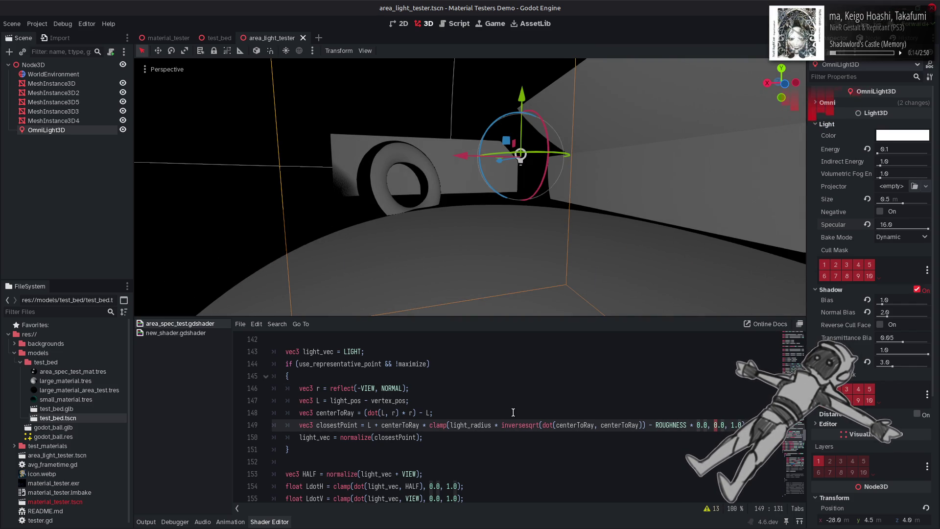
click(447, 425)
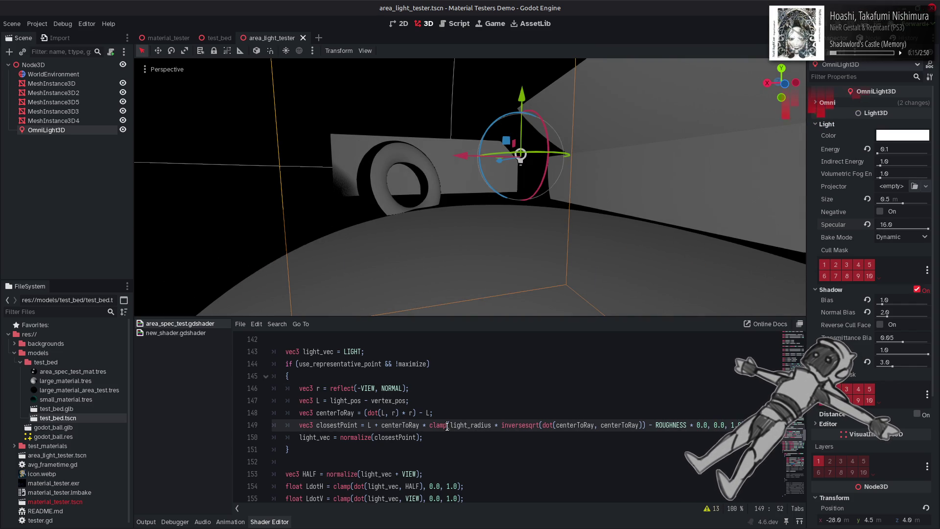
Change the '+' before centerToRay on line 149 to '-', save, and check the highlight
double_click(400, 425)
click(377, 425)
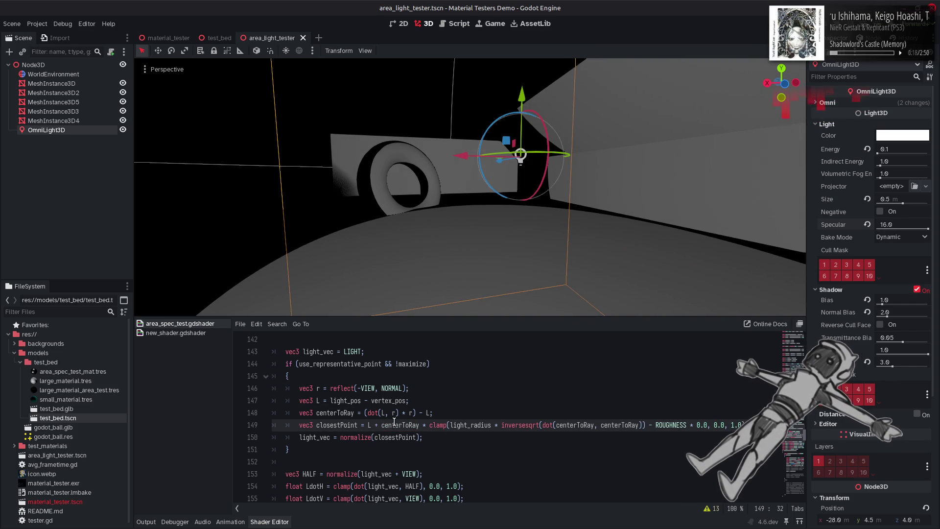
key(BackSpace)
text(-)
key(ctrl+s)
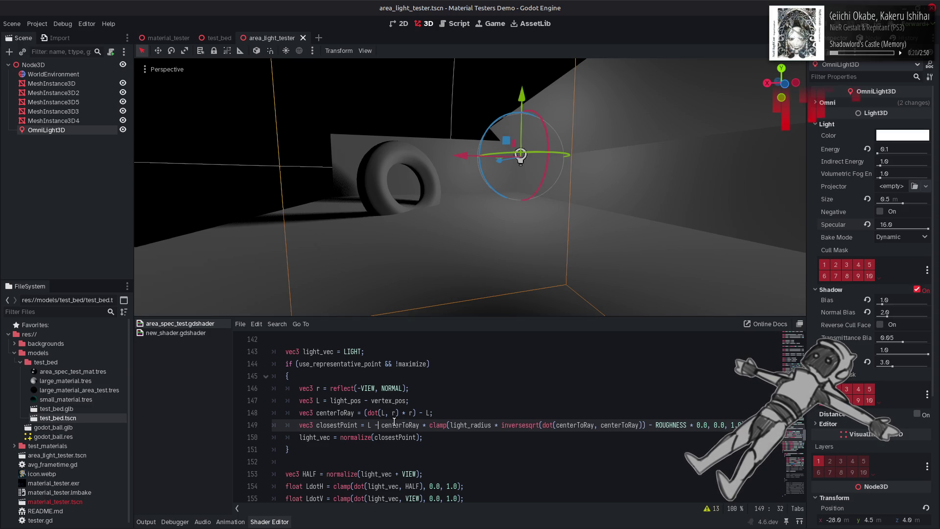
mouse_move(460, 312)
mouse_down()
mouse_move(460, 274)
mouse_move(470, 284)
mouse_move(465, 308)
mouse_up()
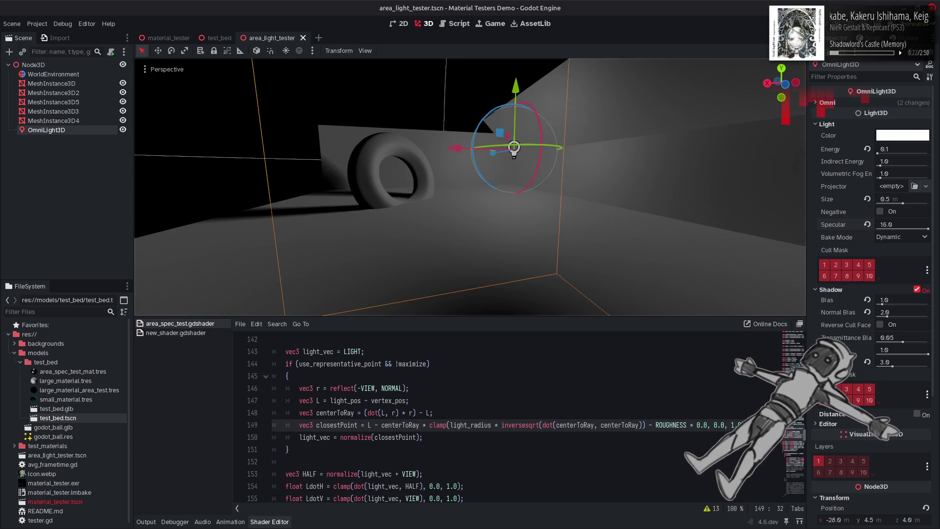
Adjust the light's Specular around 15.705, settling on 16.0, to compare the highlight
mouse_move(928, 228)
mouse_down()
mouse_move(866, 235)
mouse_move(910, 236)
mouse_up()
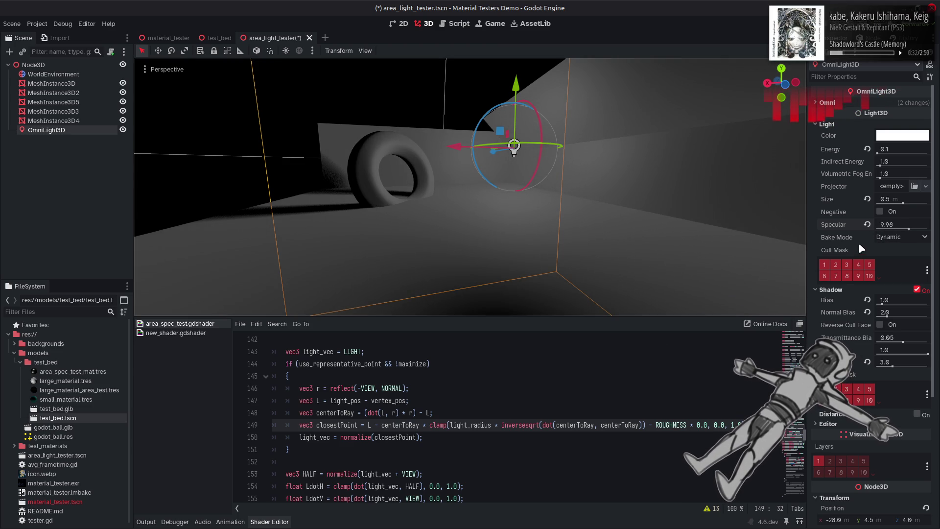
click(894, 224)
text(16)
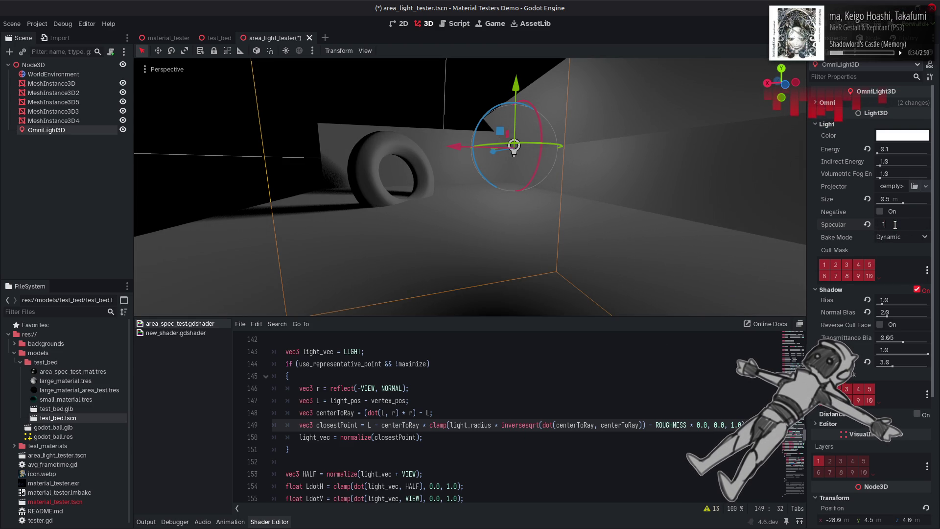
key(Return)
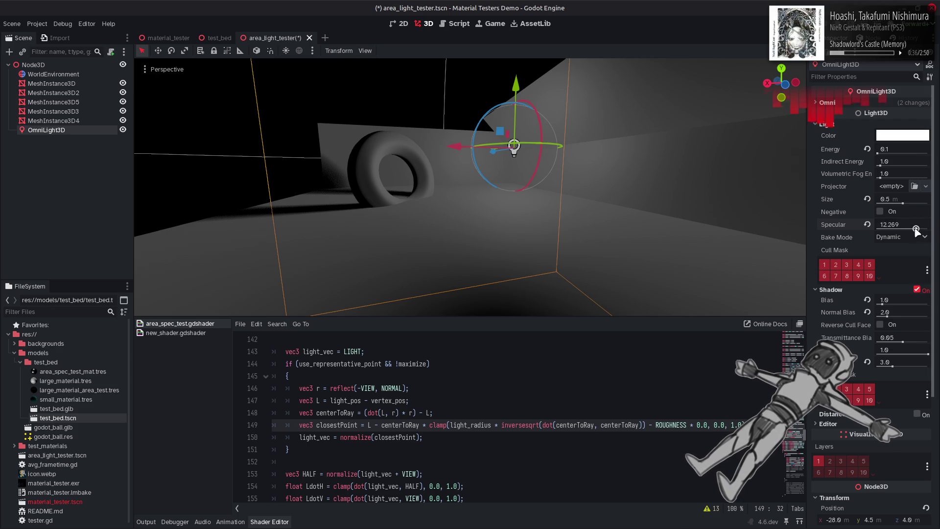
mouse_move(898, 229)
mouse_down()
mouse_move(871, 231)
mouse_move(928, 229)
mouse_up()
Restore the '+' before centerToRay and save the shader
key(BackSpace)
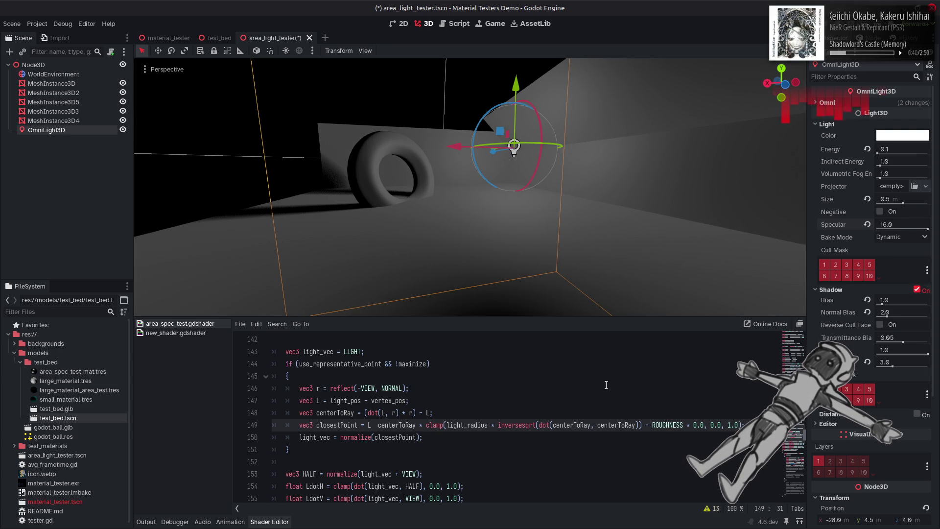
text(+)
key(ctrl+s)
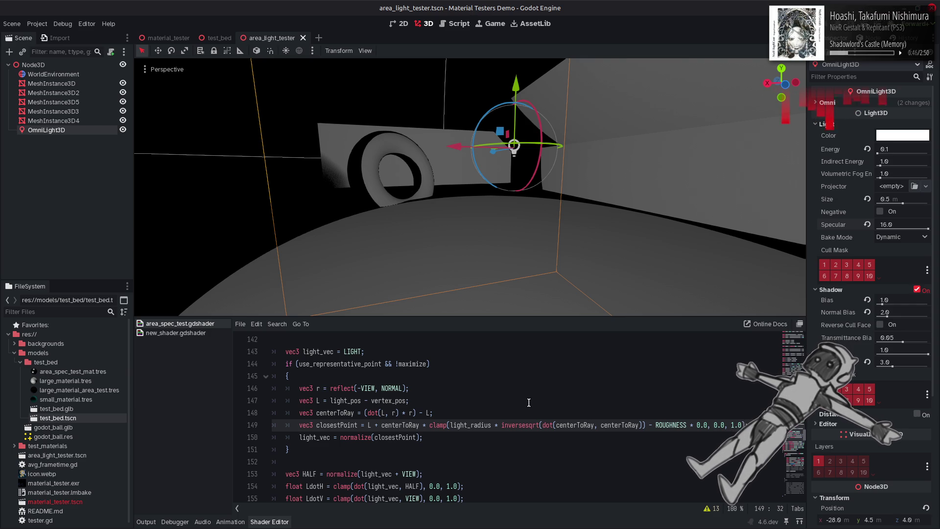
Wrap dot(L, r) in abs() on line 148, save, and inspect the floor highlight
click(411, 413)
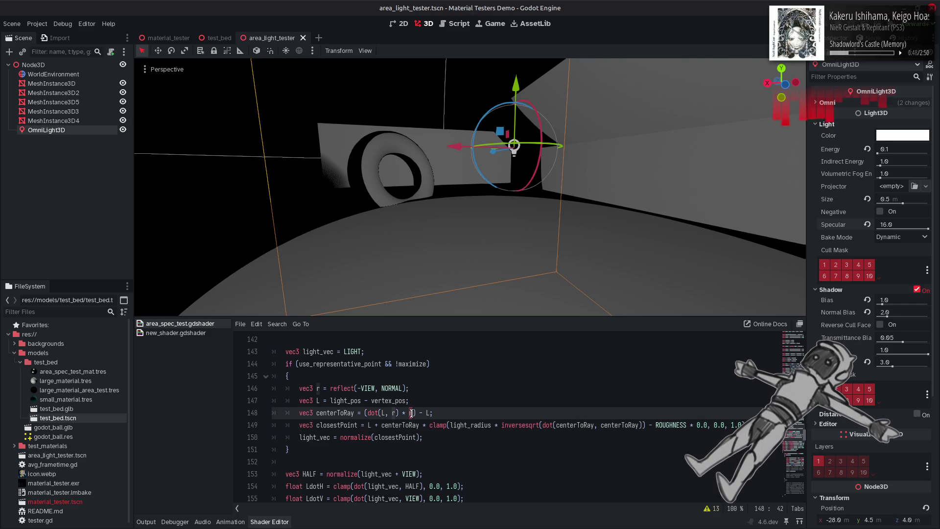
click(367, 413)
text(abs()
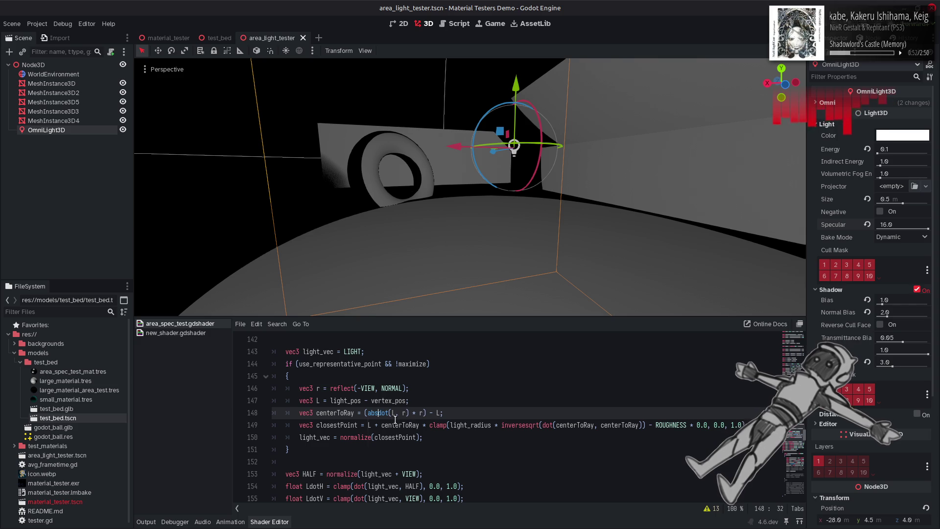
click(411, 413)
text()))
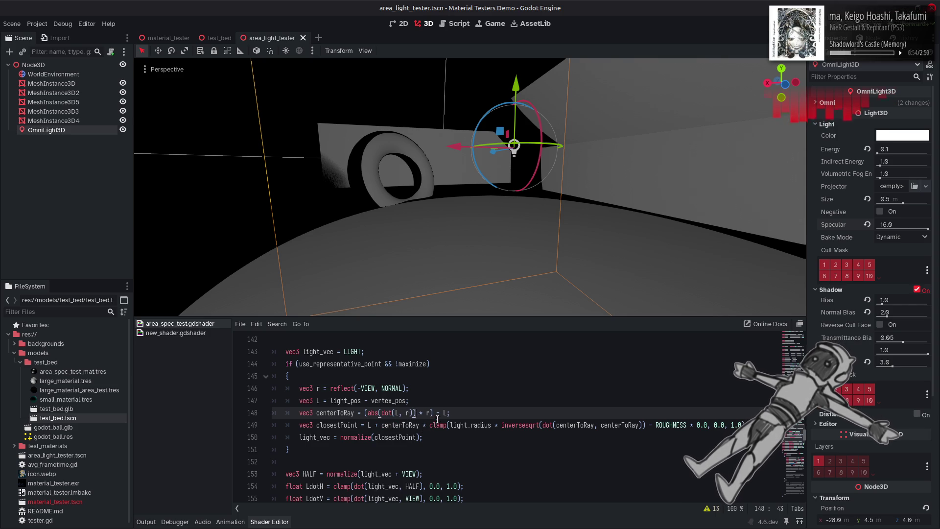
key(ctrl+s)
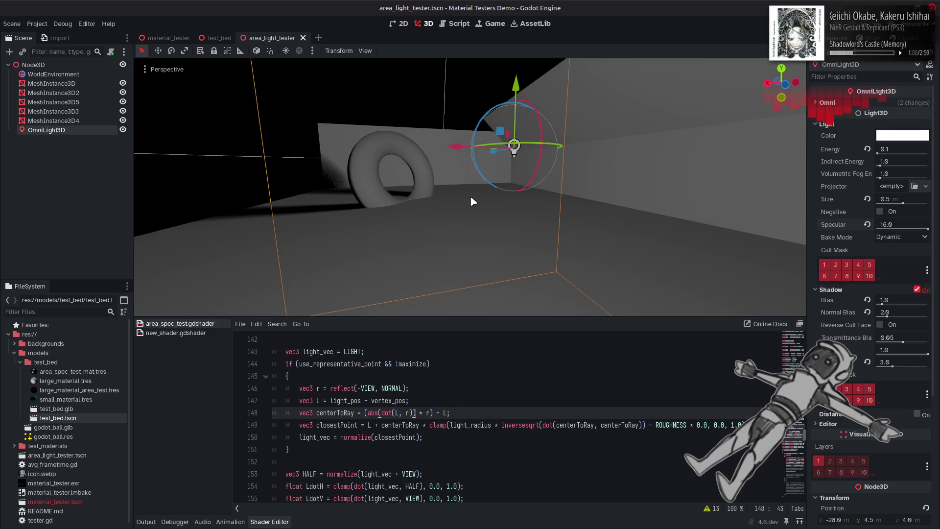
mouse_move(471, 203)
mouse_down()
mouse_move(468, 274)
mouse_move(445, 230)
mouse_move(465, 195)
mouse_move(414, 202)
mouse_up()
key(ctrl+z)
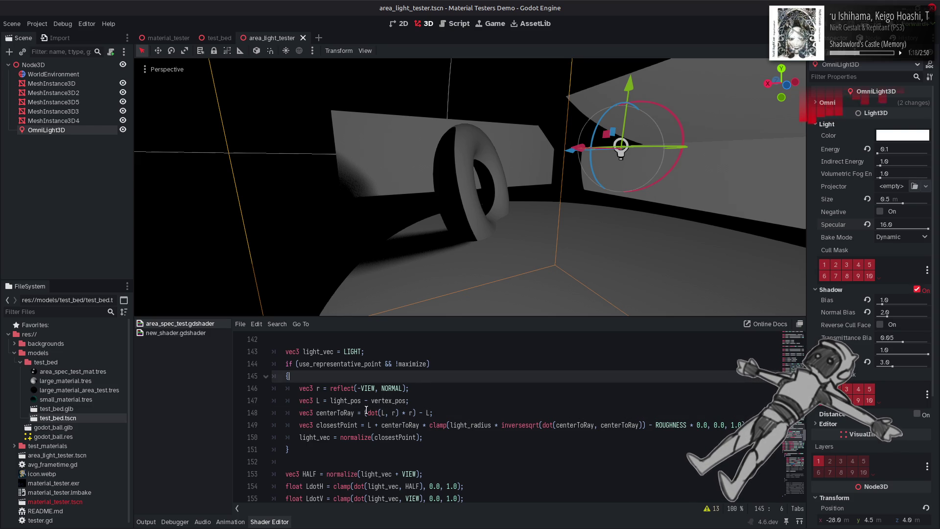
text(max)
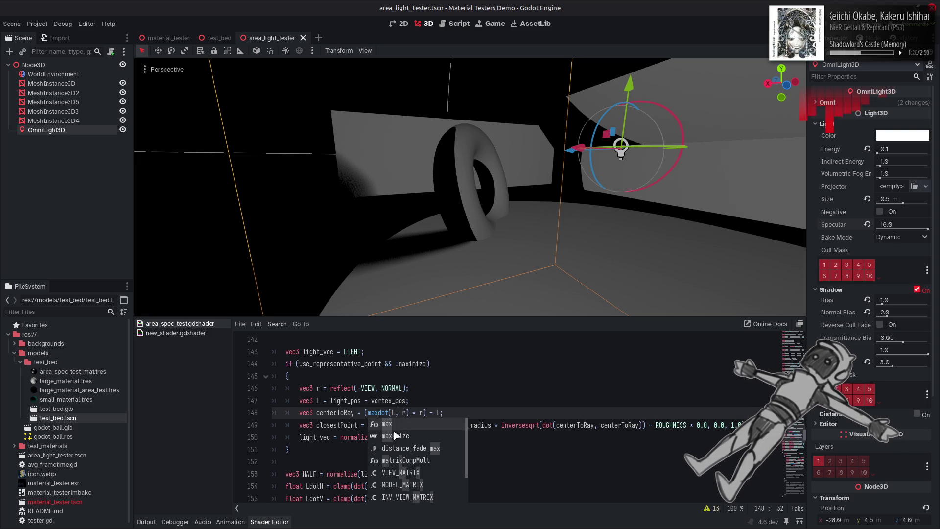
text(()
click(415, 412)
text())
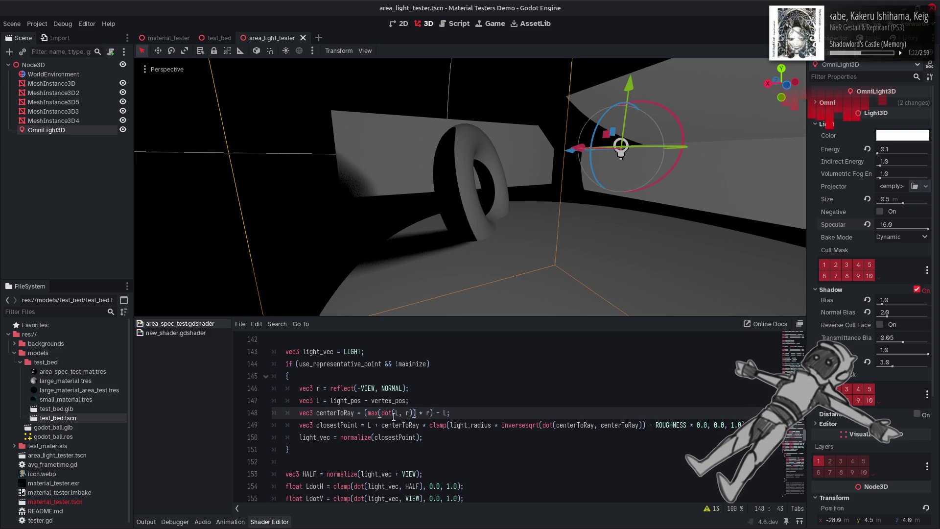
text(0.0,)
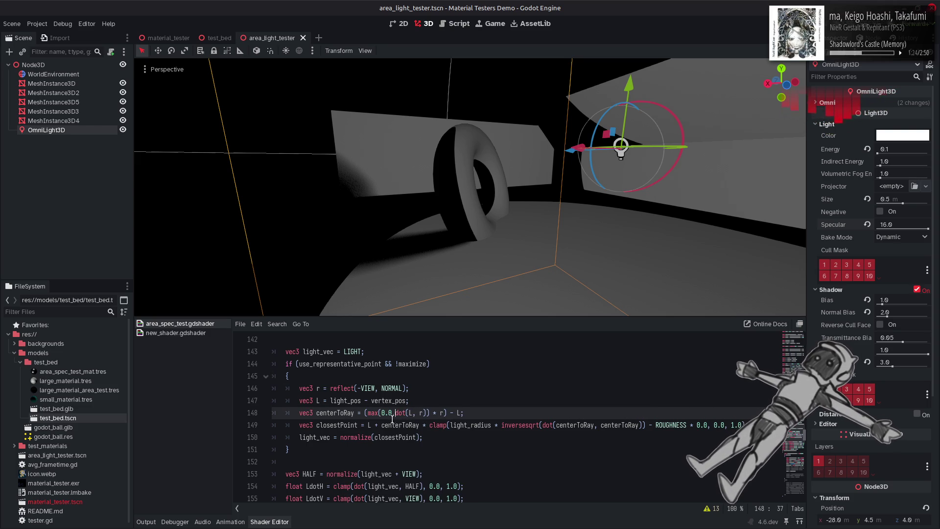
key(ctrl+s)
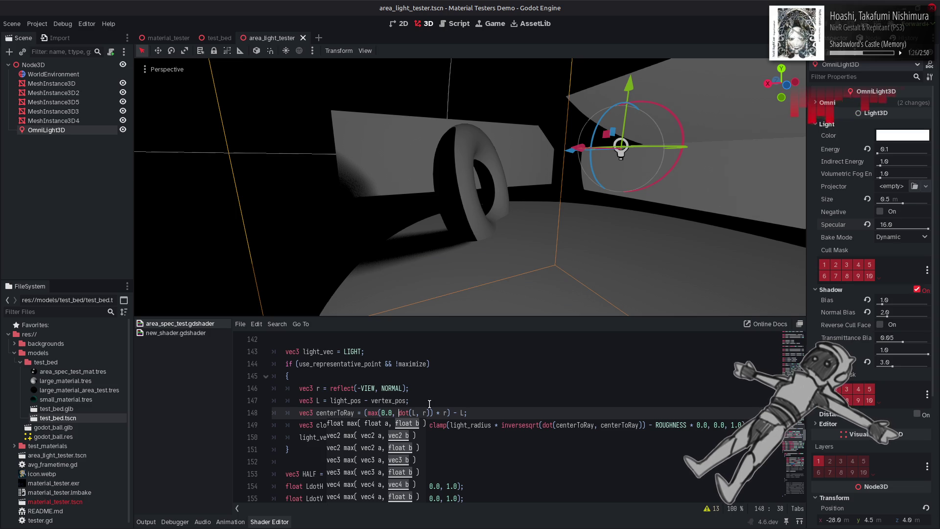
click(431, 400)
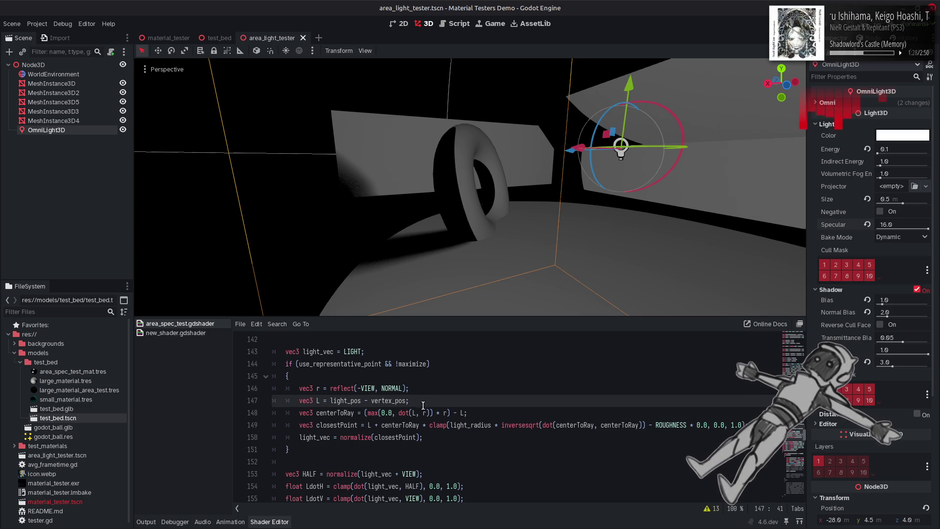
click(399, 412)
text(-)
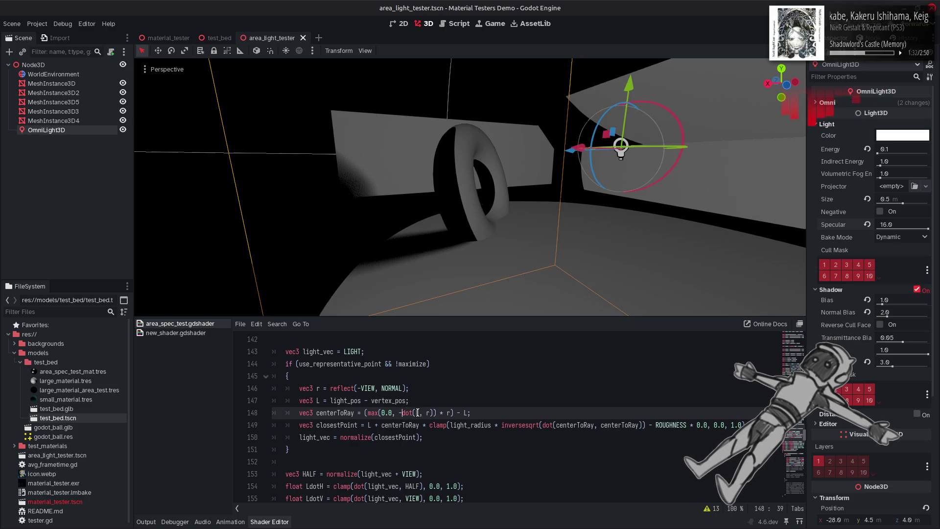
key(ctrl+s)
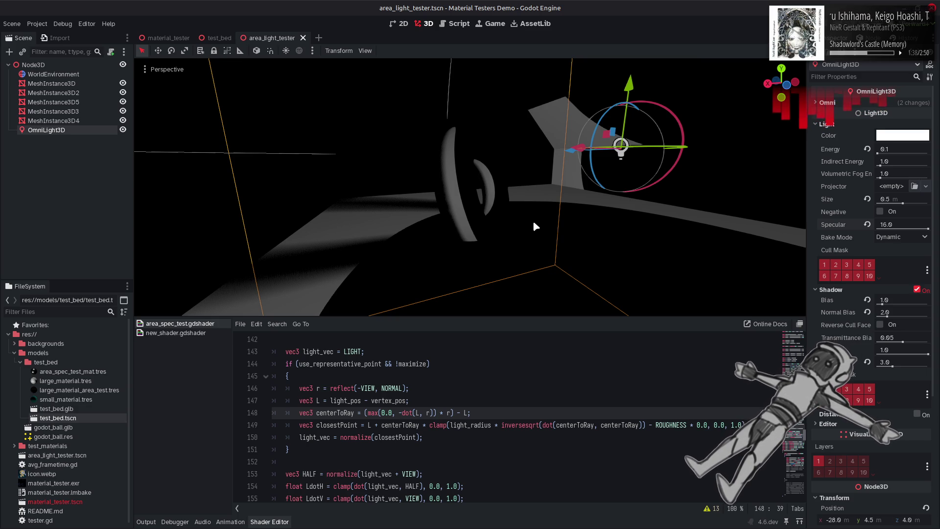
key(Right)
key(Right)
key(Right)
key(Delete)
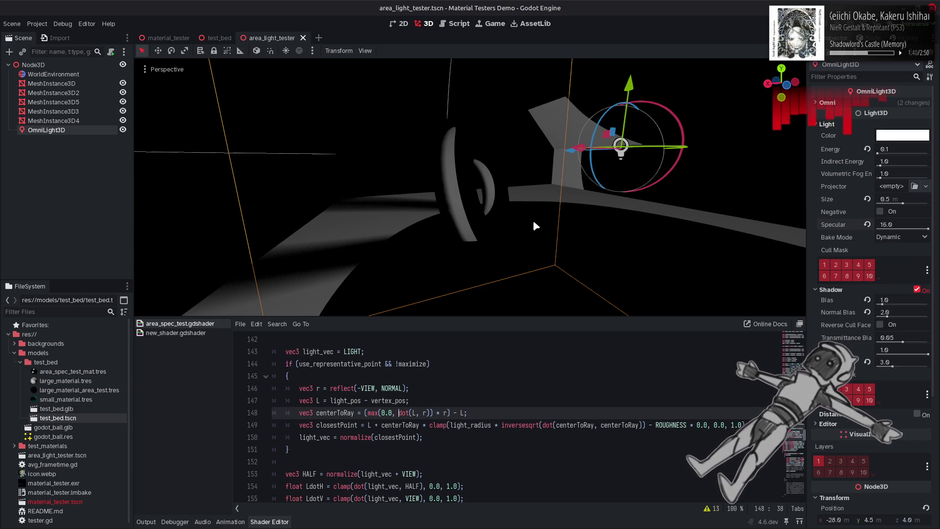
key(Left)
key(Left)
key(Left)
key(BackSpace)
key(BackSpace)
key(BackSpace)
key(Down)
key(End)
key(Left)
key(Left)
key(Left)
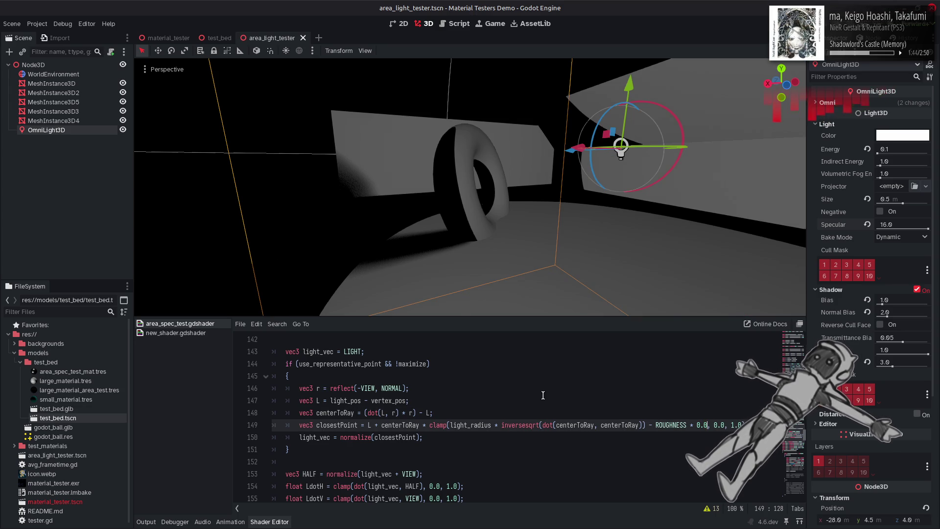
key(alt+Left)
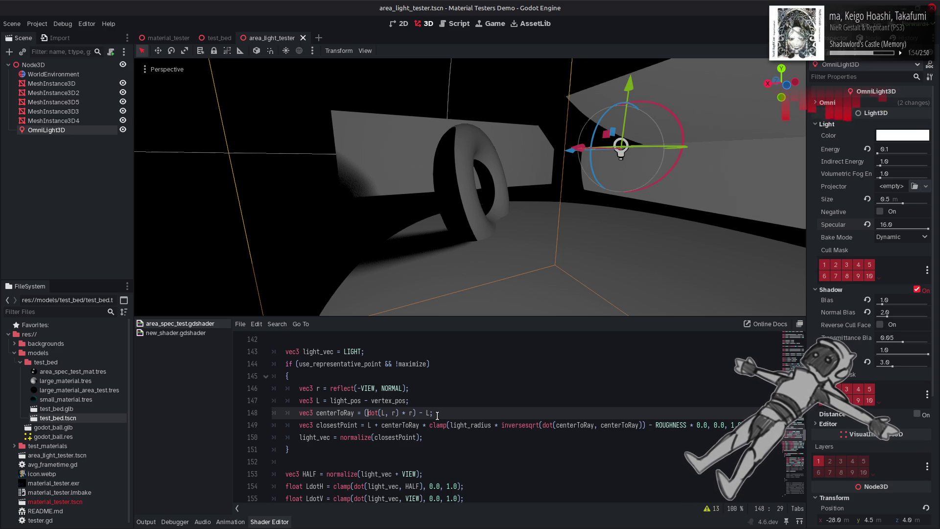
Wrap dot(L, r) in abs() on line 148, save, and view the torus from another angle
text(a)
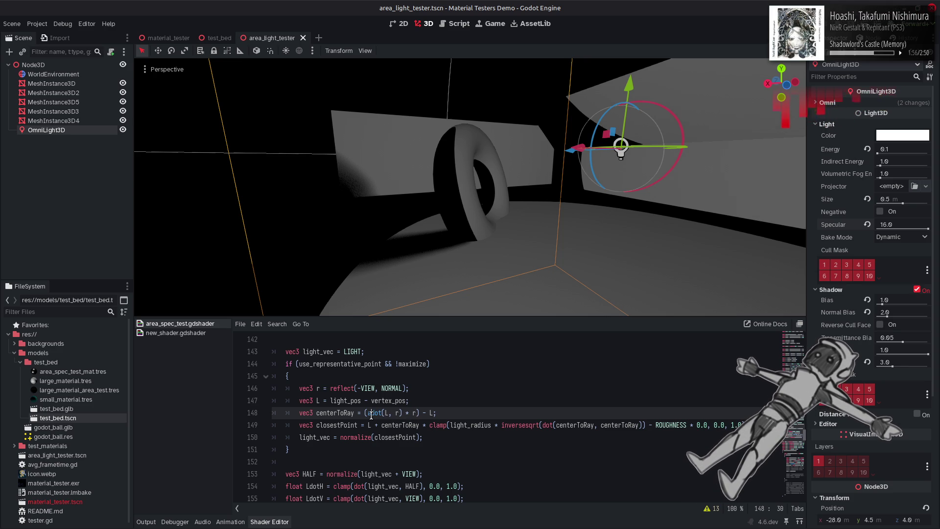
text(bs()
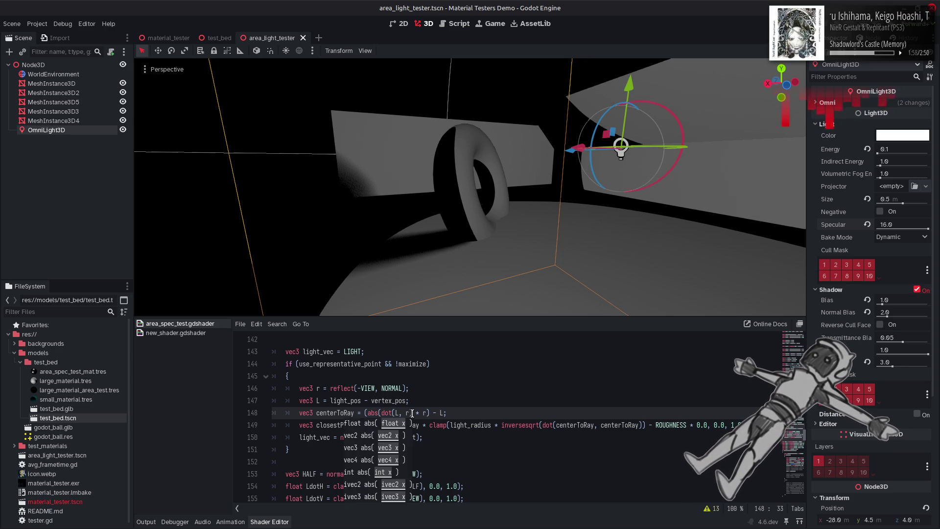
click(413, 413)
text())
key(ctrl+s)
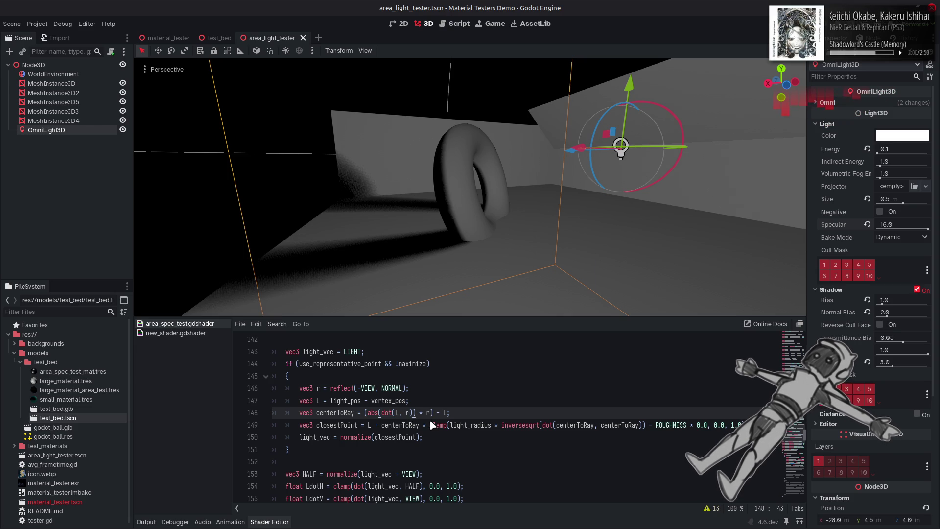
right_click(520, 246)
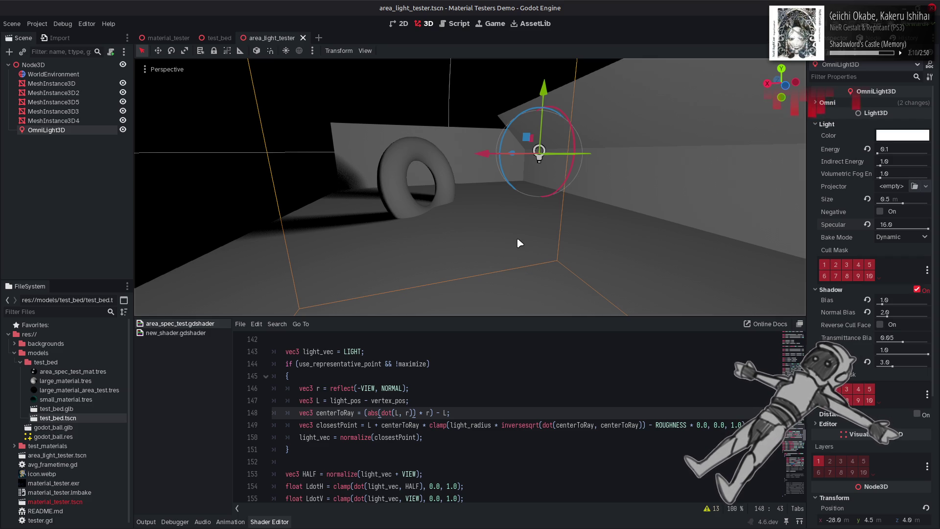
drag(520, 243, 554, 138)
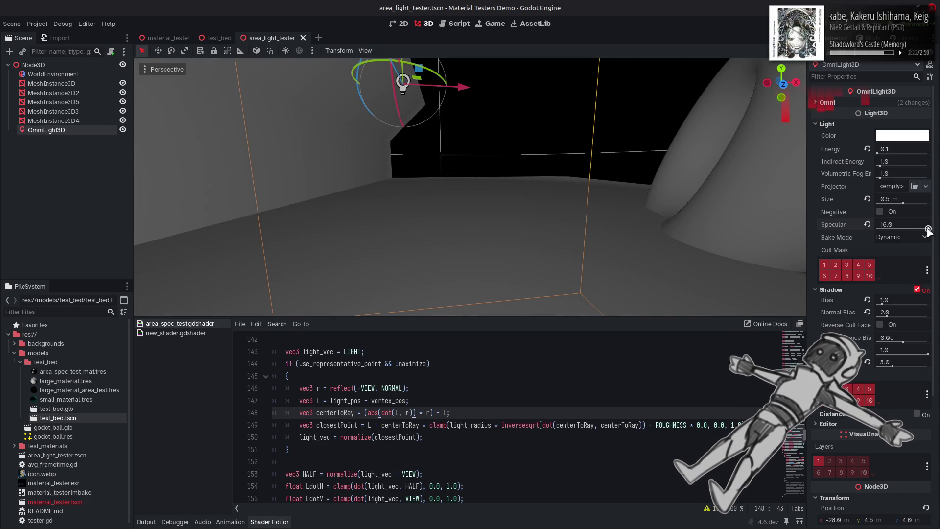
Try Specular values of 4, 6 and 8, settle on 4.0, and save the scene
drag(927, 228, 850, 230)
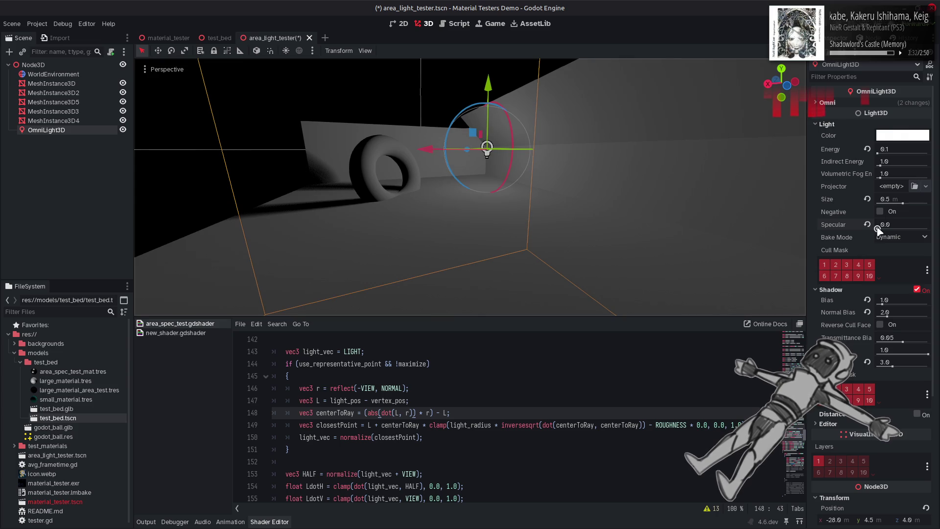
mouse_move(896, 229)
mouse_down()
mouse_move(876, 229)
mouse_move(887, 230)
mouse_up()
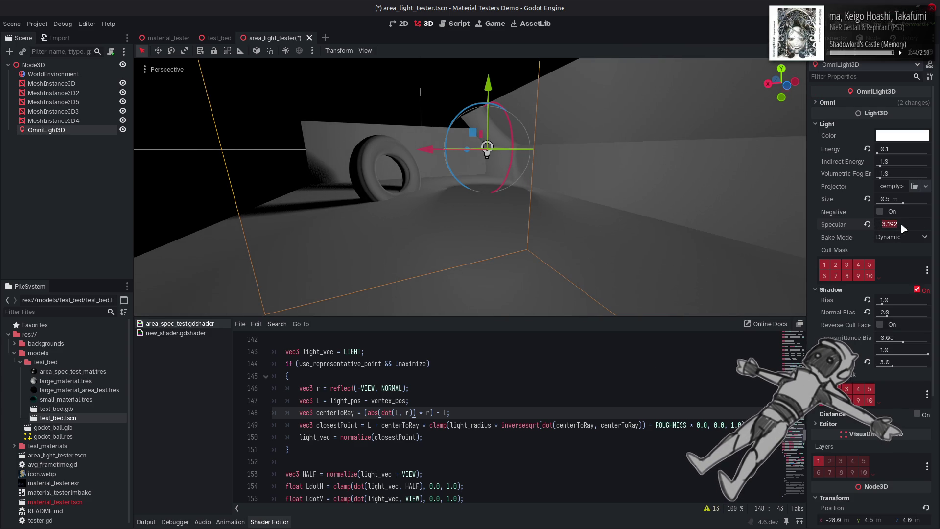
text(4)
key(Return)
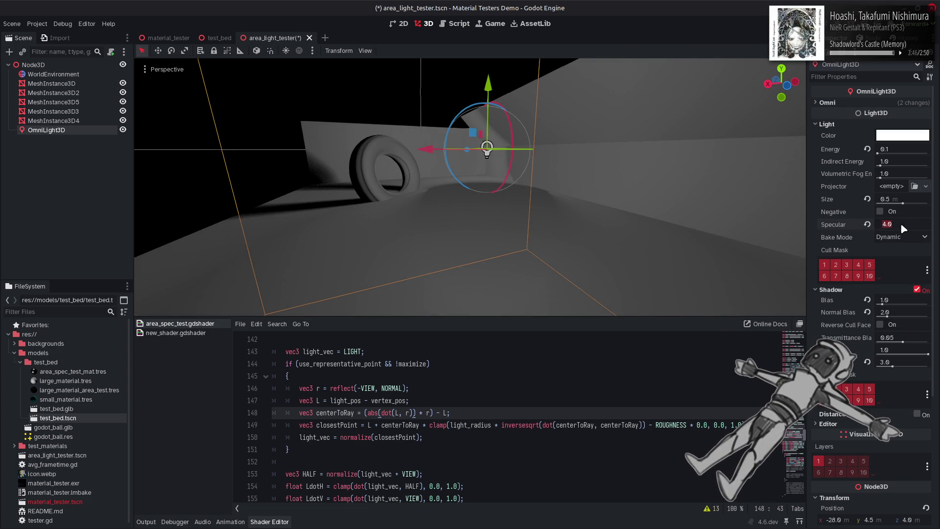
text(6)
key(Return)
text(8)
key(Return)
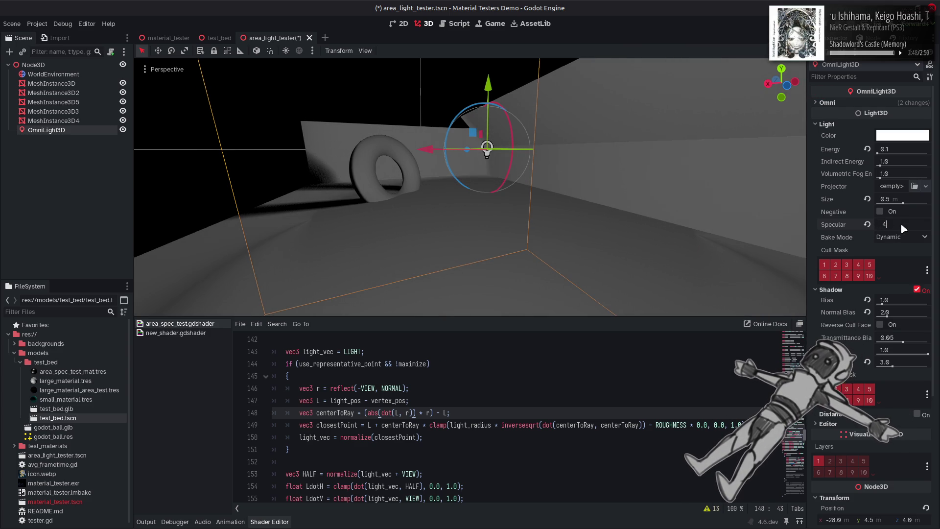
key(Return)
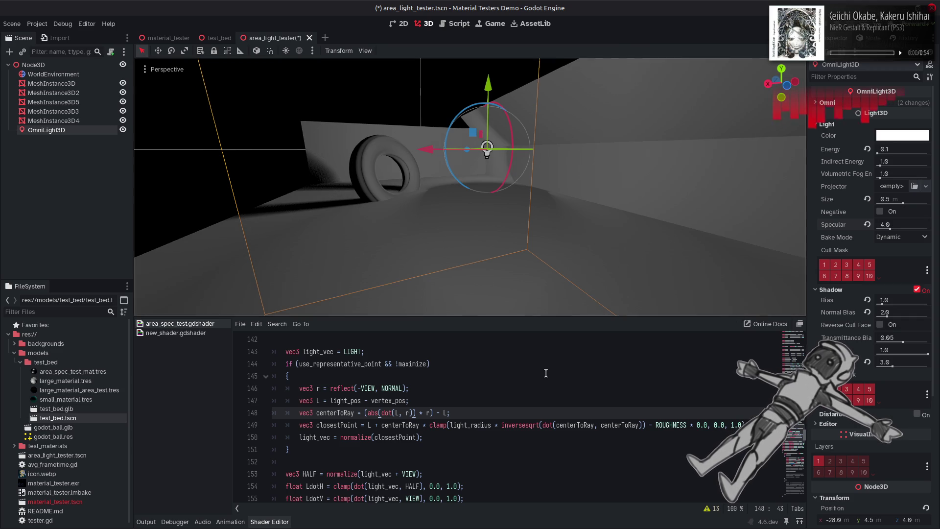
click(553, 376)
key(ctrl+s)
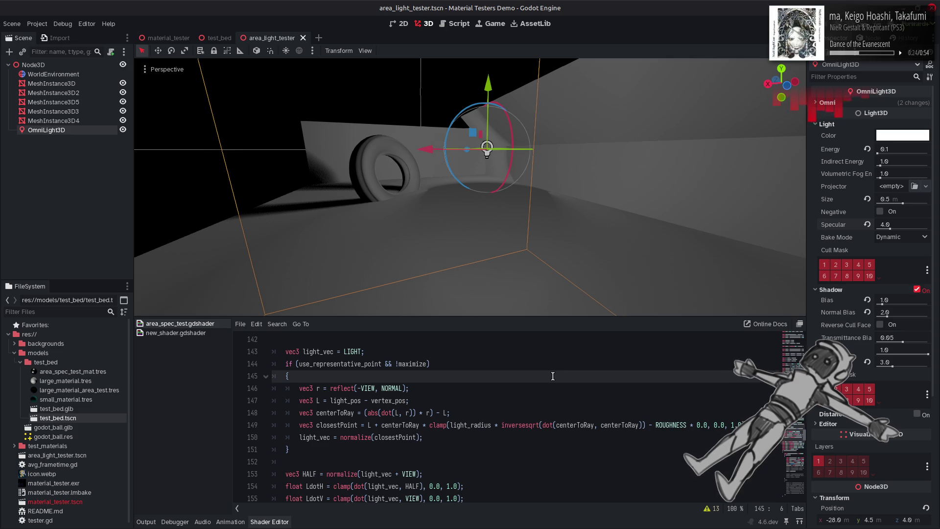
Replace abs() with a sign factor * (dot(L, NORMAL) > 0.0 ? 1.0 : -1.0) and save
click(469, 397)
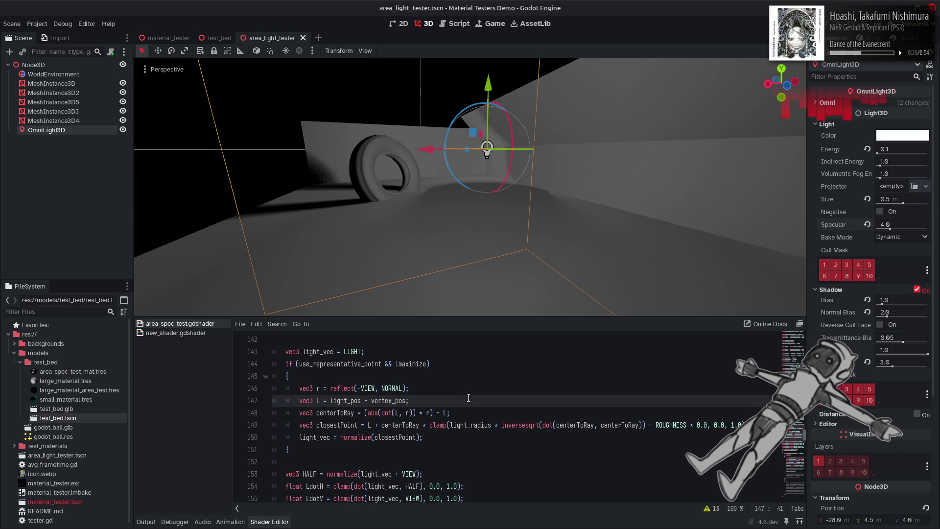
key(ctrl+z)
key(ctrl+z)
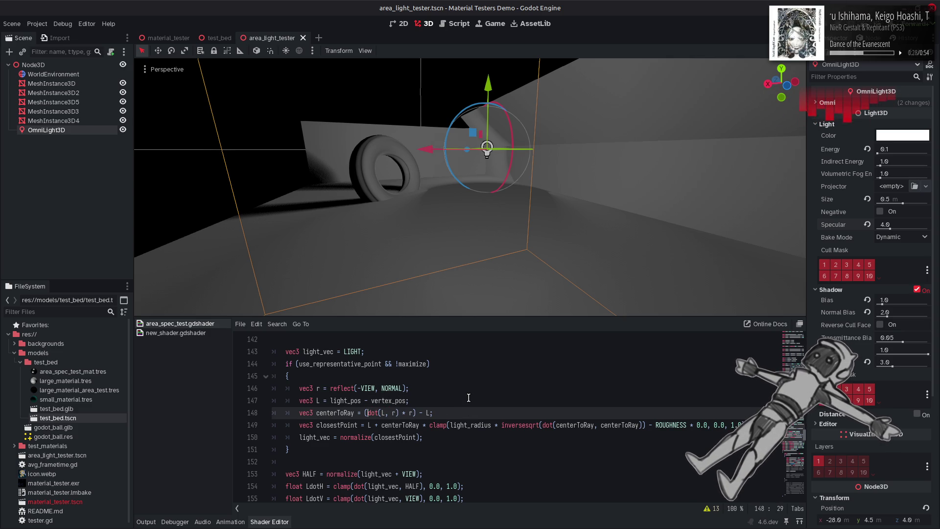
click(399, 413)
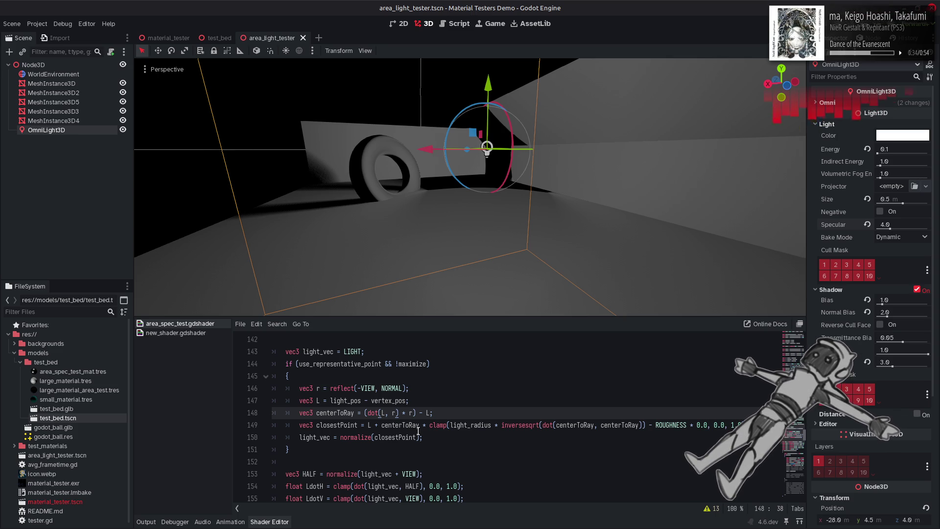
text() * ()
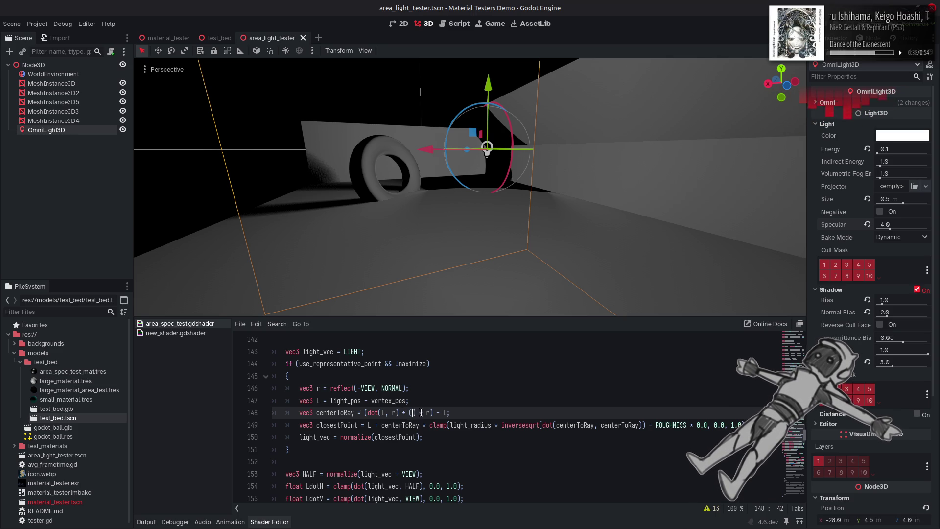
text(dot()
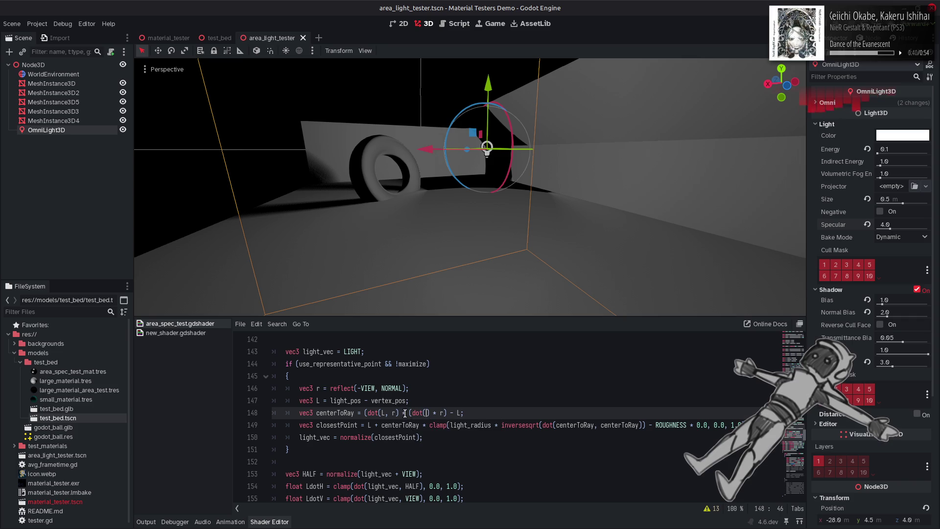
text(L, NORM)
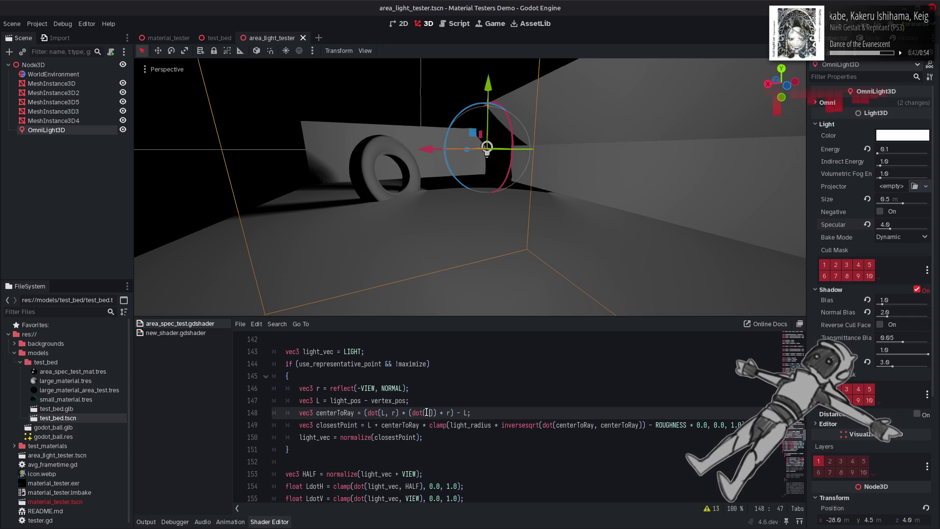
text(AL)
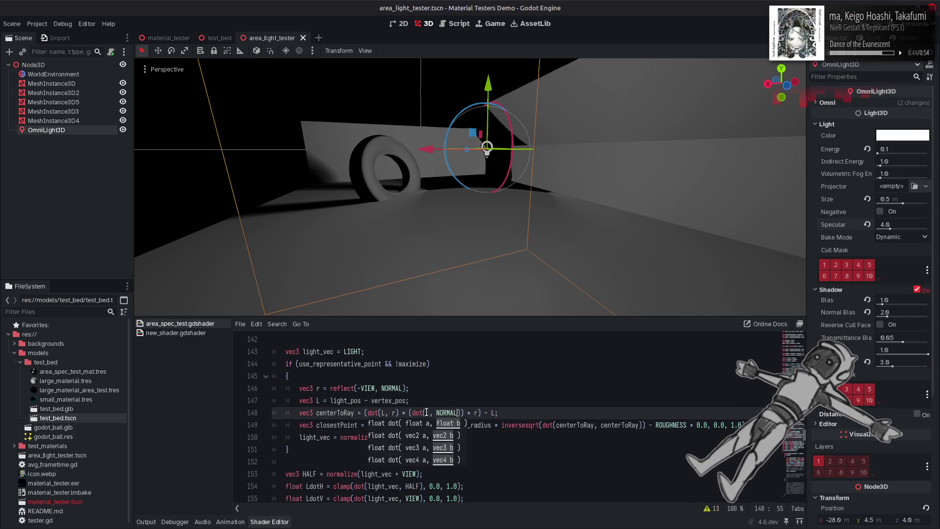
text() > 0.0)
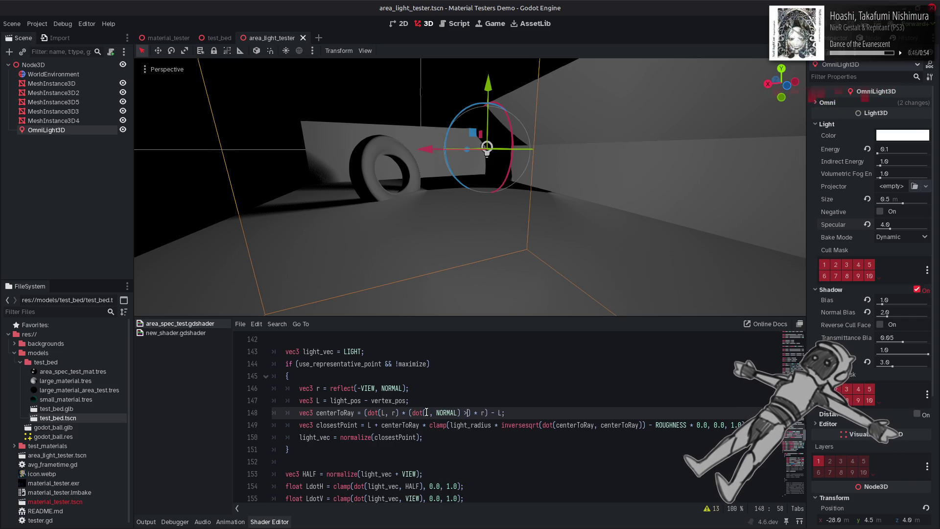
text( ? 1.0)
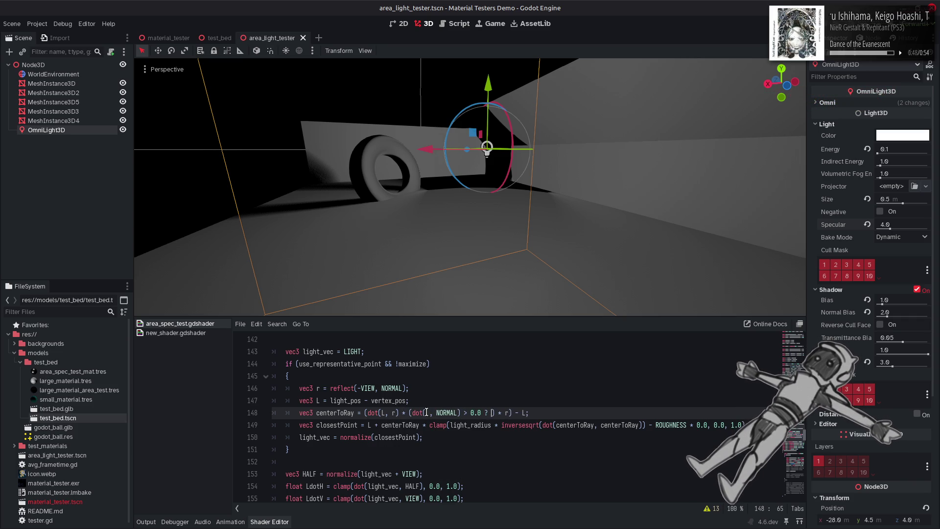
text(-1.0)
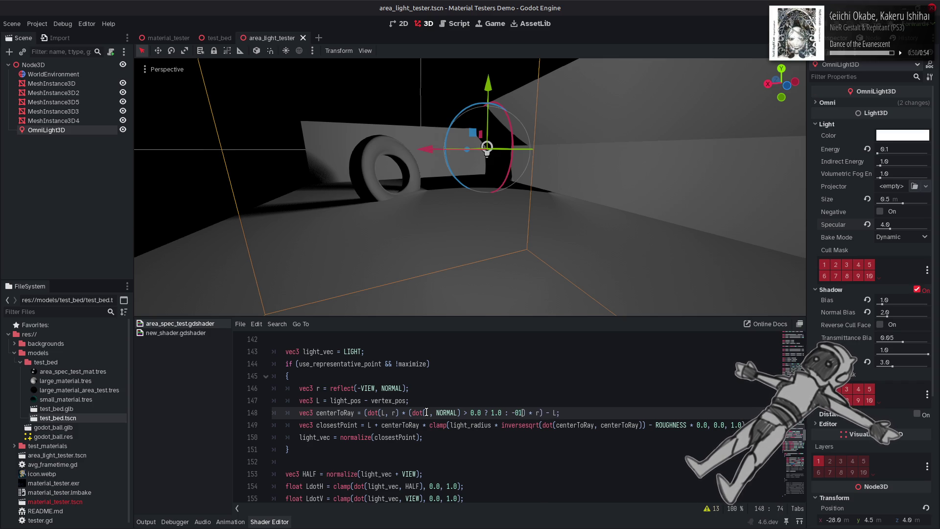
key(ctrl+s)
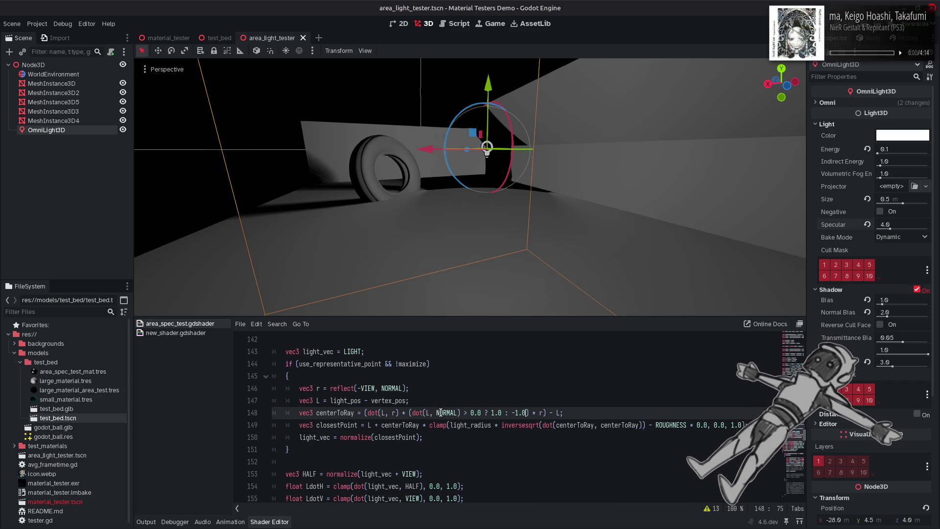
Swap the ternary values to -1.0 : 1.0 and save
click(516, 412)
key(BackSpace)
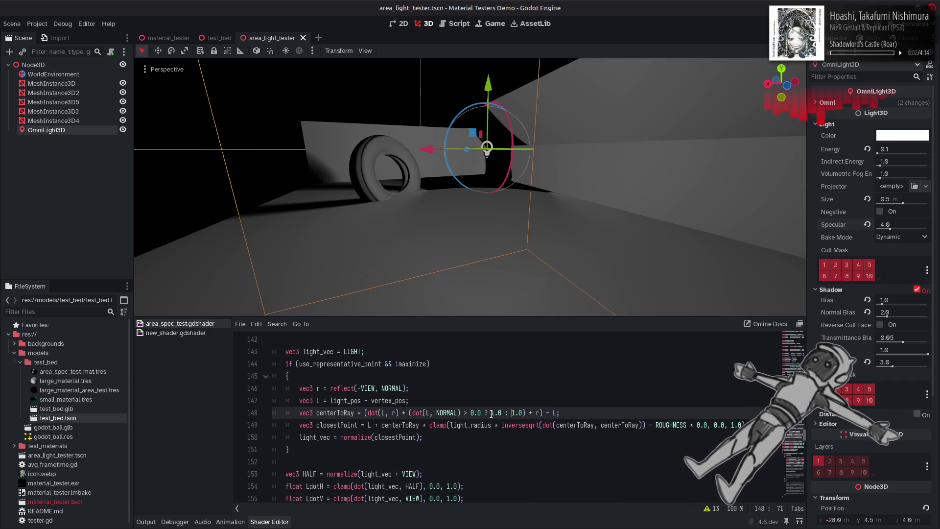
key(Left)
key(Left)
key(Left)
text(-)
key(ctrl+s)
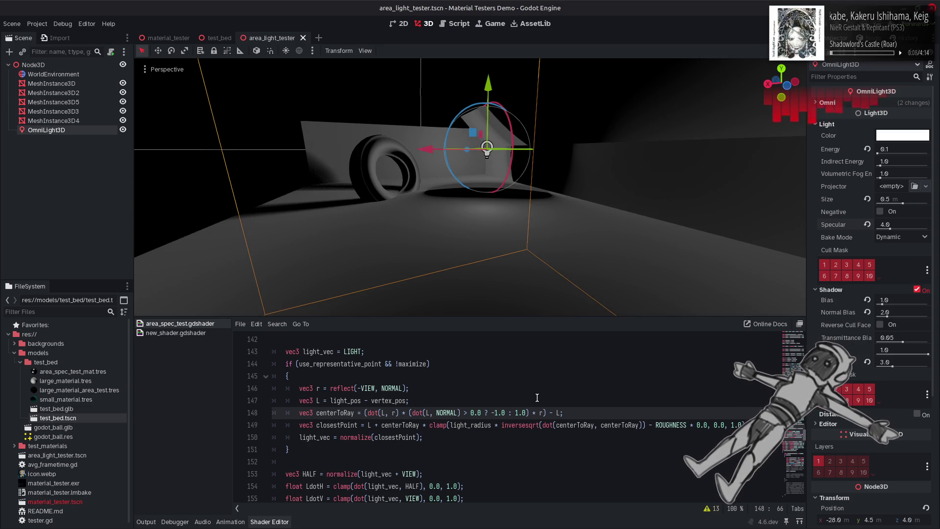
Wrap dot(L, r) in abs() again alongside the sign factor and save
click(368, 412)
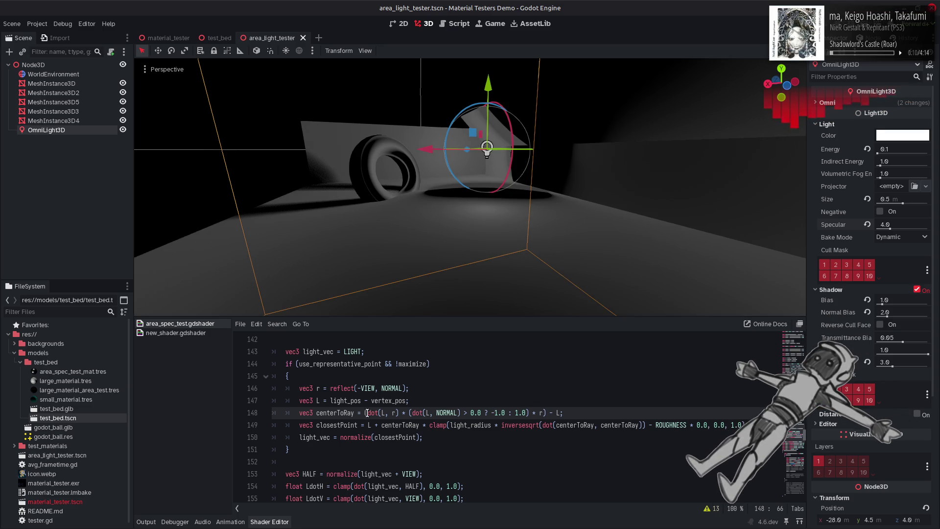
text(abs()
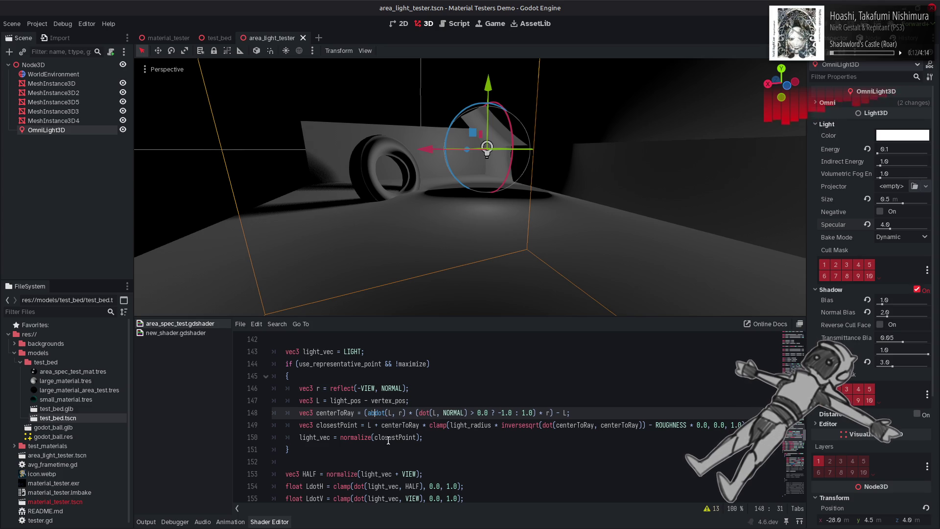
click(416, 413)
text())
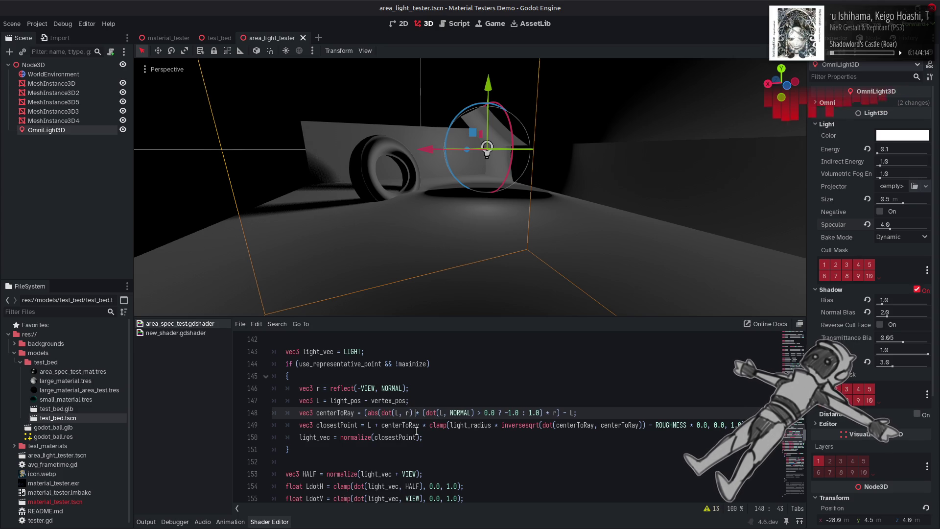
text())
key(ctrl+s)
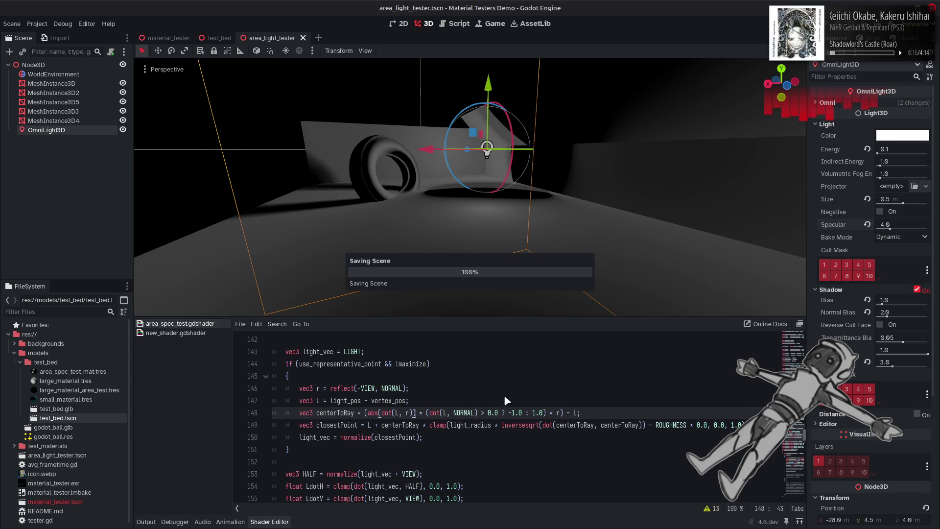
Restore the ternary to 1.0 : -1.0 and save
click(511, 412)
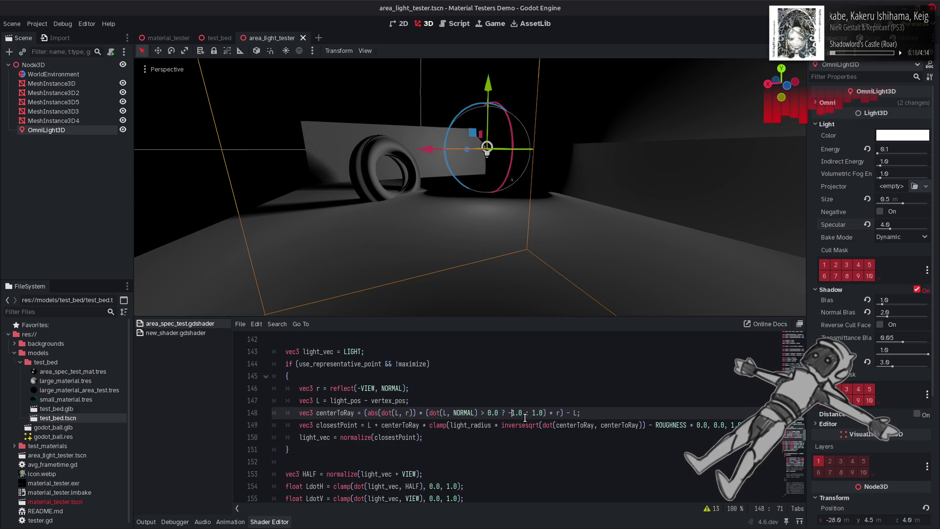
key(BackSpace)
click(525, 416)
text(-)
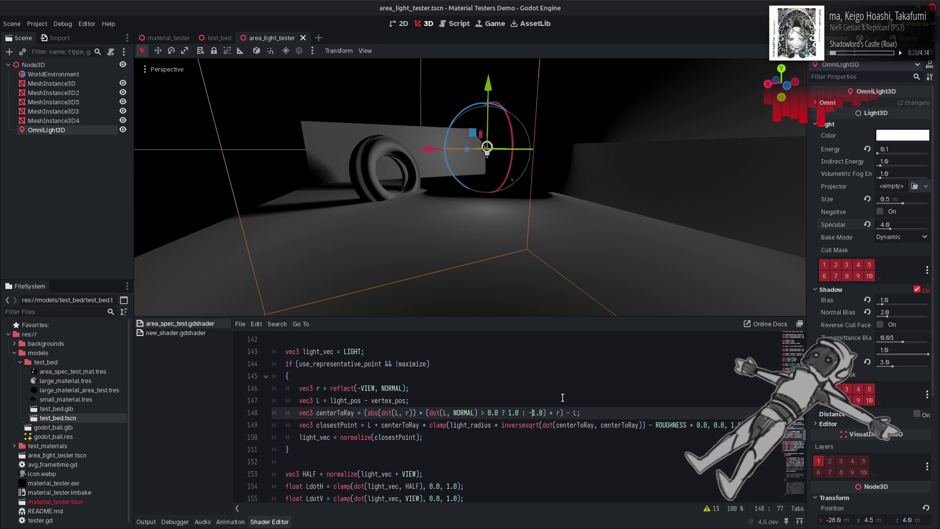
key(ctrl+s)
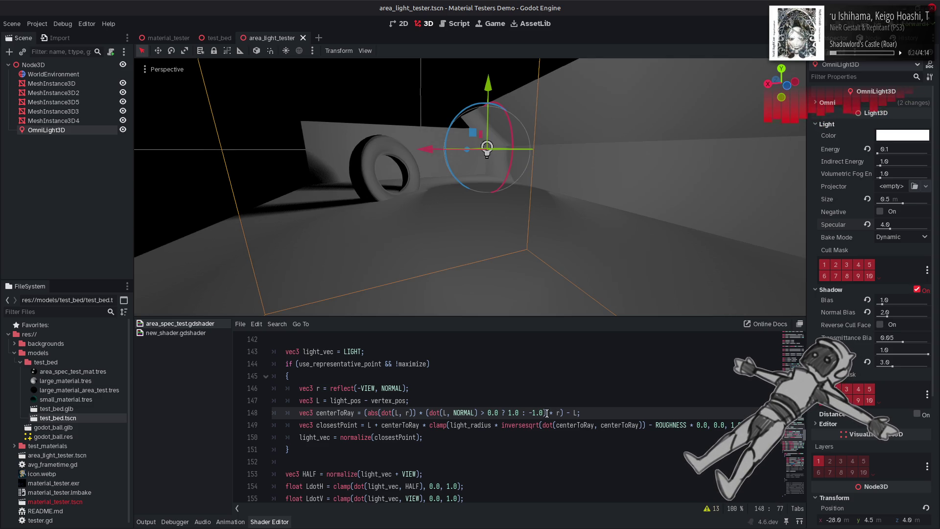
Compare the torus shading with and without the sign factor, leaving it in place
click(546, 412)
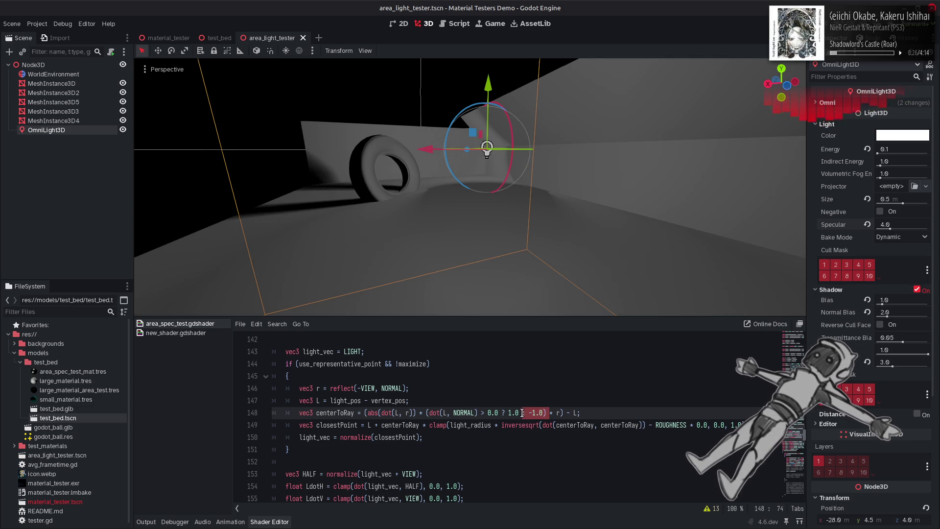
drag(545, 413, 415, 413)
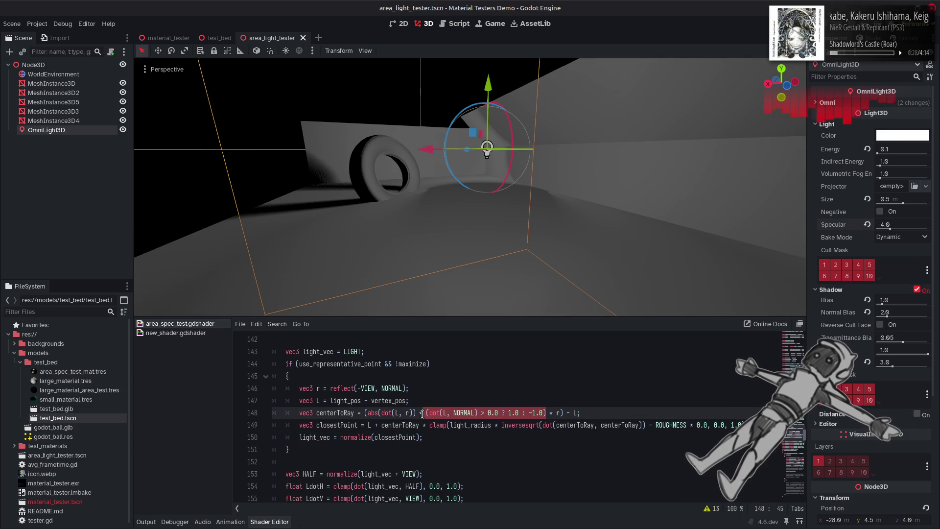
key(BackSpace)
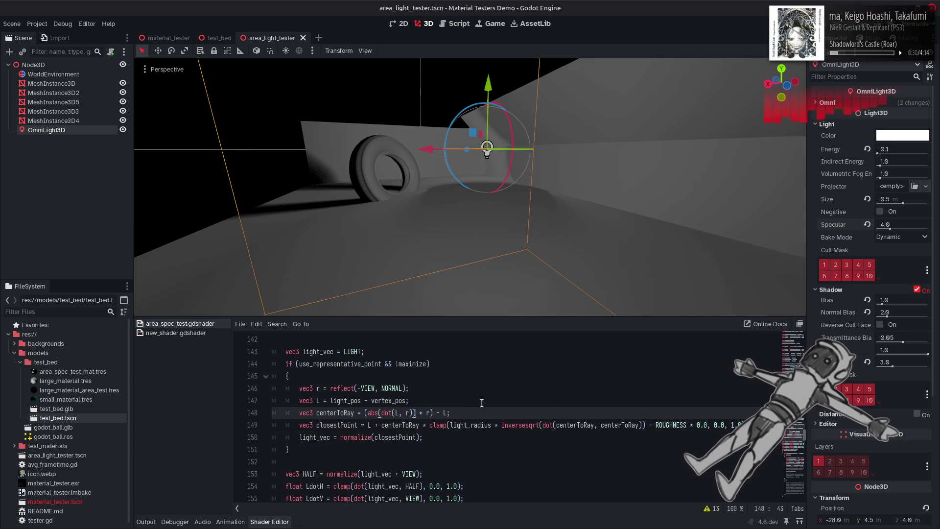
key(ctrl+z)
key(BackSpace)
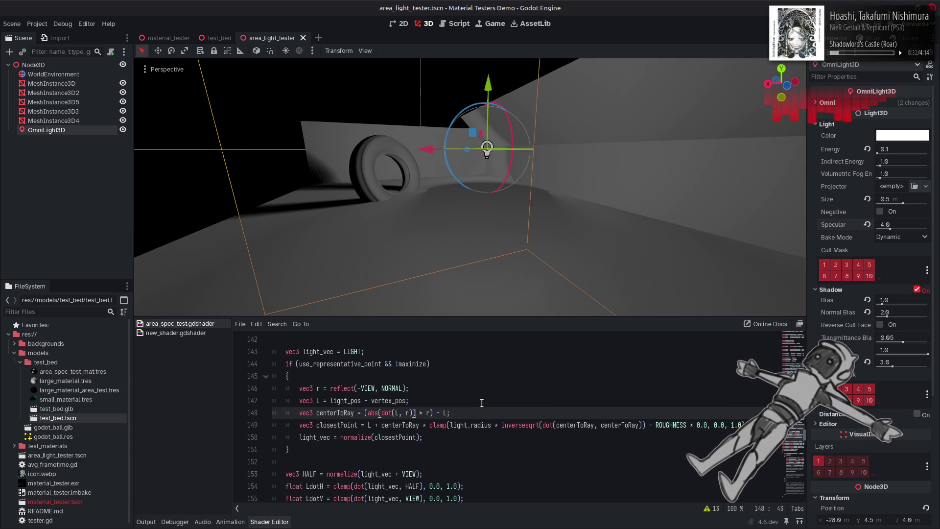
key(ctrl+z)
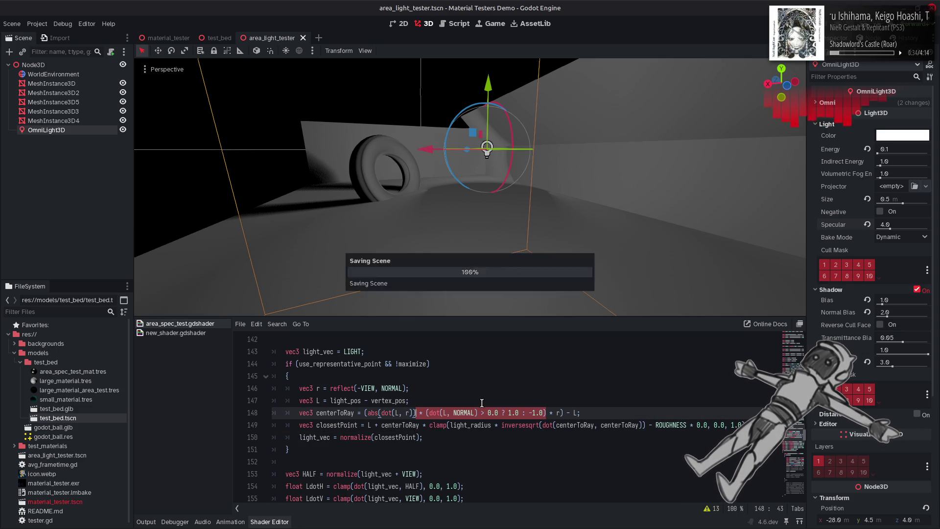
key(w)
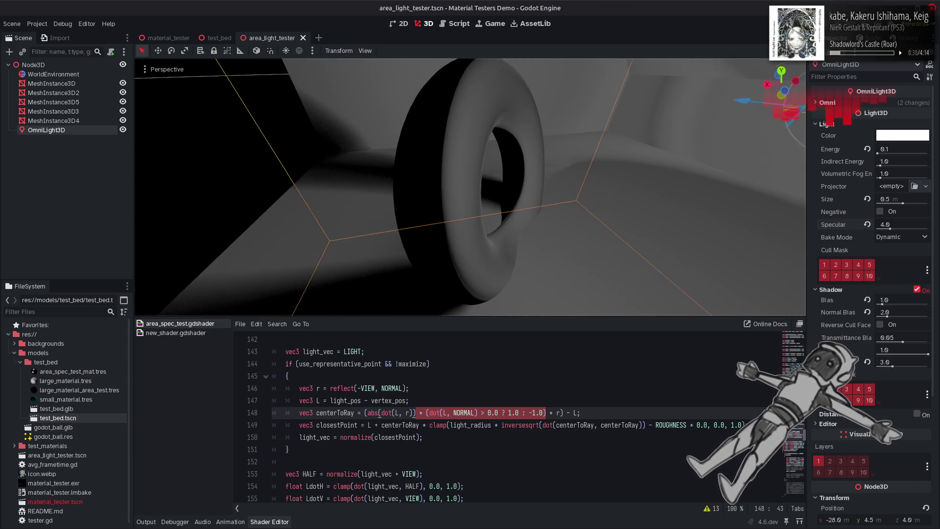
Toggle the sign factor off and on repeatedly to compare the torus shading
key(BackSpace)
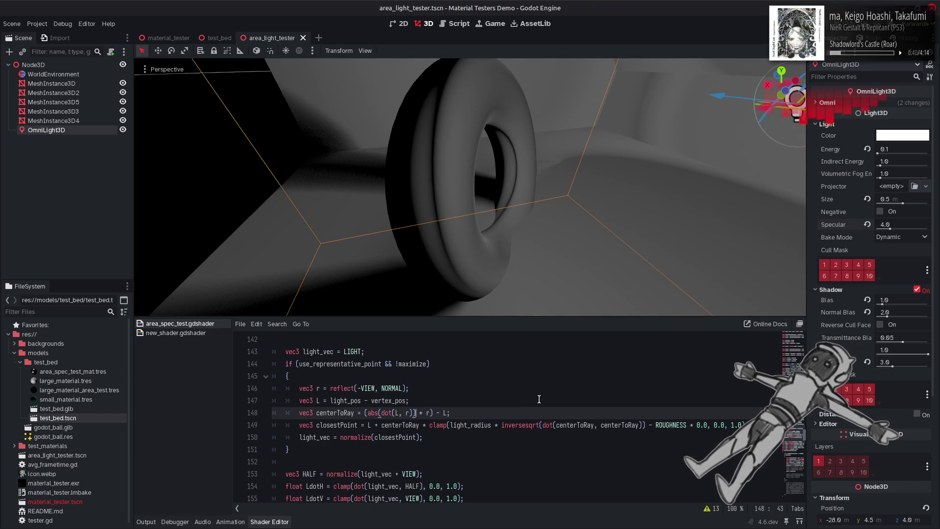
key(ctrl+z)
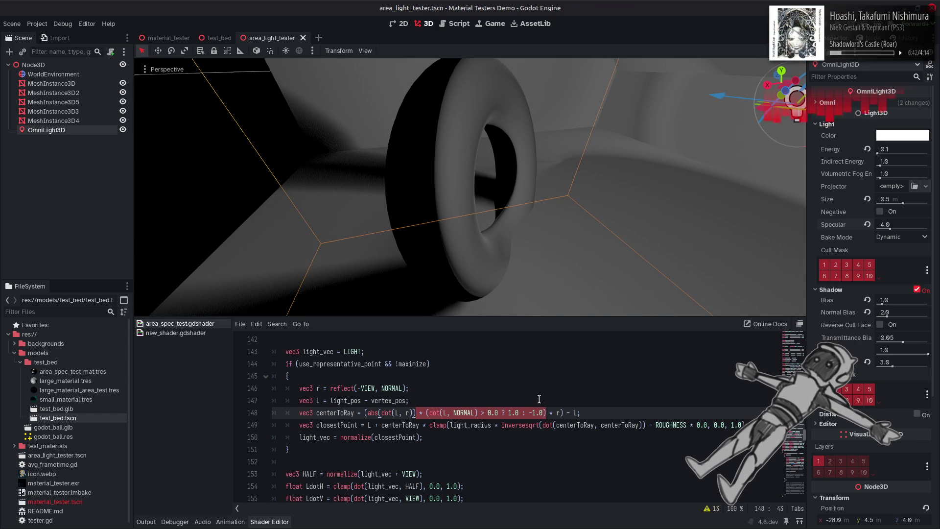
key(BackSpace)
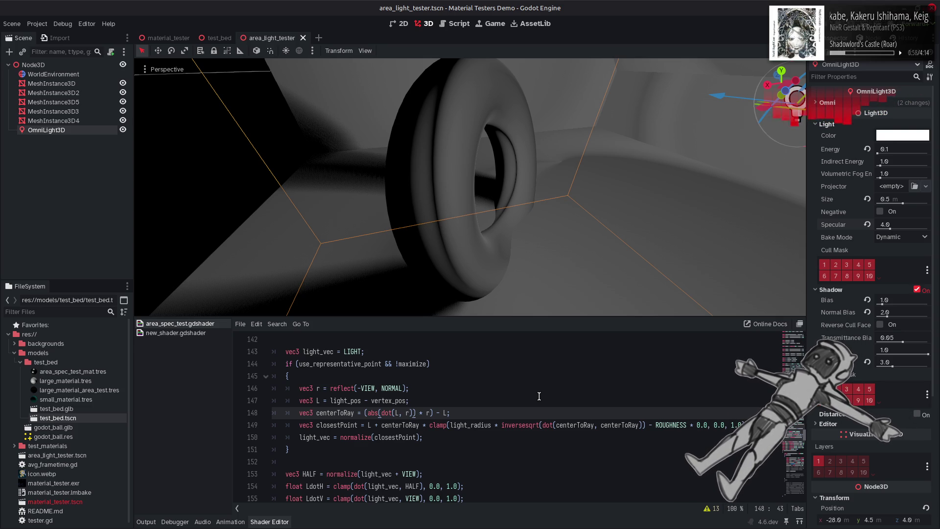
key(ctrl+z)
key(Delete)
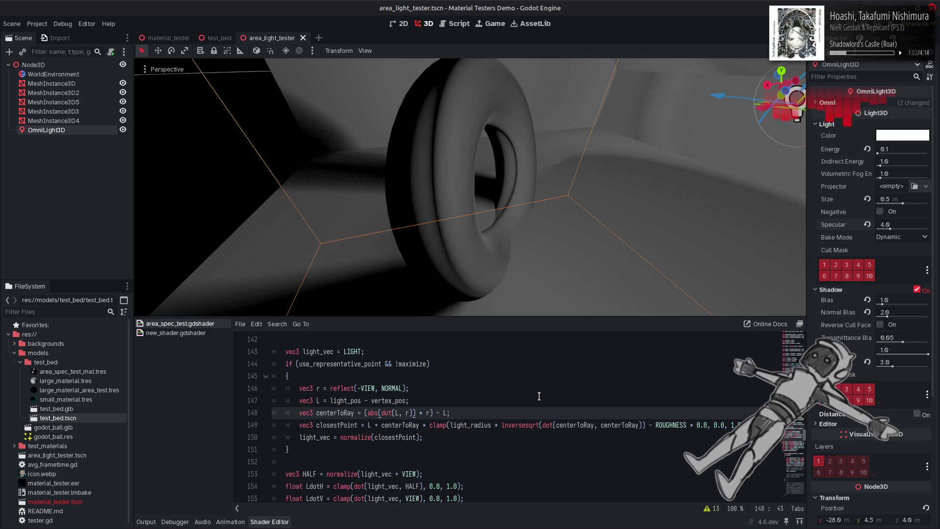
key(ctrl+z)
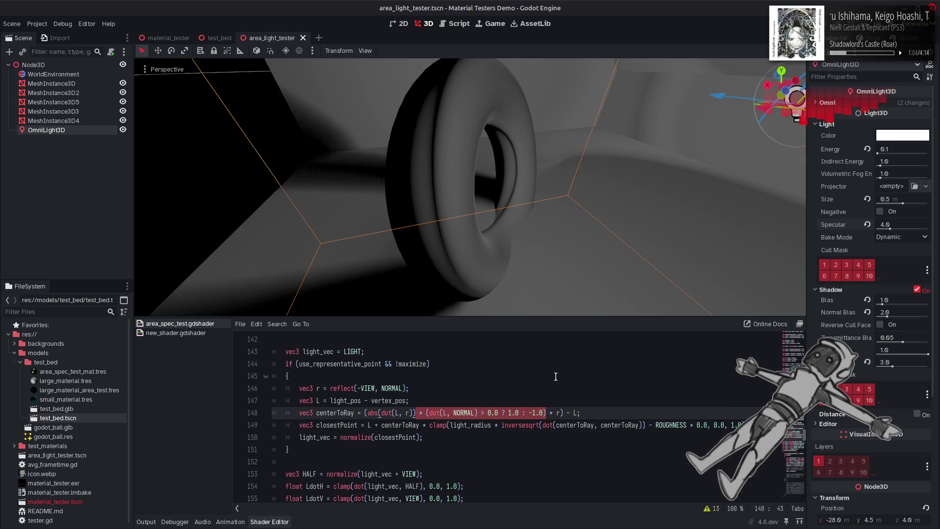
key(Delete)
key(ctrl+z)
click(426, 437)
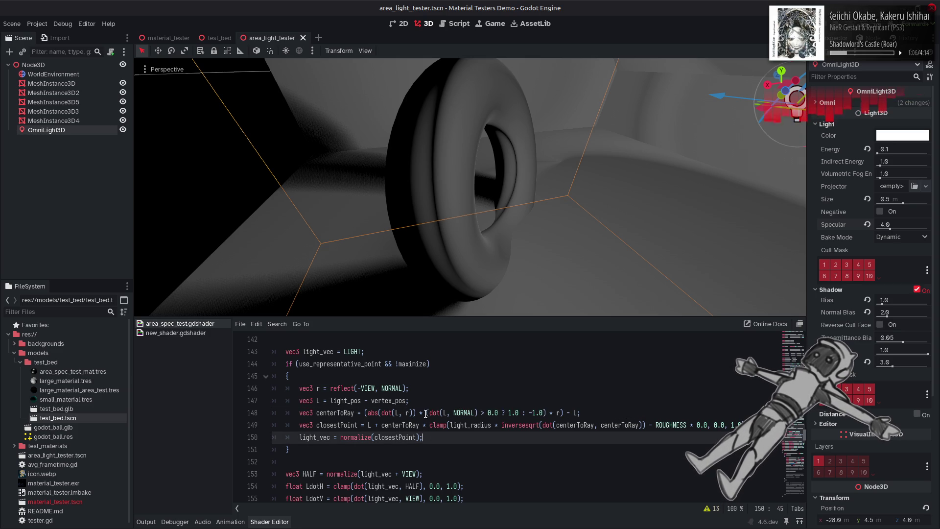
Delete ' * (dot(L, NORMAL) > 0.0 ? 1.0 : -1.0)' from line 148
click(424, 412)
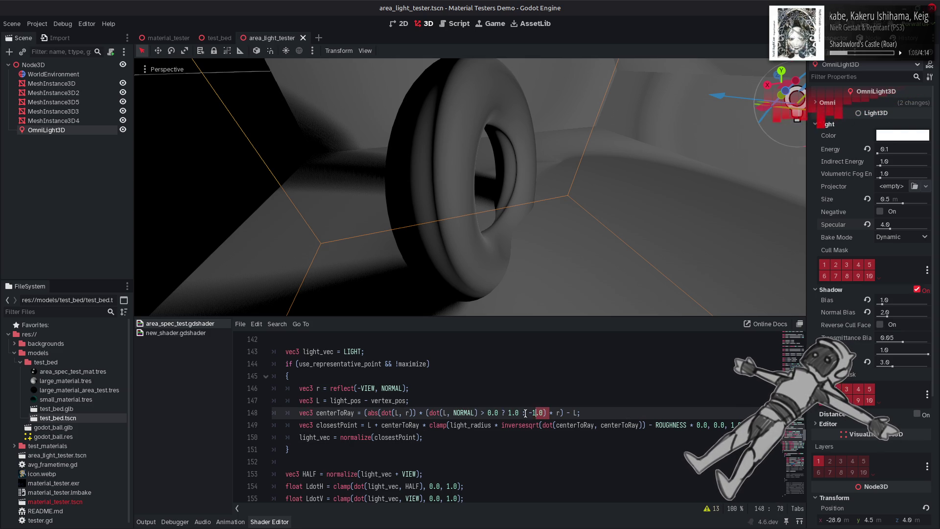
drag(548, 413, 442, 414)
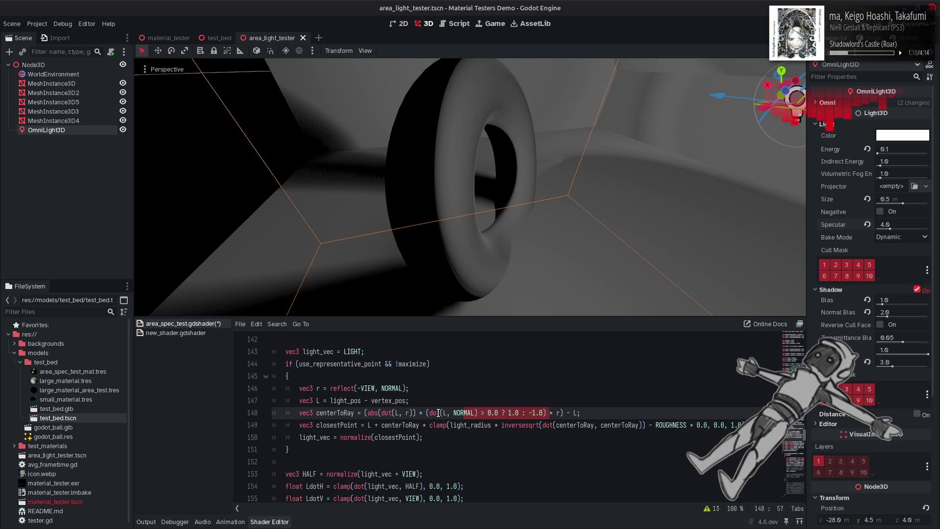
click(440, 412)
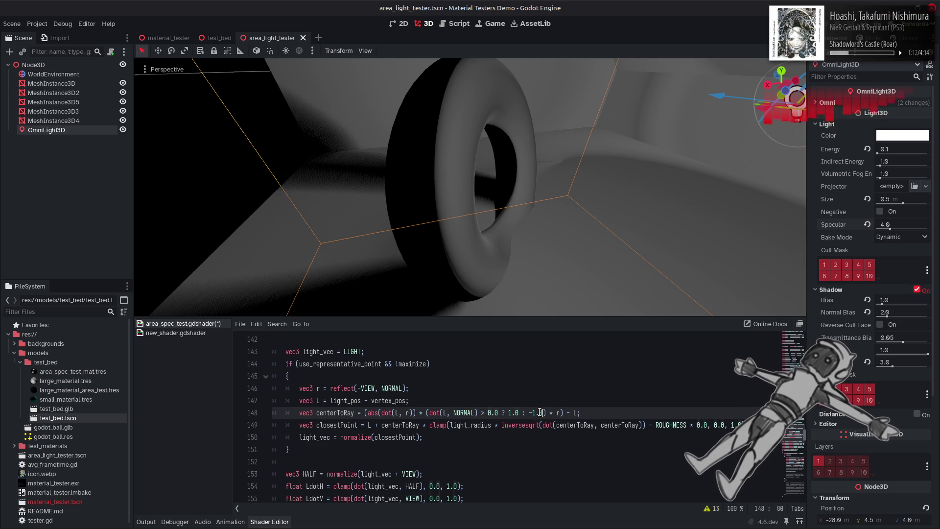
drag(544, 412, 428, 413)
key(ctrl+c)
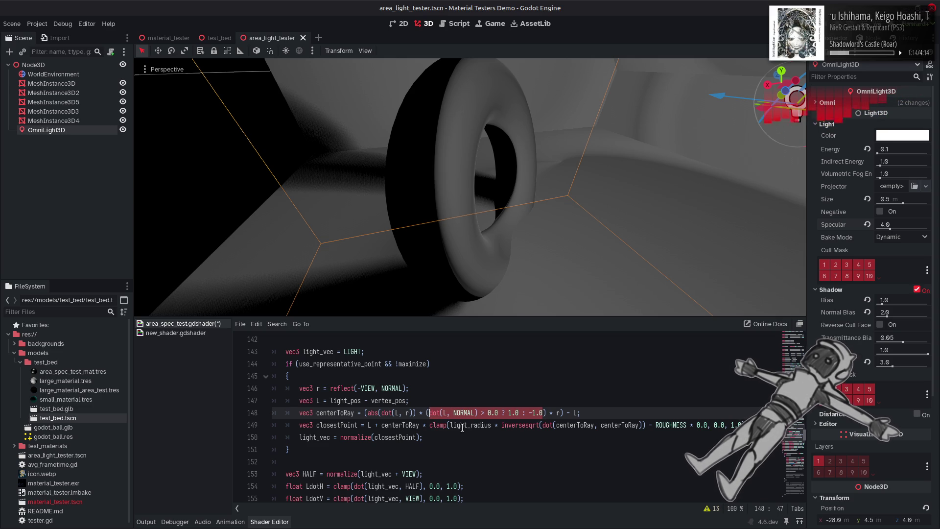
drag(546, 413, 416, 413)
key(BackSpace)
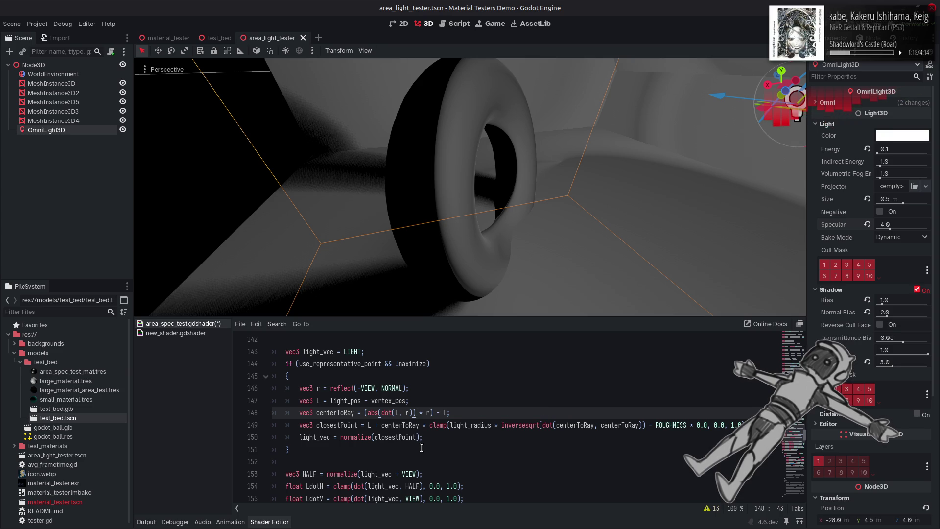
Make line 150's light_vec a dot(L, NORMAL) conditional with a ': NORMAL' fallback, and save
click(419, 437)
click(340, 437)
key(ctrl+v)
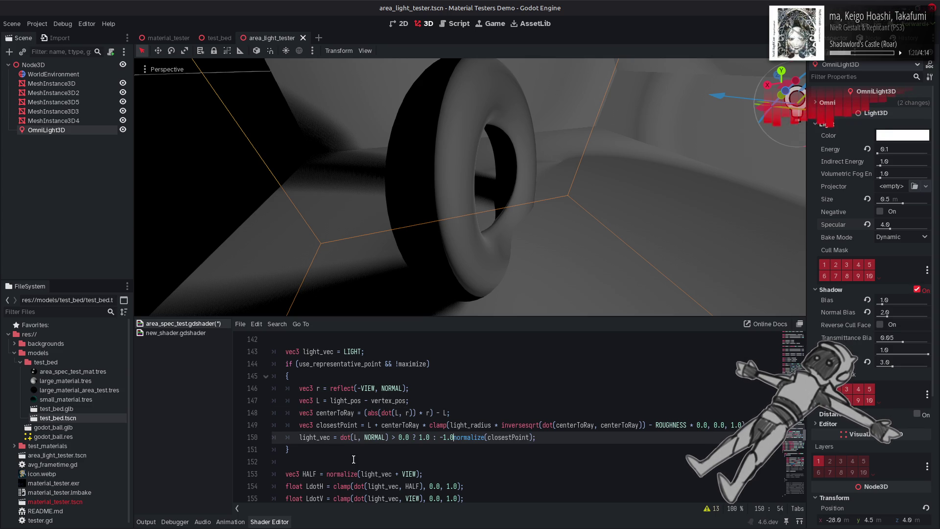
key(BackSpace)
key(BackSpace)
key(BackSpace)
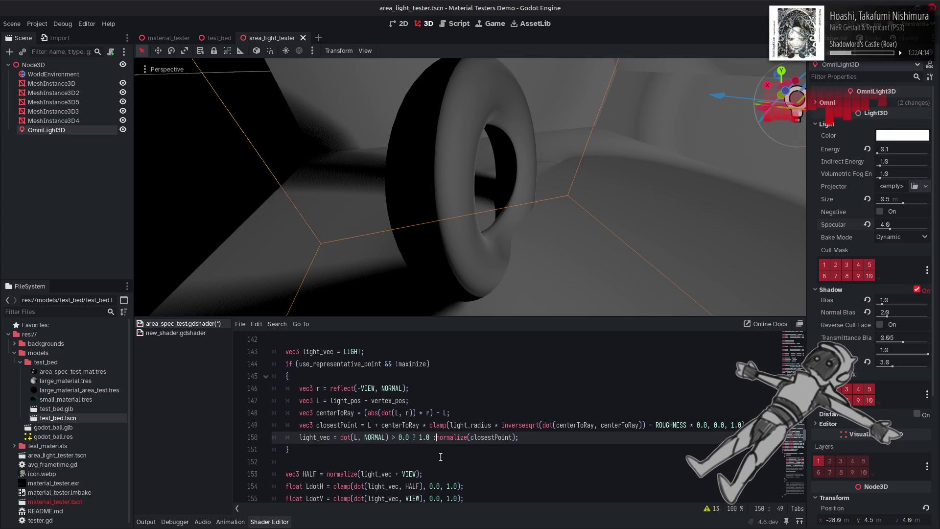
key(BackSpace)
key(BackSpace)
key(End)
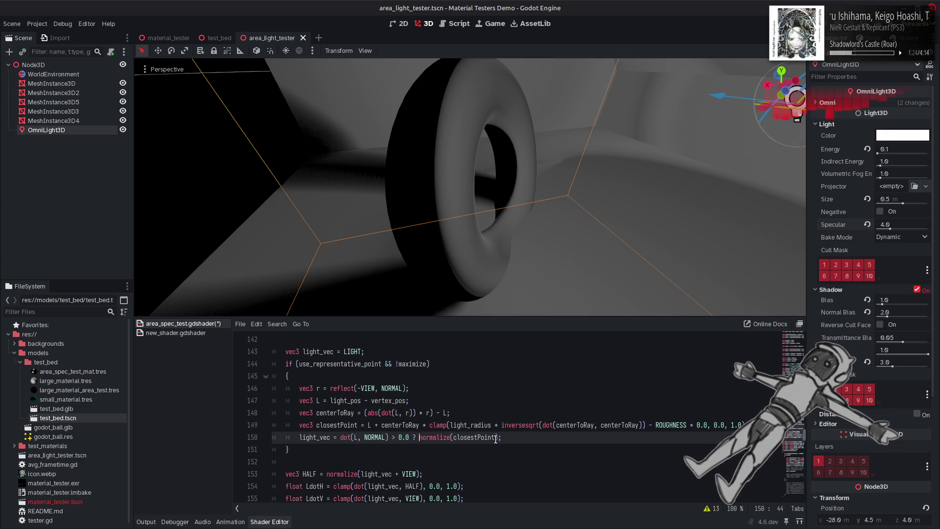
text(: NORMAL)
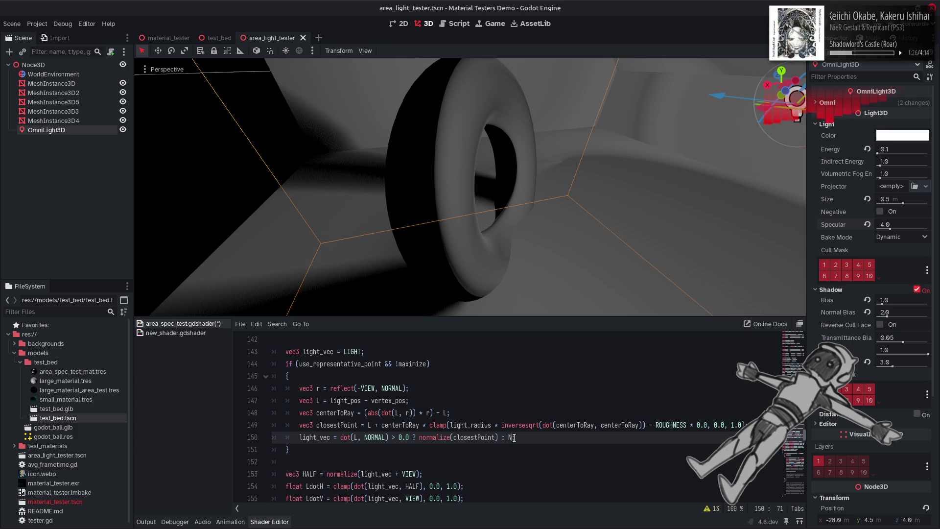
key(ctrl+s)
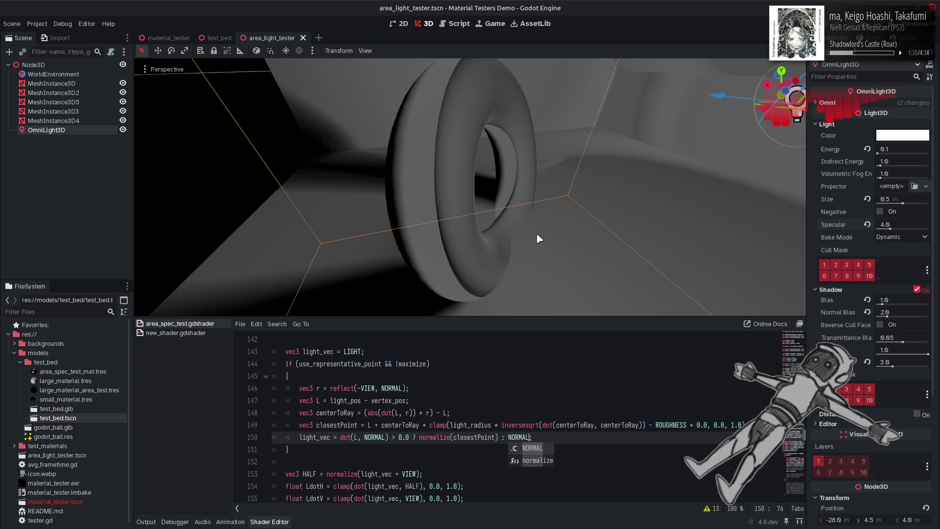
mouse_move(537, 237)
mouse_down()
mouse_move(485, 222)
mouse_move(537, 237)
mouse_up()
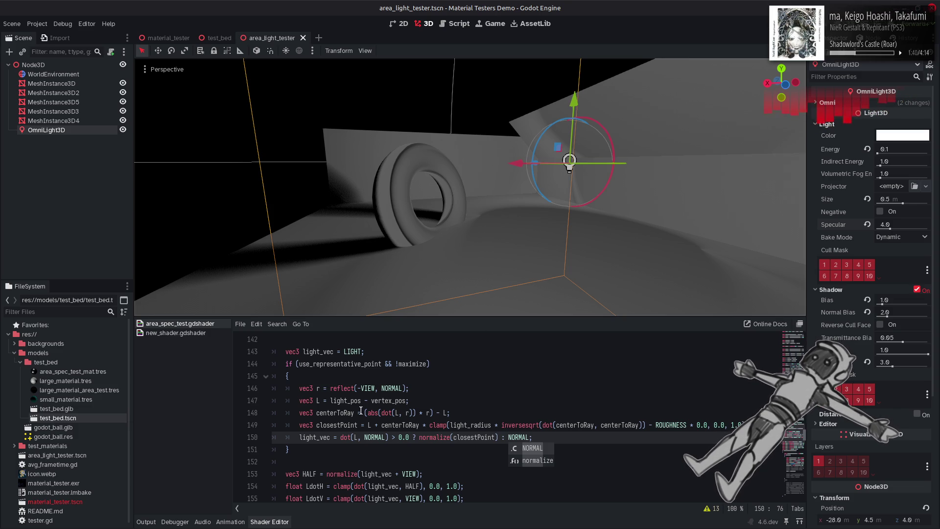
Swap L for closestPoint in line 150's dot test, flip it to '<', and save
click(340, 424)
double_click(340, 424)
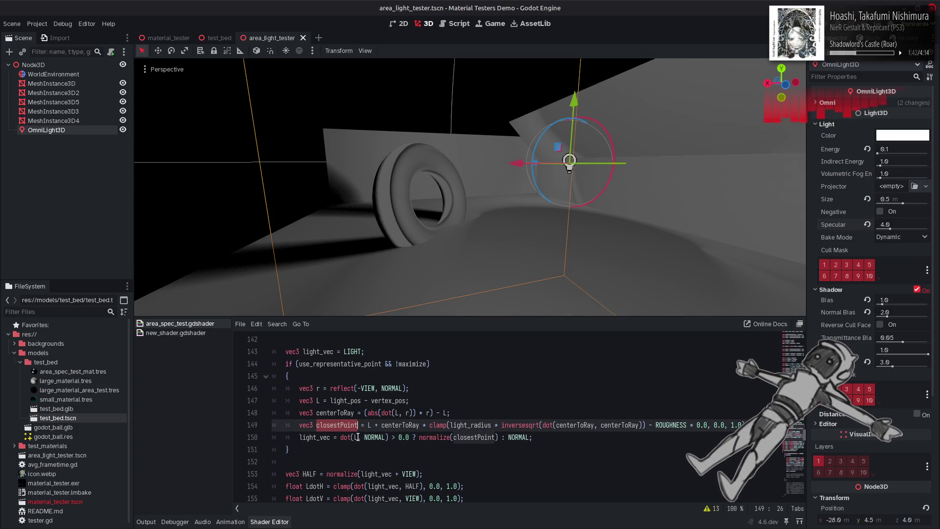
key(ctrl+c)
double_click(354, 437)
key(ctrl+v)
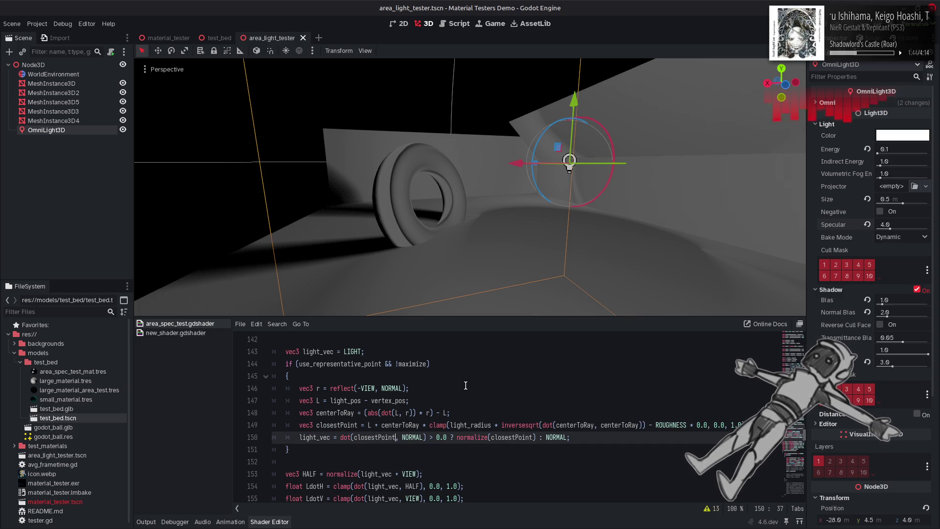
click(441, 437)
key(BackSpace)
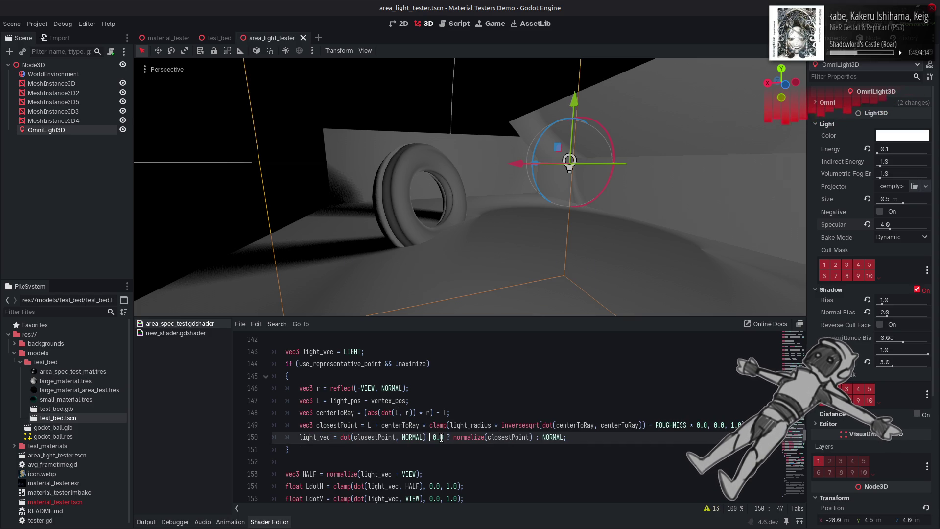
text(<)
key(ctrl+s)
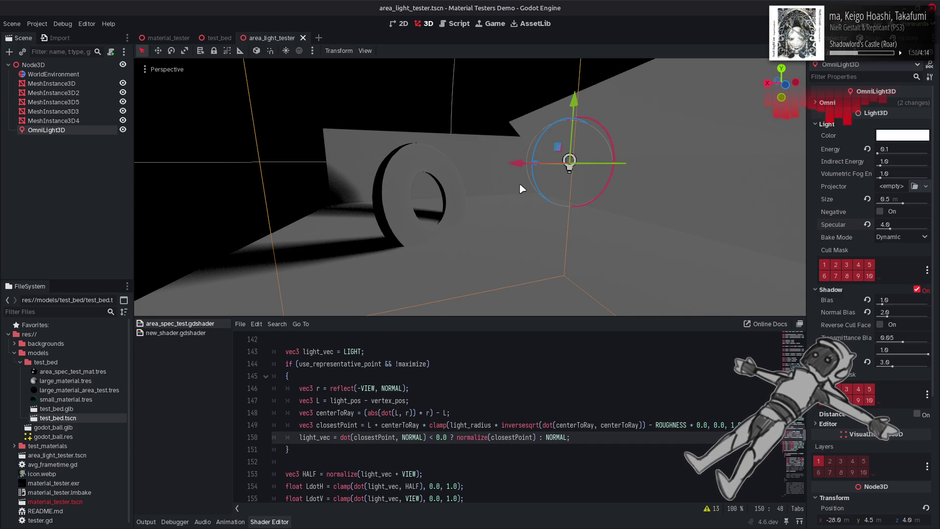
mouse_move(522, 188)
mouse_down()
mouse_move(522, 240)
mouse_move(520, 184)
mouse_up()
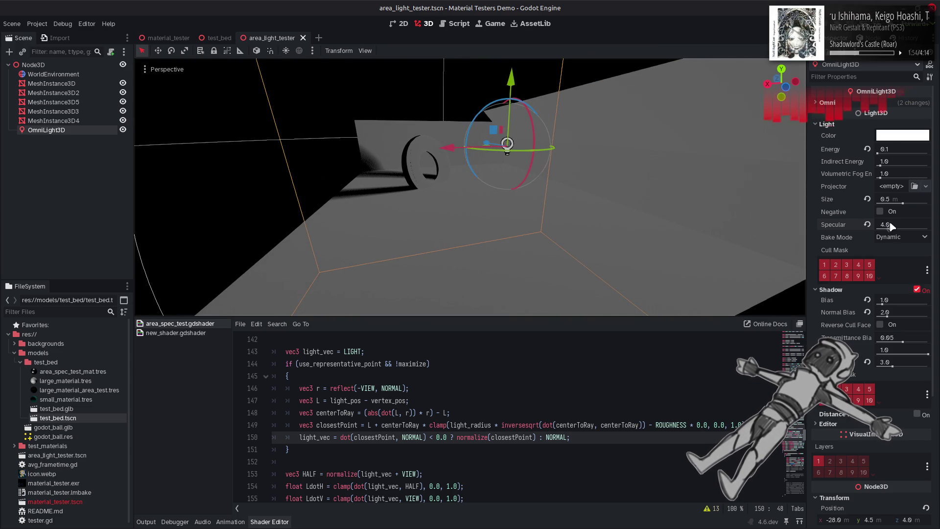
Flip line 150's test back to '>', save, and set the light's Specular to 0.0
mouse_move(890, 229)
mouse_down()
mouse_move(856, 232)
mouse_move(936, 225)
mouse_move(851, 229)
mouse_move(938, 224)
mouse_up()
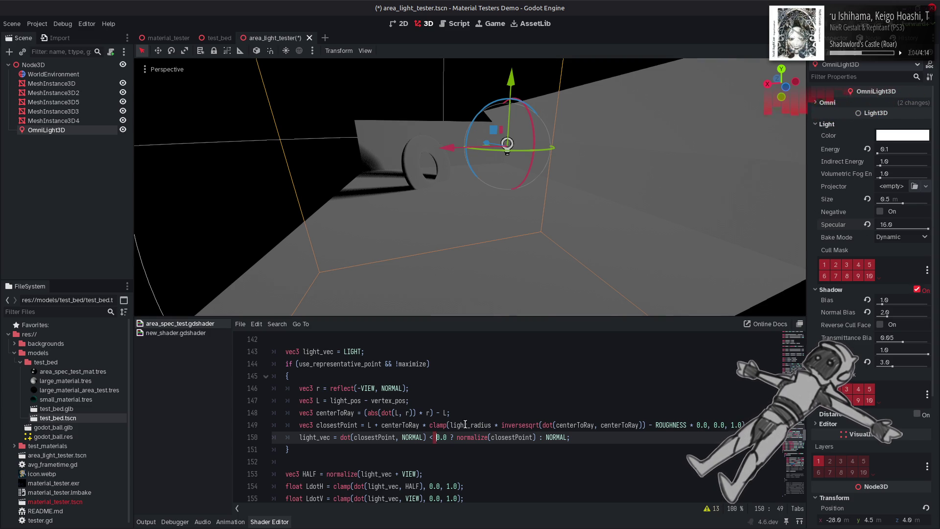
key(BackSpace)
text(>)
key(ctrl+s)
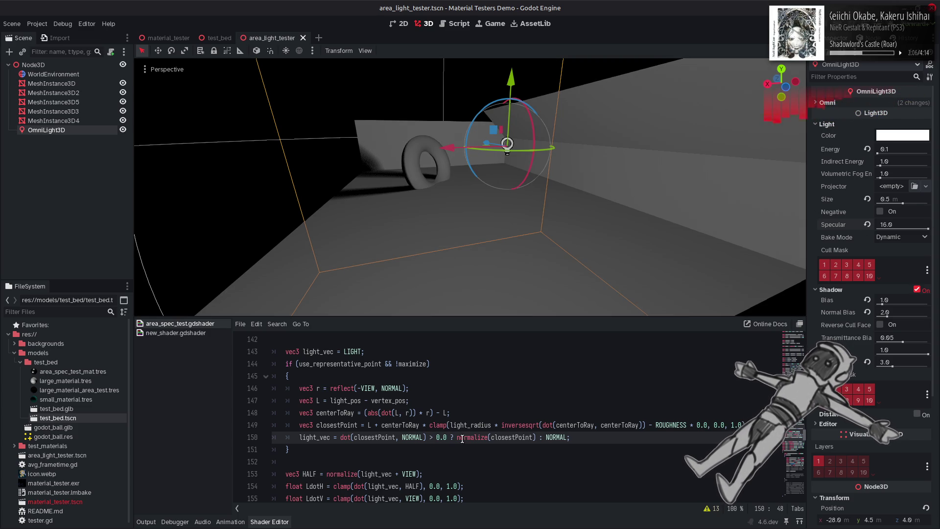
drag(927, 229, 870, 230)
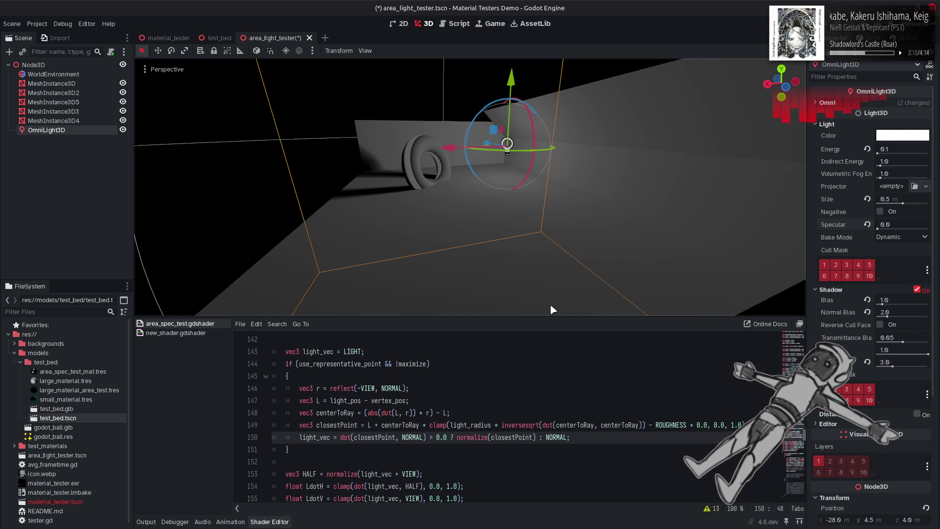
Extend line 150's condition to 'dot(closestPoint, NORMAL) > 0.0 && dot(L, NORMAL) > 0.0', parenthesized, and save
click(428, 396)
double_click(394, 436)
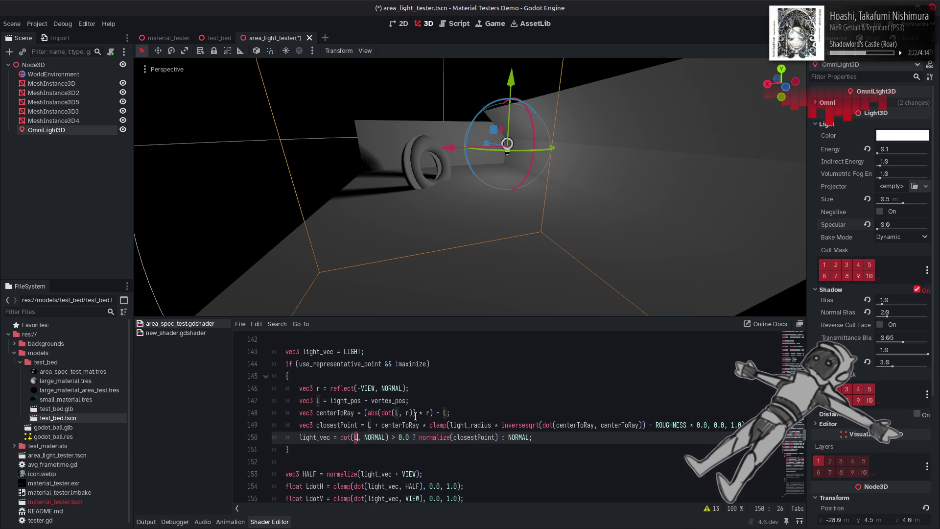
text(L)
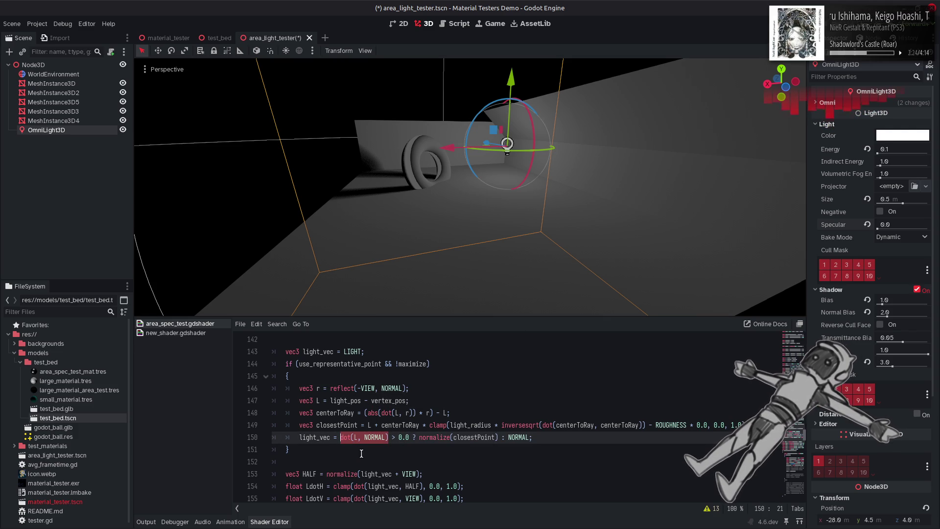
key(ctrl+z)
key(ctrl+z)
text(>)
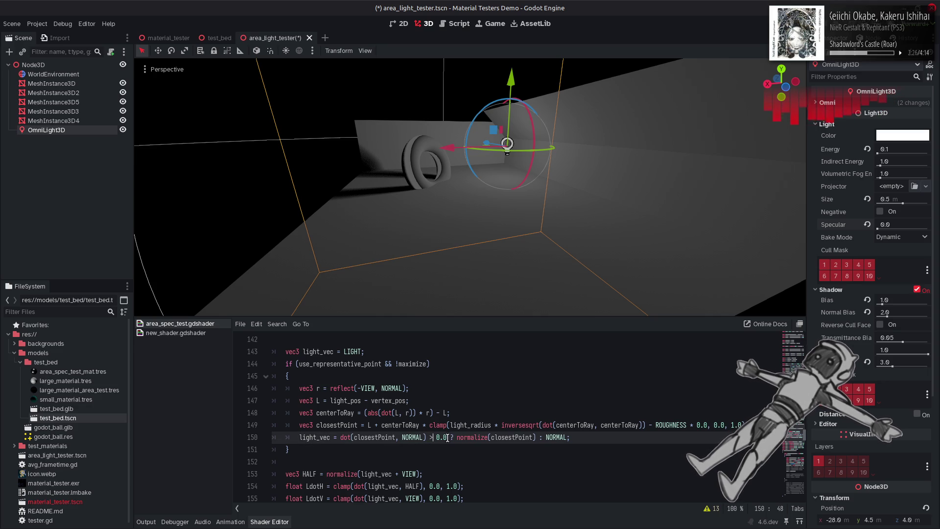
text( 0.0 && dot(L, NORMAL))
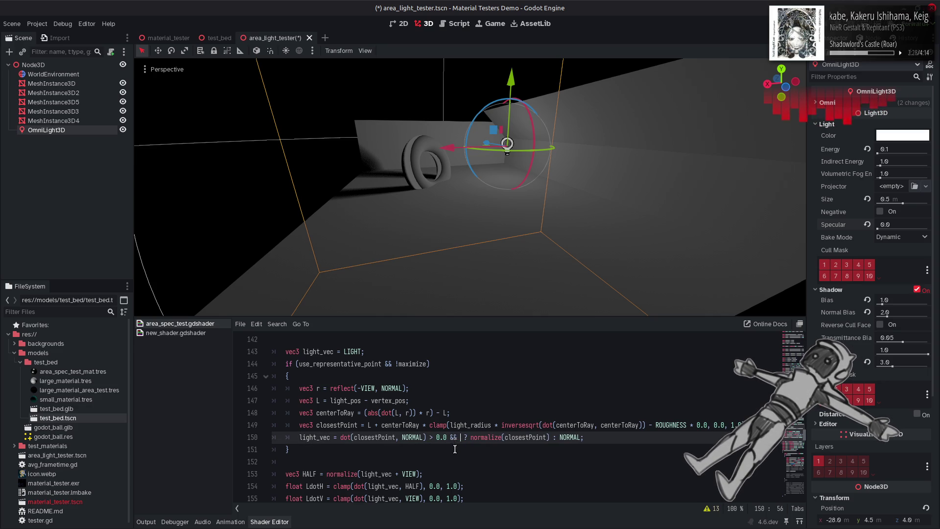
text( > 0.)
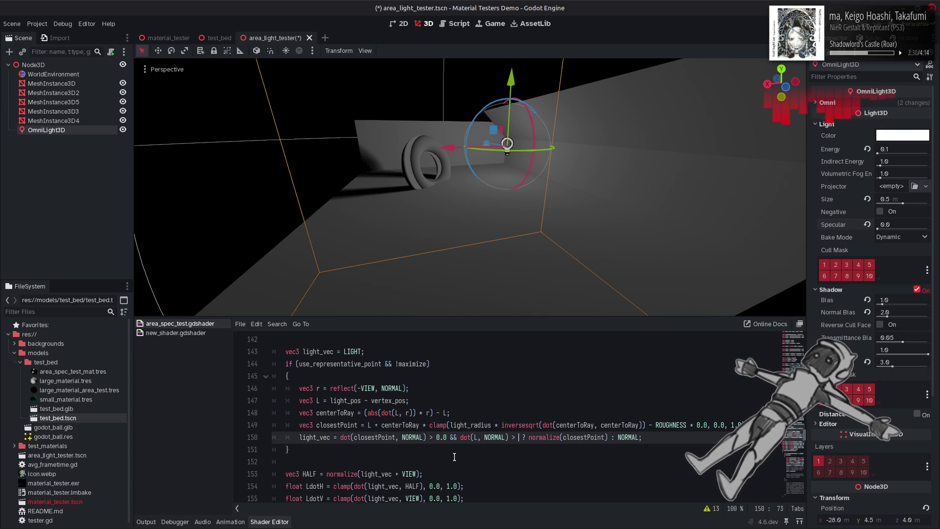
text(0))
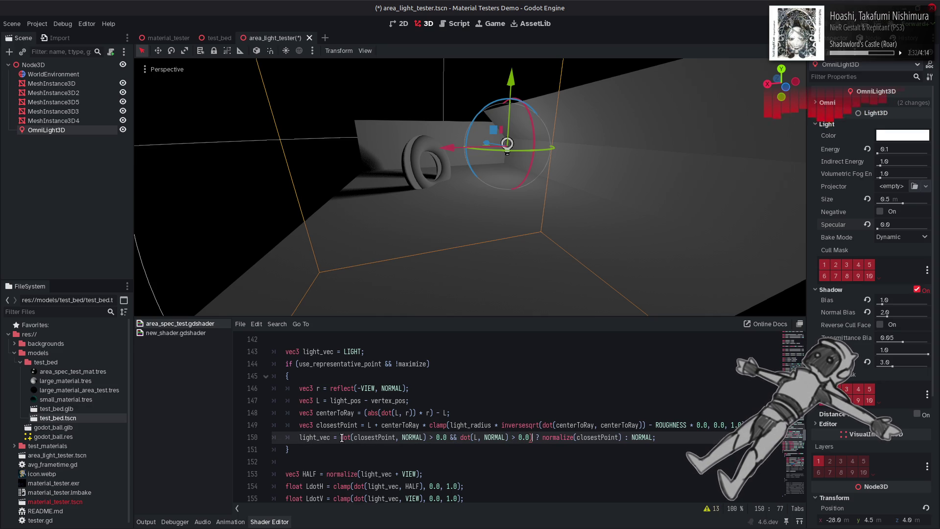
click(340, 437)
text(()
key(ctrl+s)
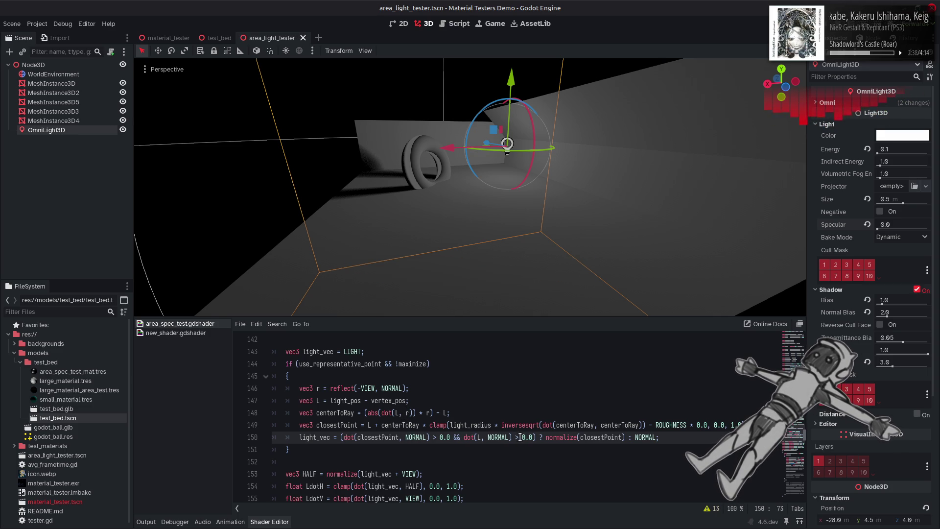
Test the second comparison as '<', restore it to '>', then flip the first comparison to '<'
key(BackSpace)
text(<)
key(ctrl+s)
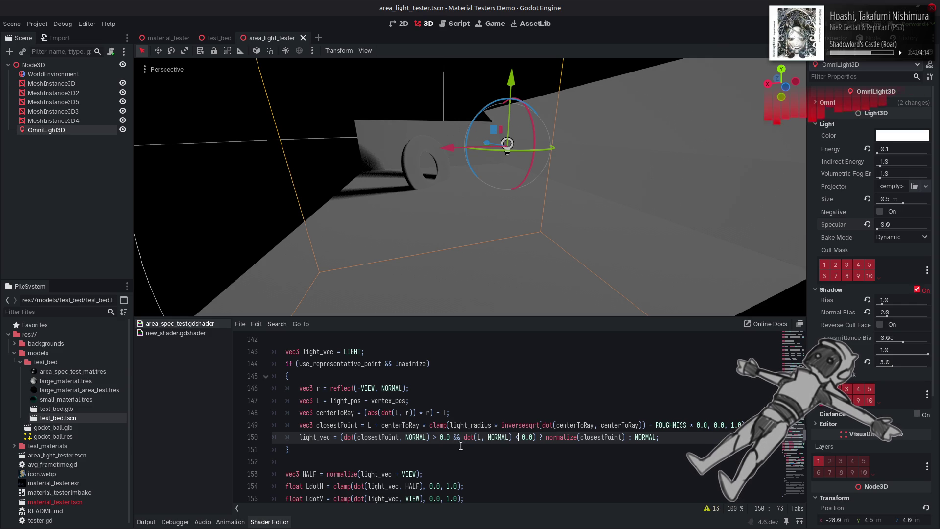
key(BackSpace)
text(>)
click(437, 437)
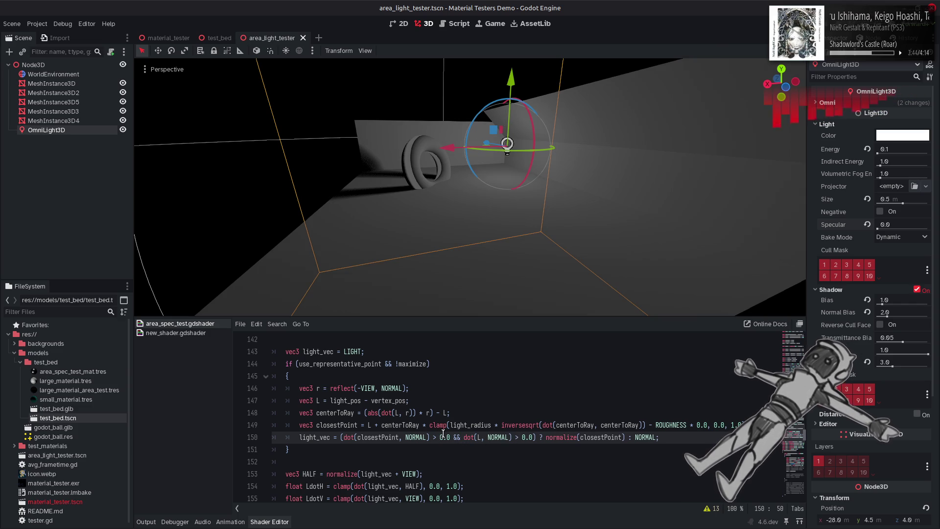
key(BackSpace)
text(<)
key(ctrl+s)
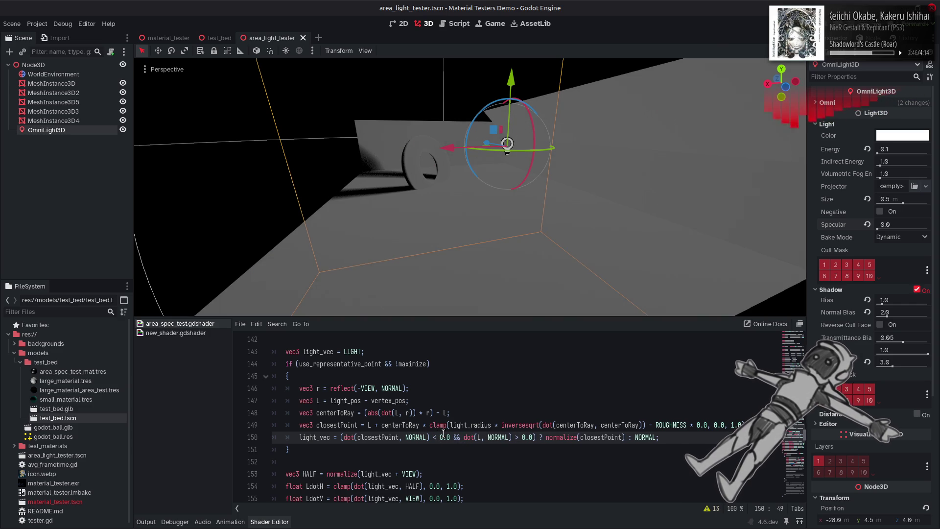
Raise the light's Specular to about 4.7 and negate line 150's NORMAL fallback to -NORMAL
click(885, 230)
drag(884, 229, 893, 229)
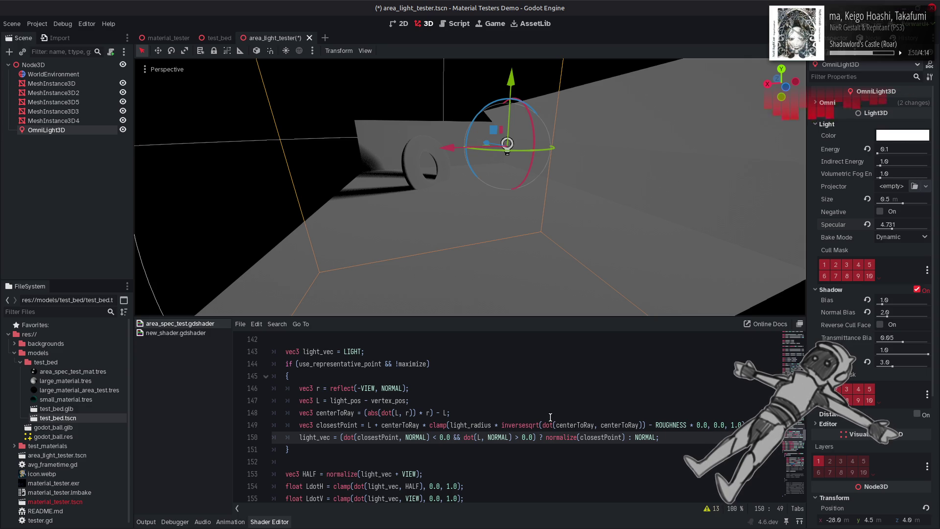
double_click(639, 437)
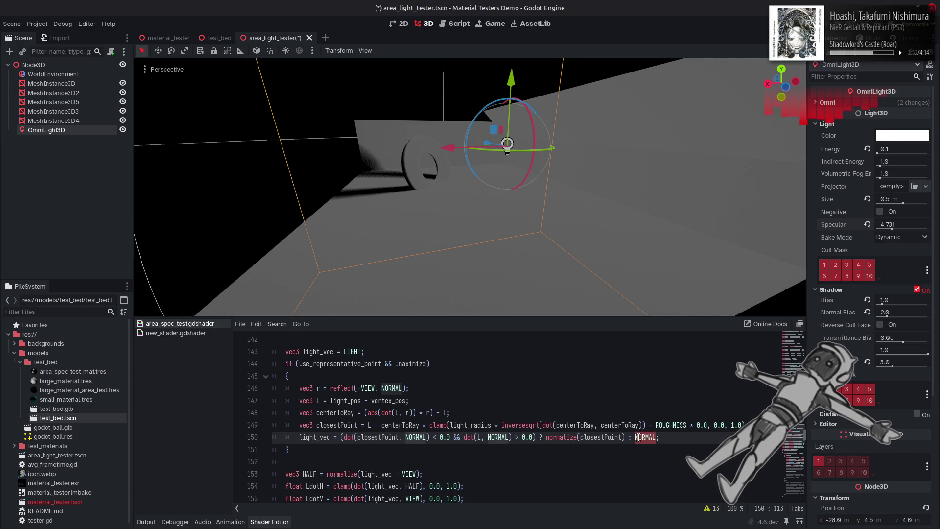
click(639, 437)
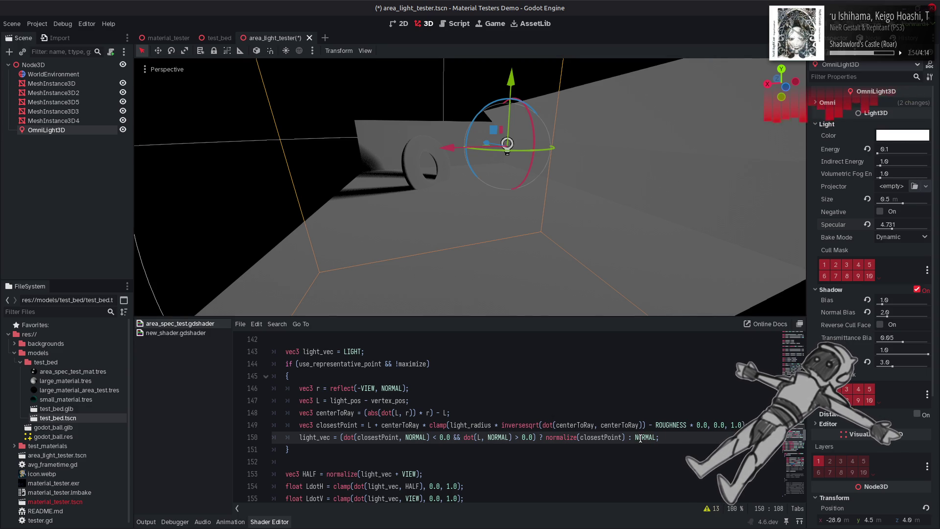
text(-)
key(ctrl+s)
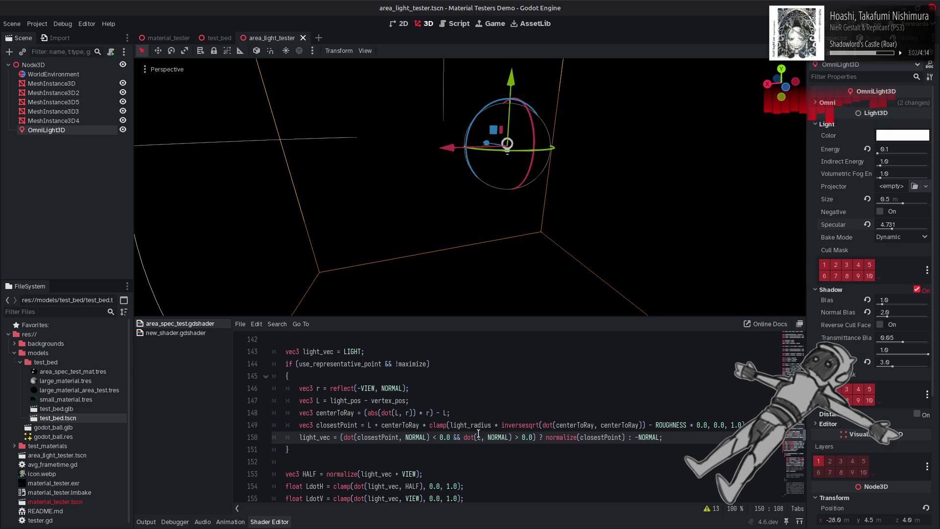
Restore line 150's first comparison to '>' and save the shader
click(440, 436)
key(Left)
key(BackSpace)
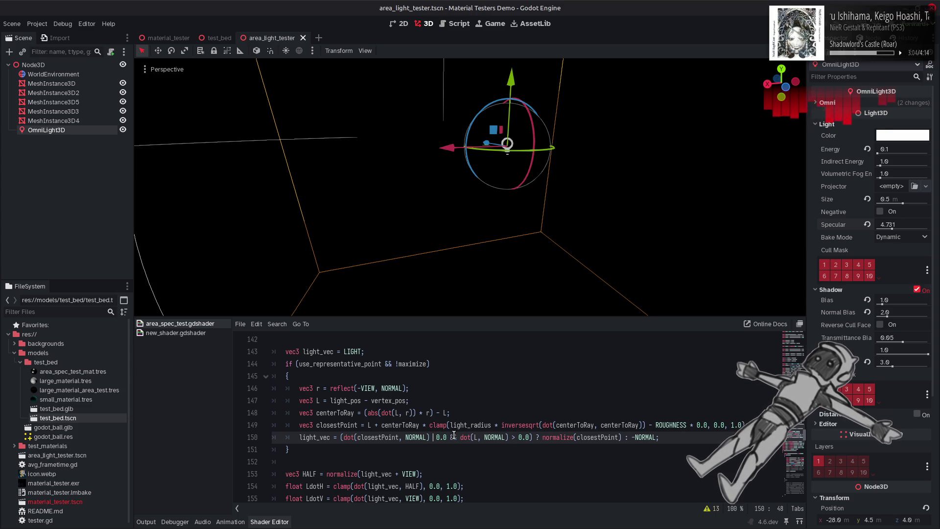
text(>)
key(ctrl+s)
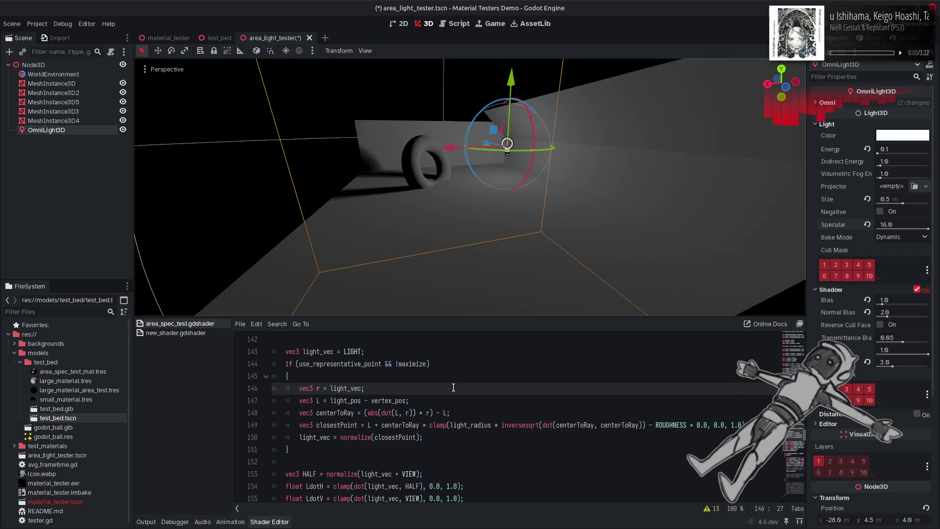
Set line 146's reflection vector r to NORMAL, save, and lower Specular to about 7.7
double_click(350, 388)
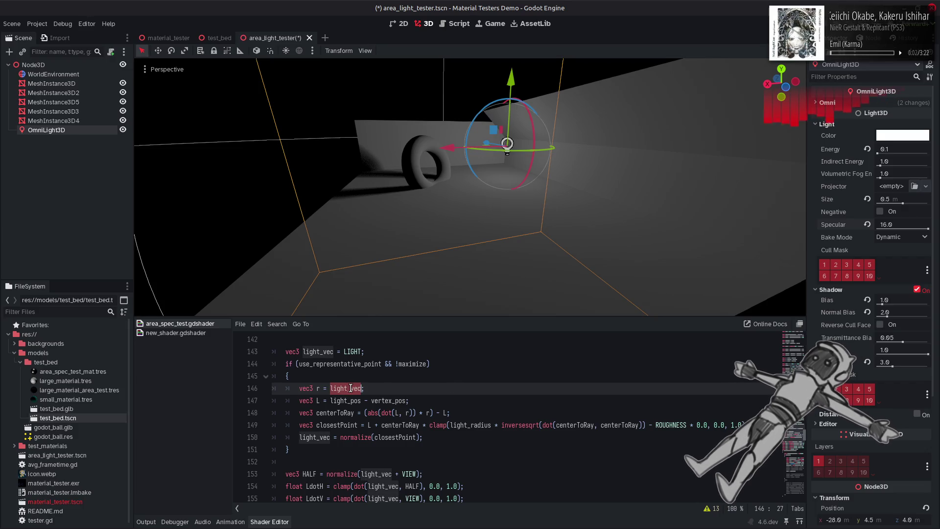
text(NORMAL)
key(ctrl+s)
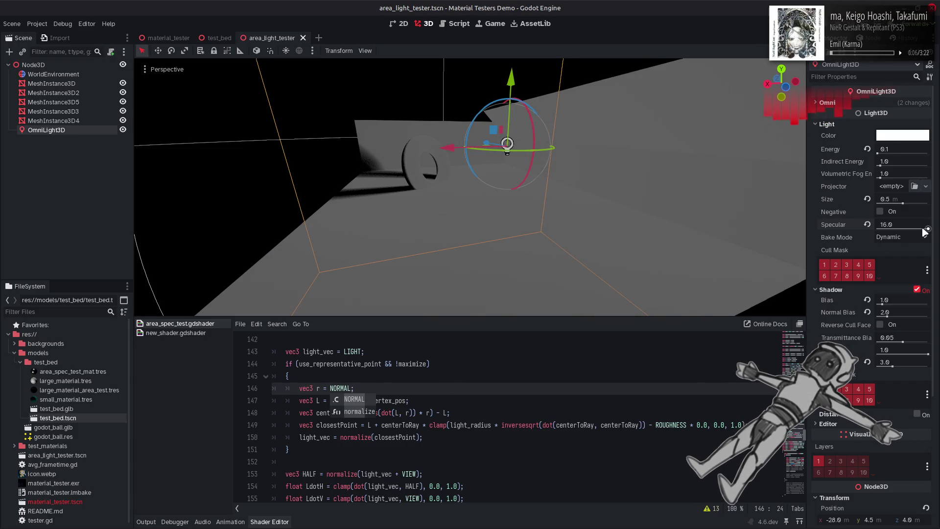
drag(927, 228, 871, 228)
Look closer at the tire, toggle the light's shadows, and sweep Specular between about 4 and 6
drag(643, 209, 682, 212)
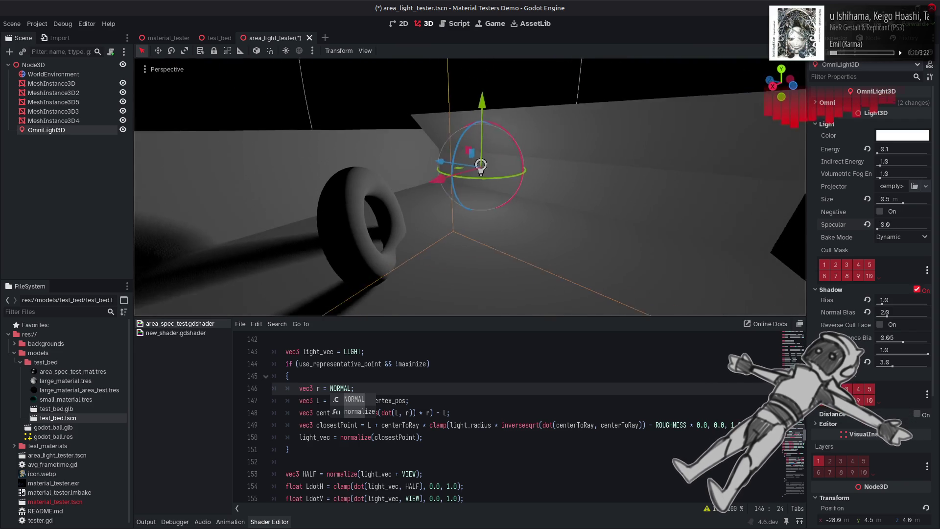
click(487, 400)
drag(504, 216, 512, 216)
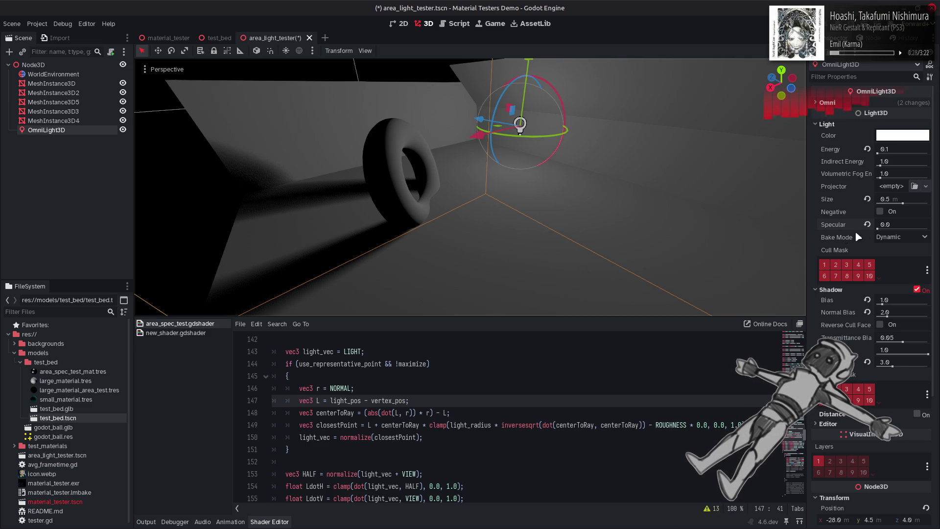
mouse_move(876, 230)
mouse_down()
mouse_move(892, 230)
mouse_move(878, 230)
mouse_up()
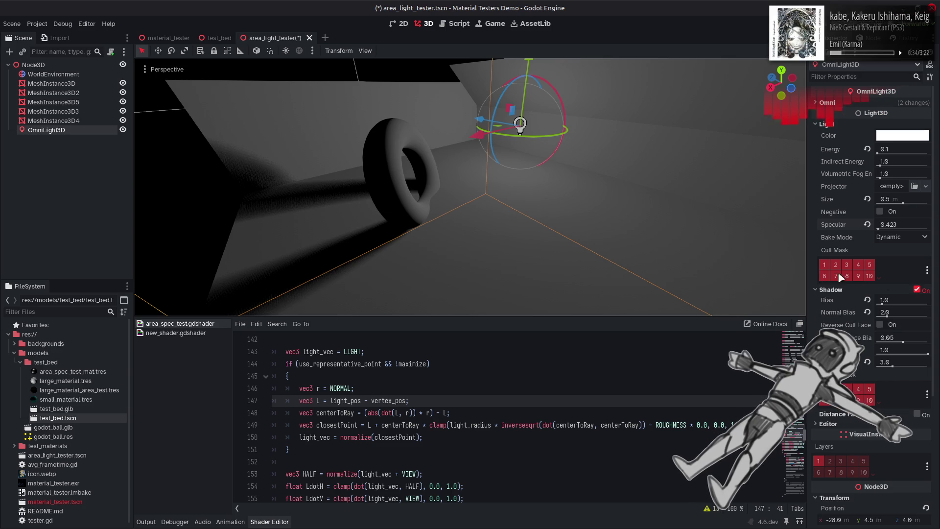
click(917, 289)
drag(880, 228, 893, 230)
click(917, 290)
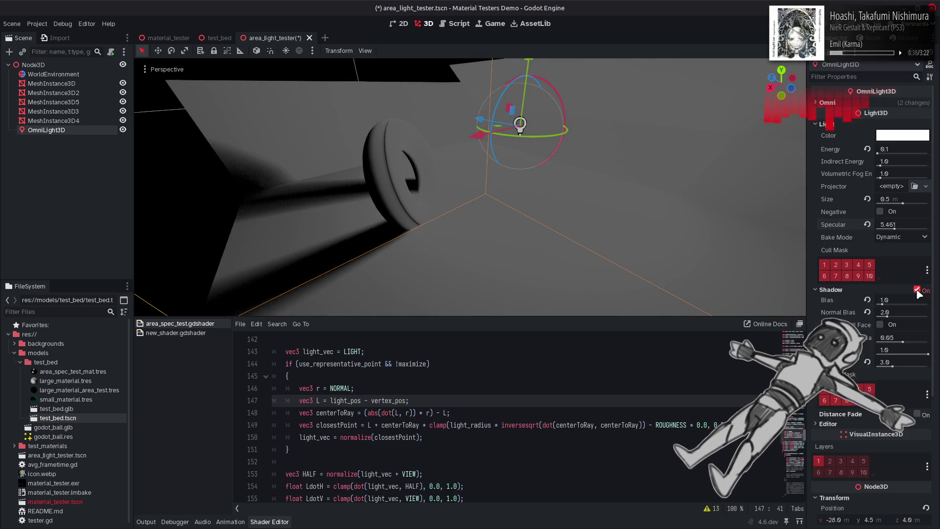
click(916, 290)
click(917, 290)
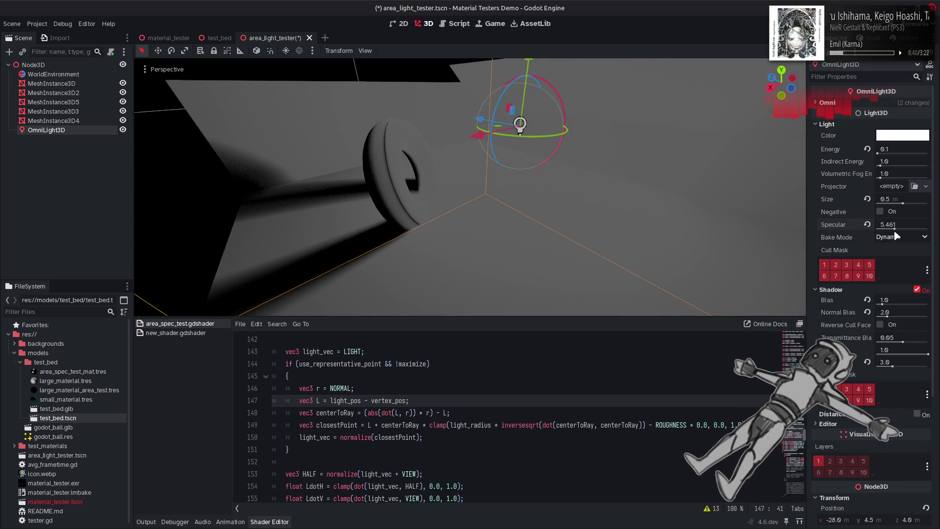
mouse_move(894, 228)
mouse_down()
mouse_move(871, 234)
mouse_move(915, 229)
mouse_move(881, 241)
mouse_up()
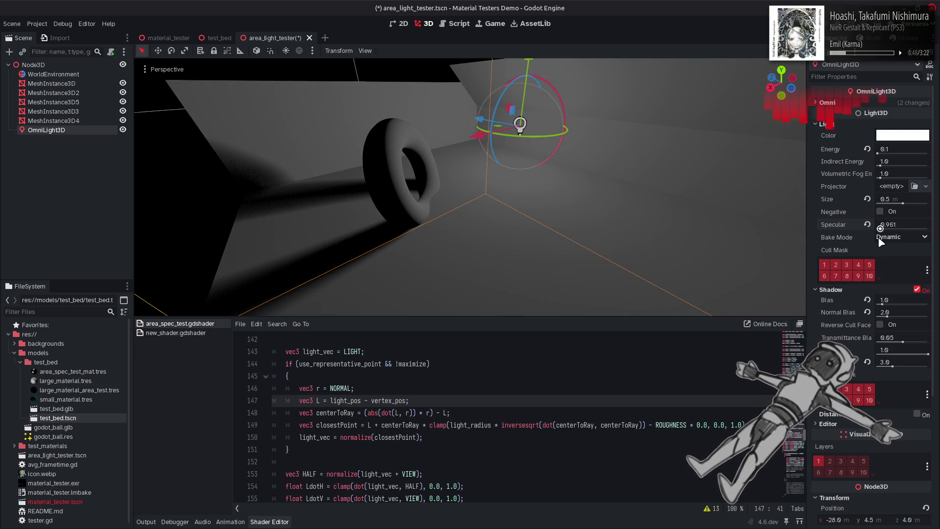
Strip abs from line 148 so it reads (dot(L, r) * r) - L, save, and raise Specular
double_click(375, 413)
key(BackSpace)
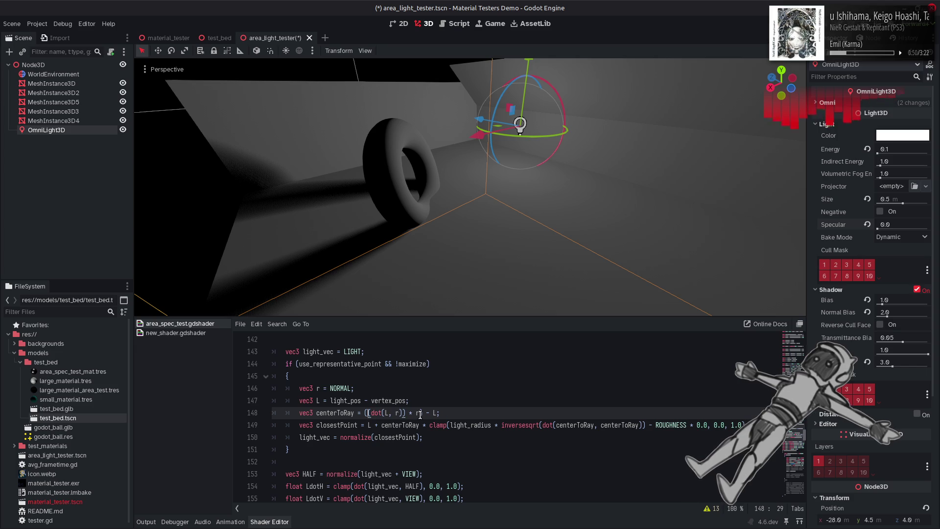
key(BackSpace)
key(Right)
key(Right)
key(Right)
key(Delete)
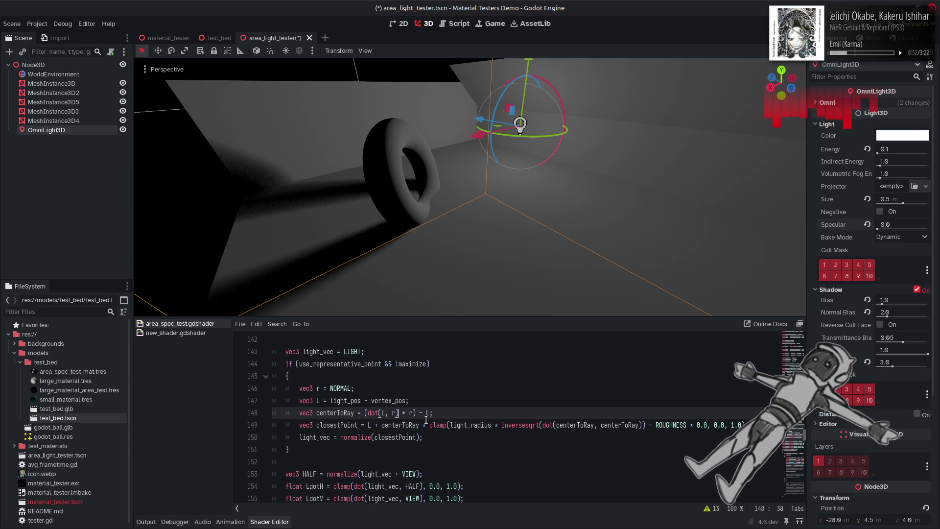
key(ctrl+s)
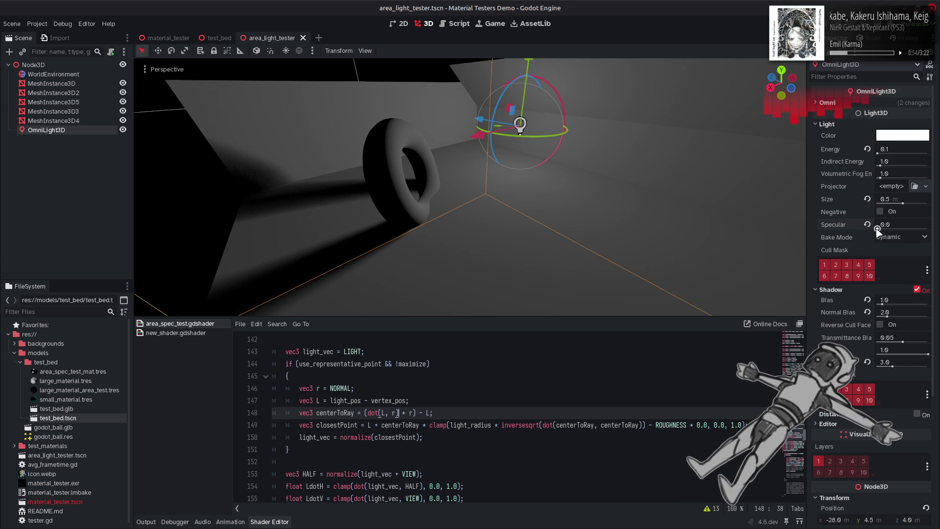
mouse_move(876, 229)
mouse_down()
mouse_move(925, 231)
mouse_move(862, 235)
mouse_move(935, 230)
mouse_move(864, 246)
mouse_move(929, 240)
mouse_up()
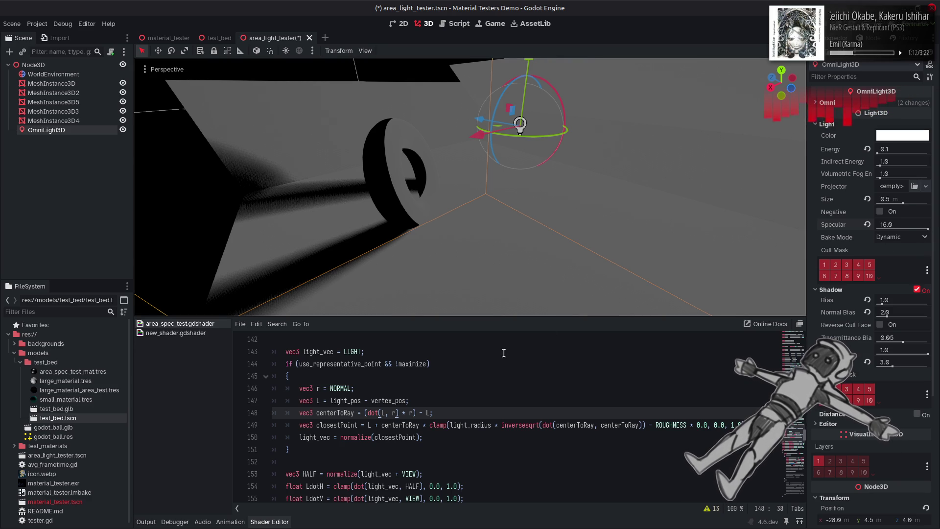
Try LIGHT, then -LIGHT, as line 146's r vector, and undo the minus sign
double_click(357, 351)
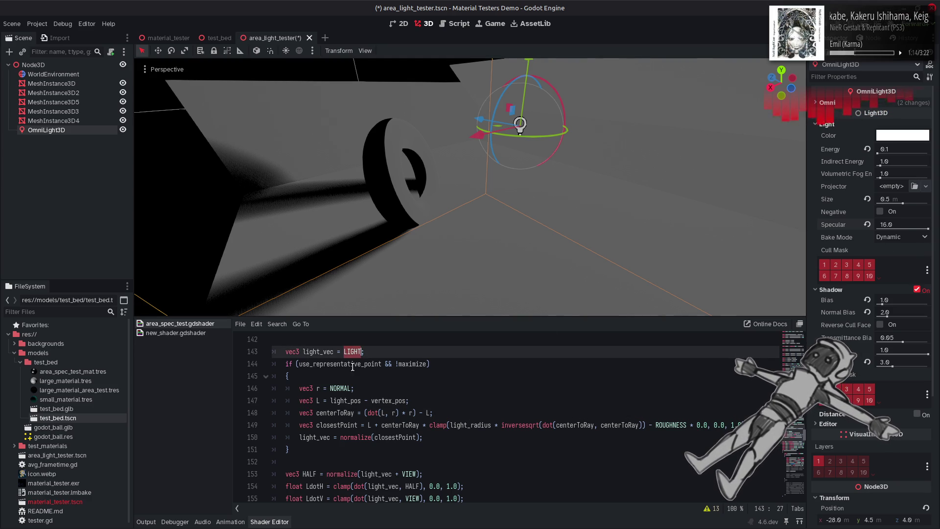
key(ctrl+c)
double_click(347, 388)
key(ctrl+v)
key(ctrl+s)
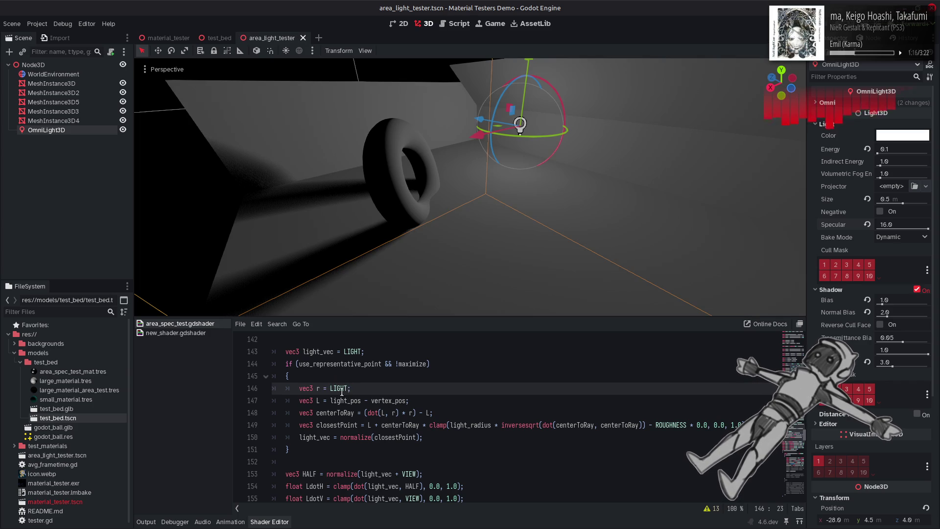
text(-)
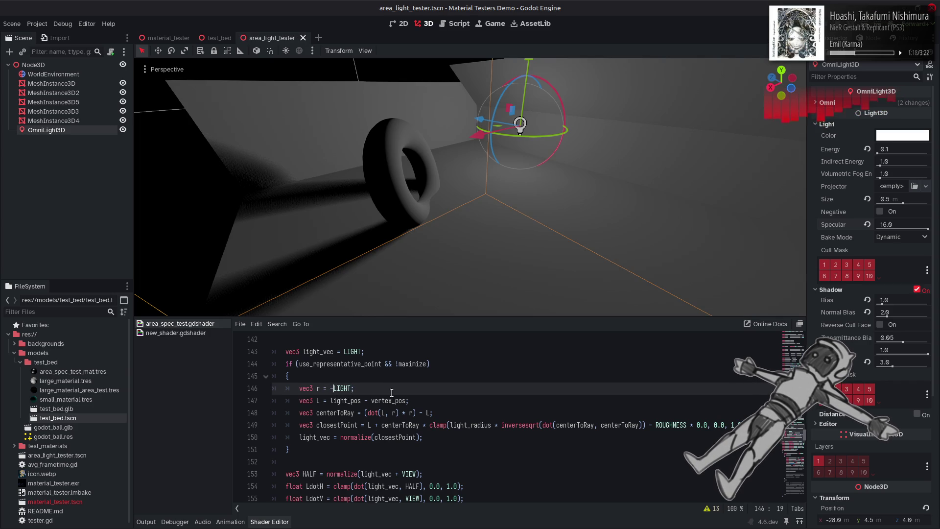
key(ctrl+s)
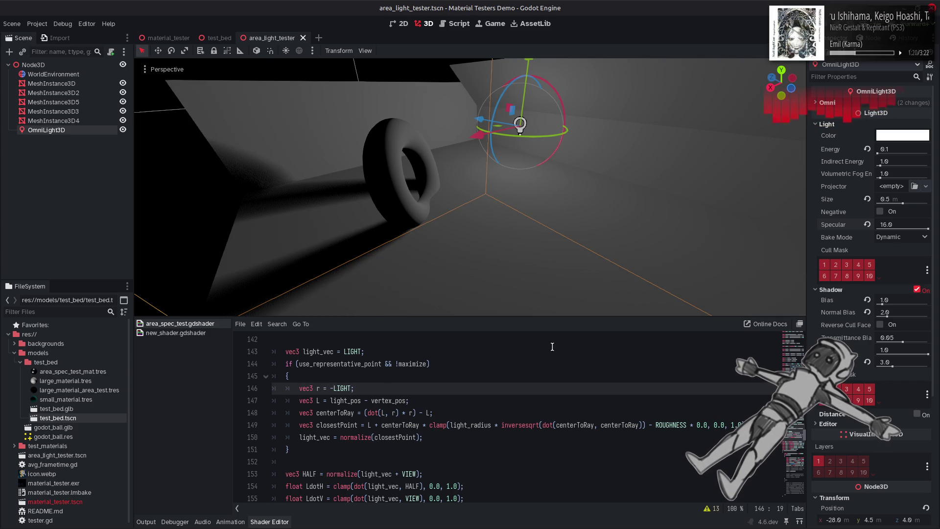
click(481, 395)
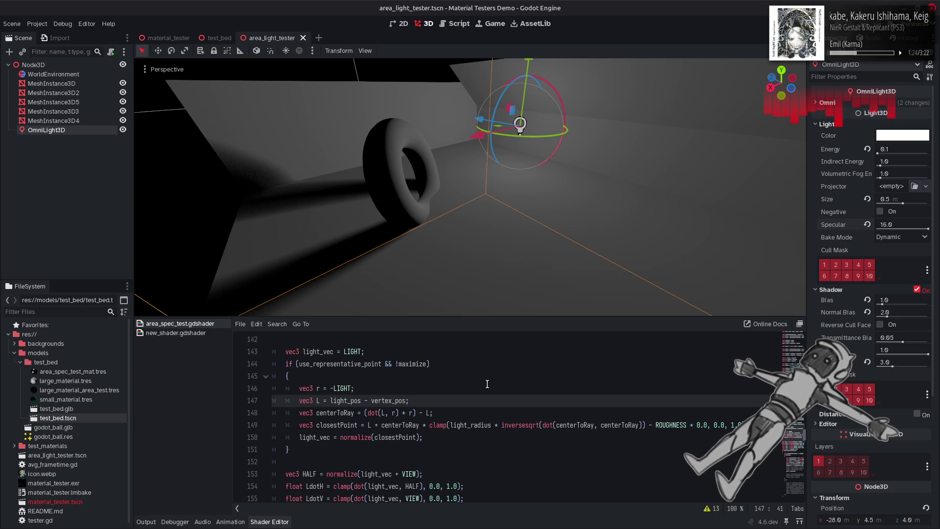
key(ctrl+z)
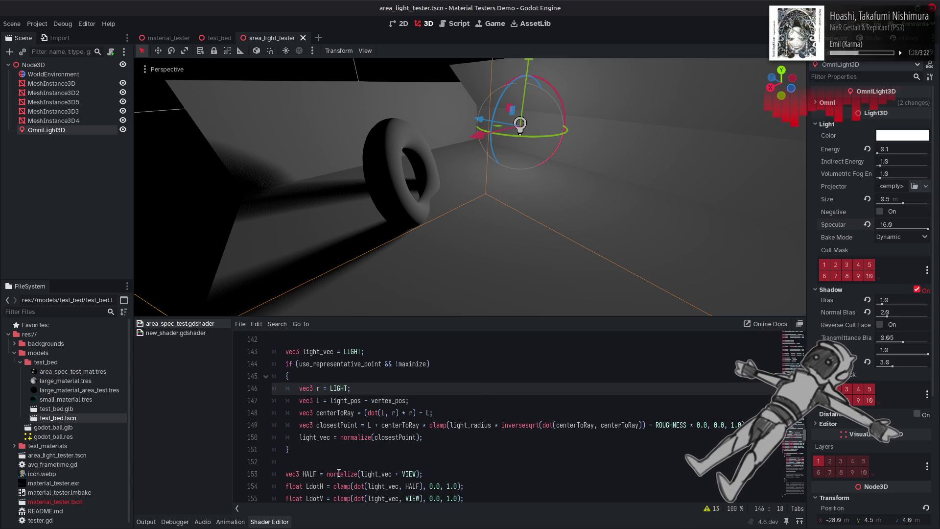
Copy normalize(light_vec + VIEW) from line 153 into line 146's r, and save
drag(325, 474, 420, 473)
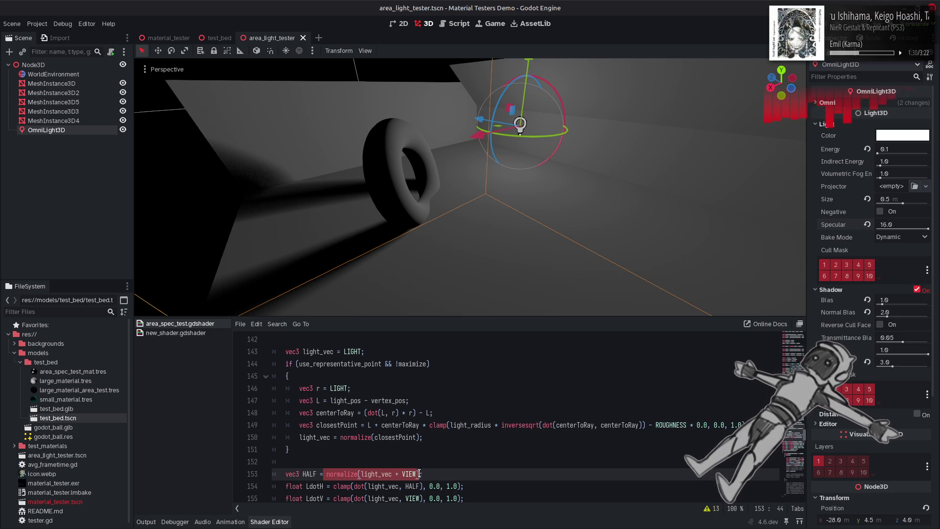
key(ctrl+c)
double_click(339, 388)
key(ctrl+v)
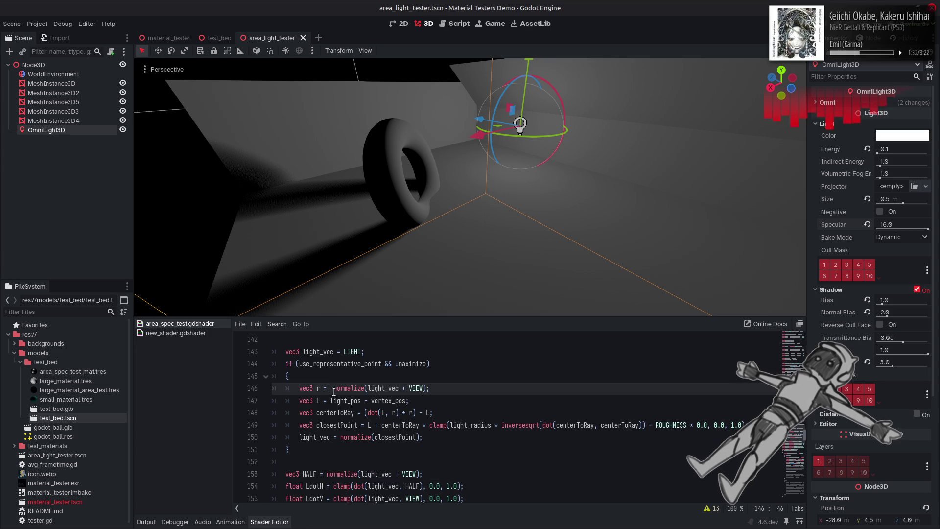
key(ctrl+s)
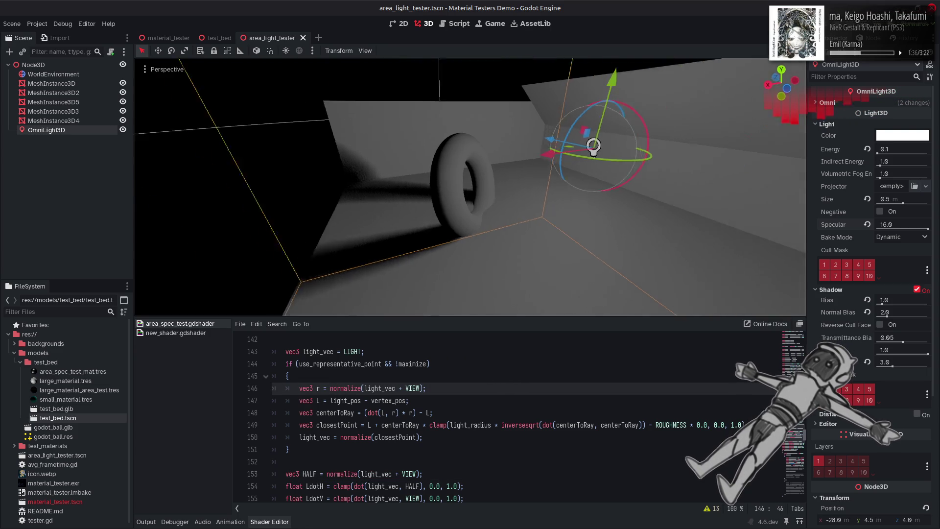
Orbit around the torus and sweep the light's Specular, settling at 6.731
mouse_move(563, 235)
mouse_down()
mouse_move(587, 206)
mouse_move(572, 274)
mouse_move(582, 249)
mouse_up()
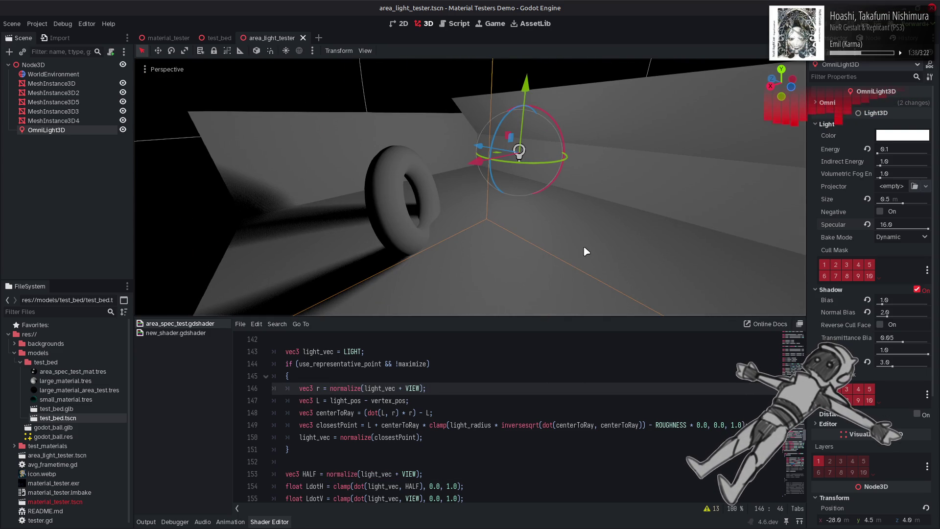
mouse_move(927, 228)
mouse_down()
mouse_move(853, 230)
mouse_move(928, 230)
mouse_up()
drag(726, 231, 634, 230)
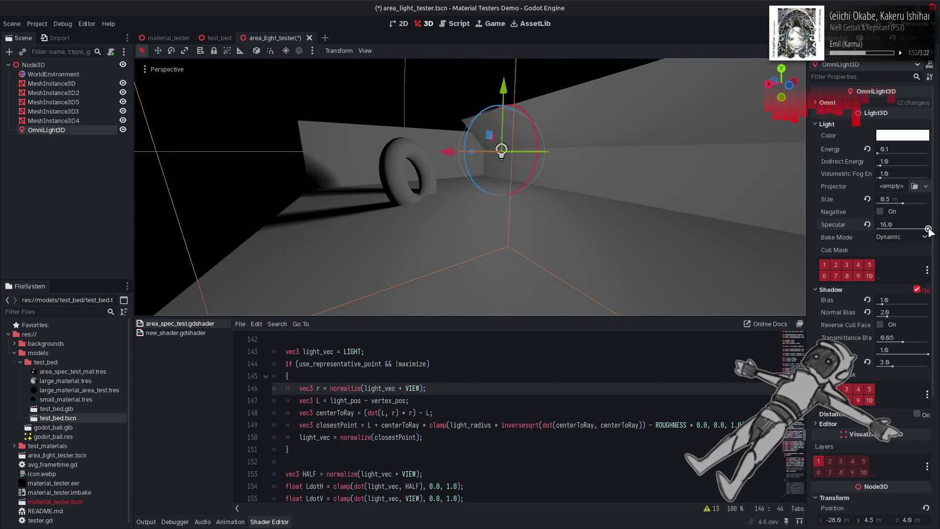
drag(927, 229, 875, 228)
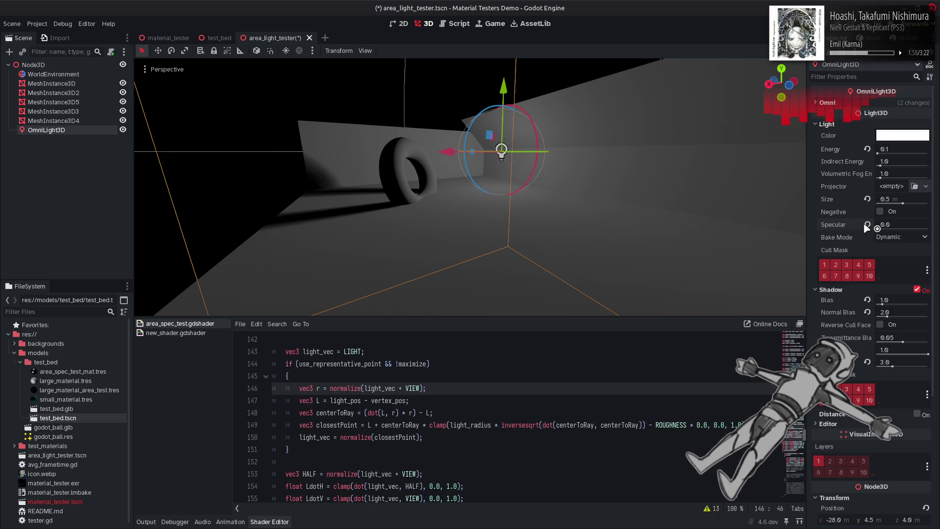
mouse_move(865, 226)
mouse_down()
mouse_move(928, 228)
mouse_move(865, 225)
mouse_move(895, 226)
mouse_up()
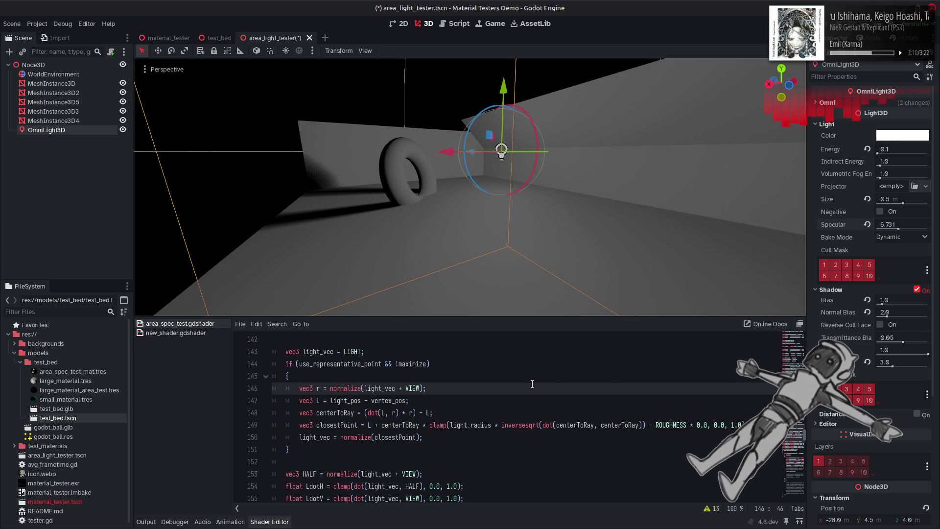
Undo three shader edits, save, and raise the light's Specular back to 16
key(ctrl+z)
key(ctrl+z)
key(ctrl+z)
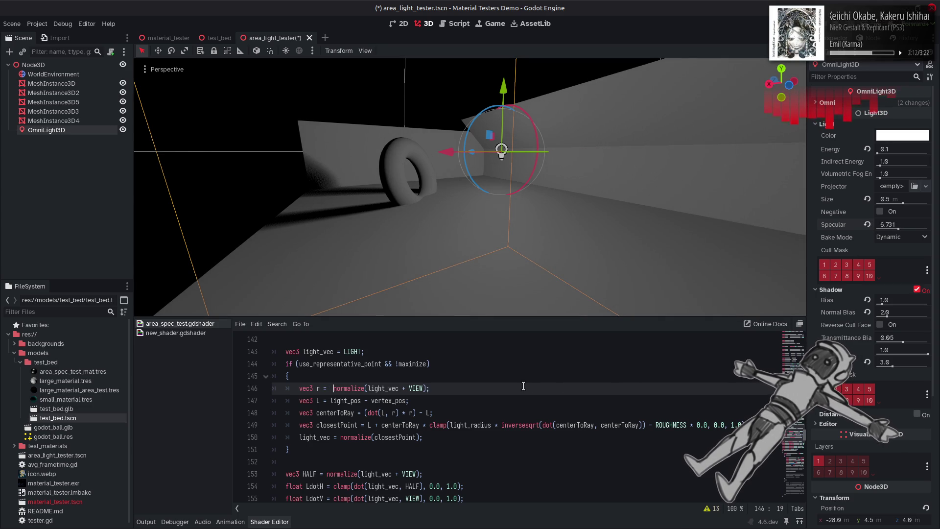
key(ctrl+z)
key(ctrl+z)
key(ctrl+z)
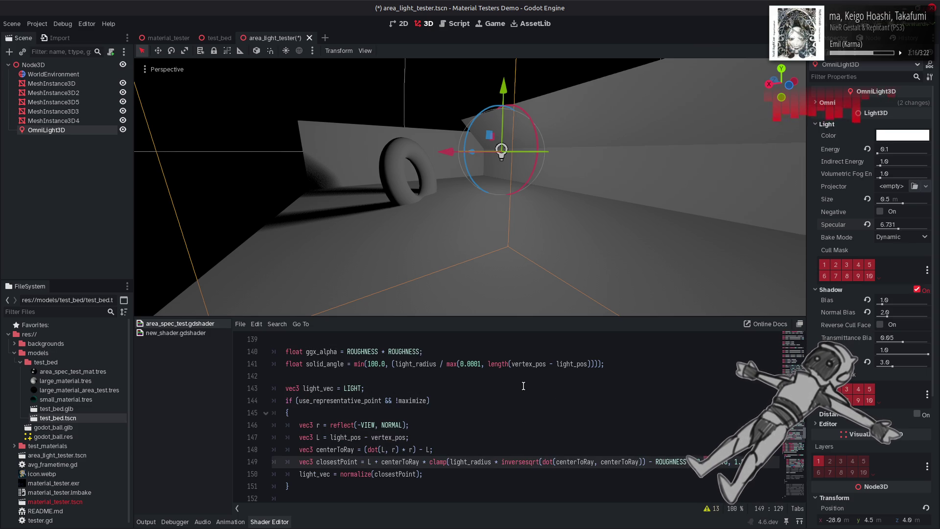
key(ctrl+z)
key(ctrl+z)
key(ctrl+s)
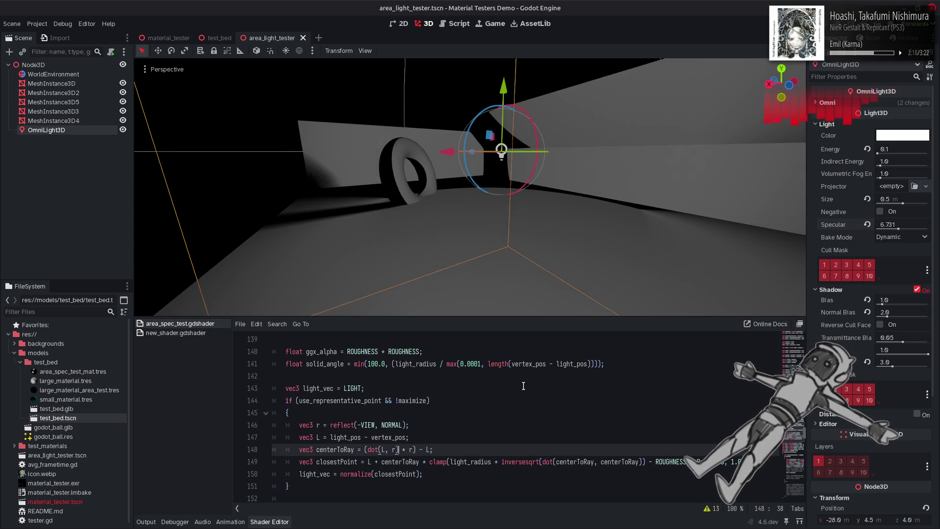
drag(891, 224, 928, 224)
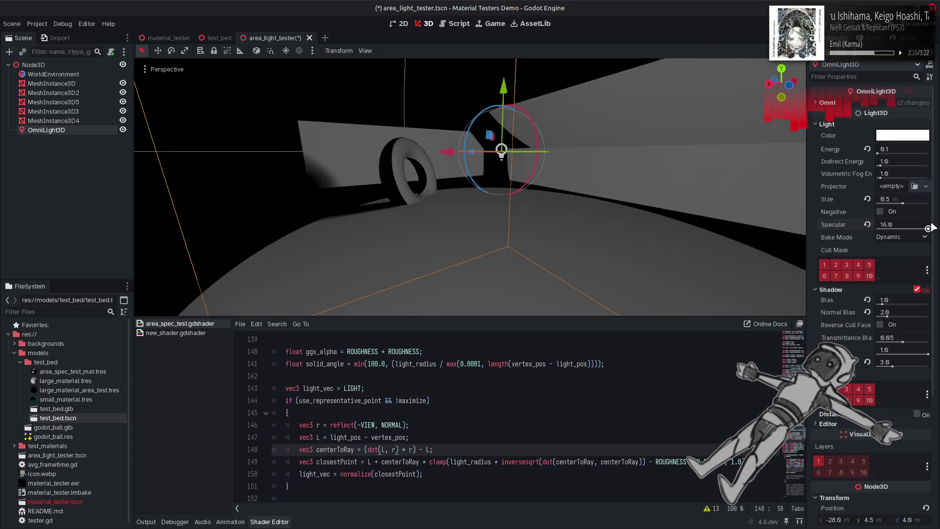
Try a sign-flip ternary (dot(L, NORMAL) > 0.0 ? 1.0 : -1.0) with abs on line 148, then revert it
text((dot(L, NORMAL) > 0.0 ? 1.0 : -01.) * )
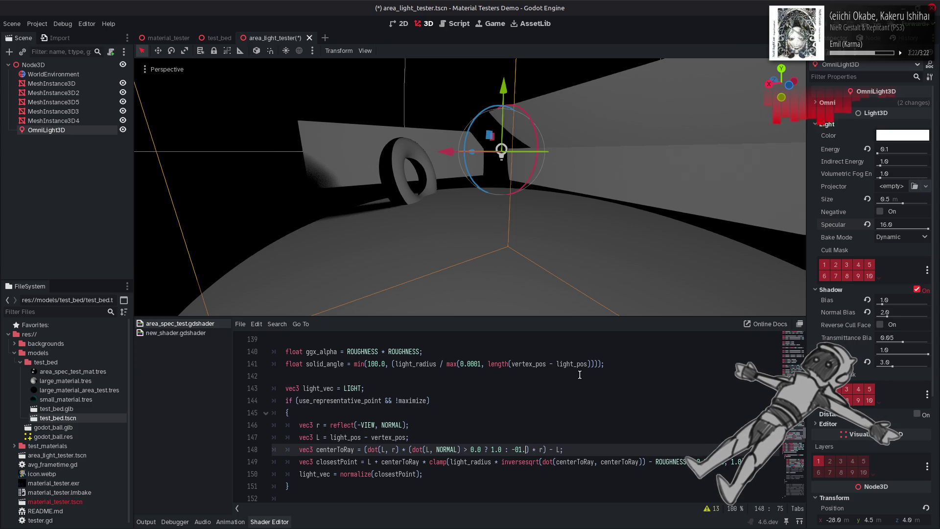
text(1.0)
key(ctrl+Left)
key(ctrl+Left)
key(ctrl+Left)
text(abs()
key(ctrl+Right)
key(ctrl+Right)
key(ctrl+Right)
text())
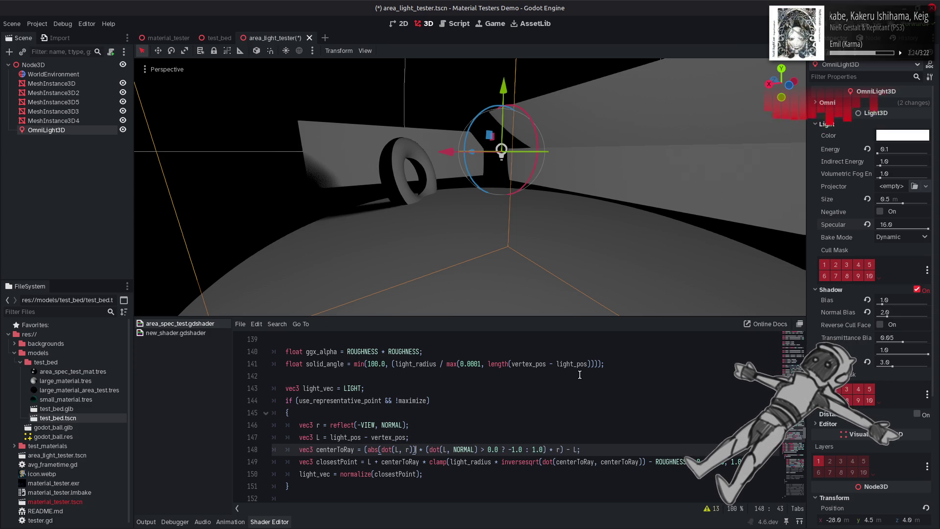
key(ctrl+Right)
key(ctrl+Right)
key(ctrl+Right)
key(ctrl+z)
key(ctrl+z)
key(ctrl+z)
key(ctrl+z)
key(ctrl+z)
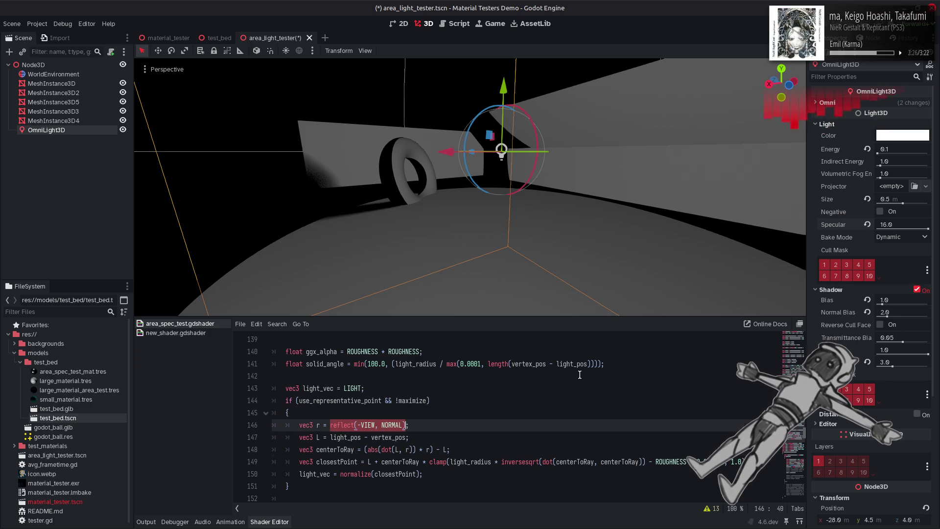
key(ctrl+s)
Restore r to normalize(light_vec + VIEW), save, and sweep Specular between 0 and 16
click(578, 388)
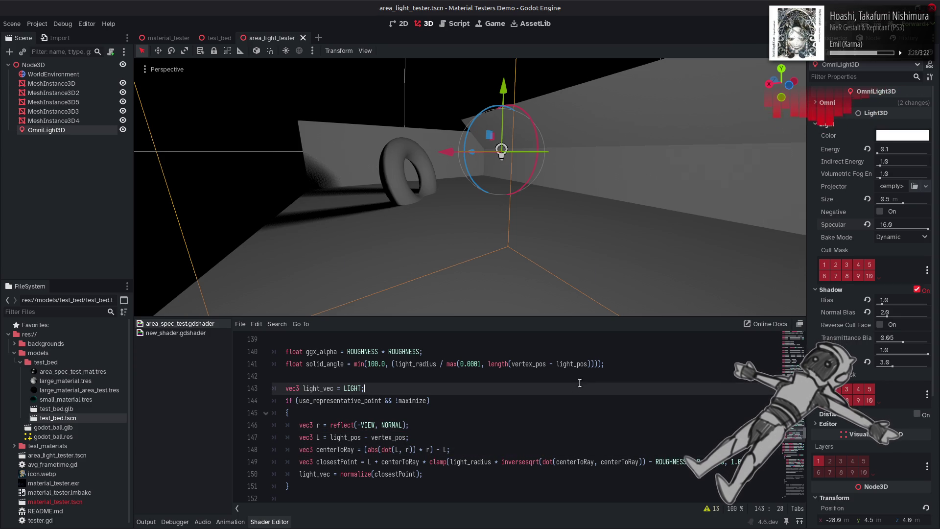
drag(927, 228, 868, 227)
key(ctrl+z)
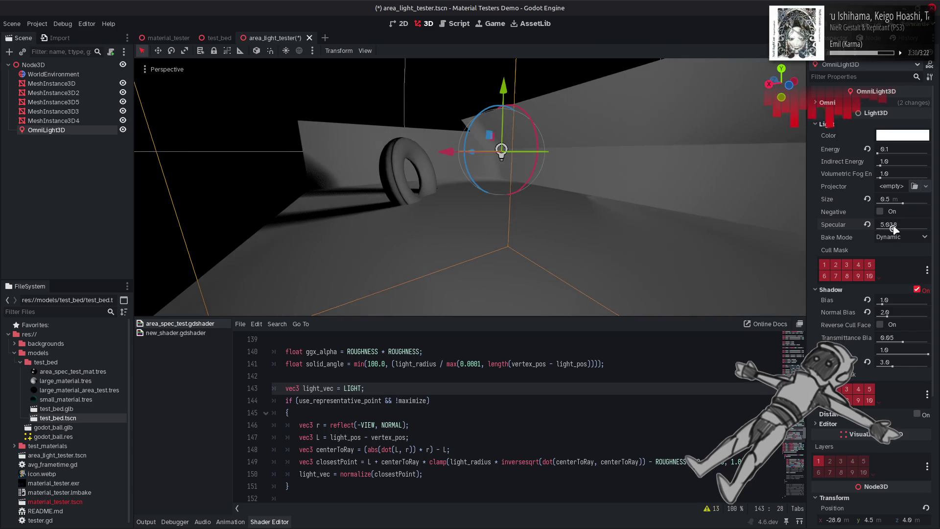
click(519, 411)
key(ctrl+shift+z)
key(ctrl+z)
key(ctrl+z)
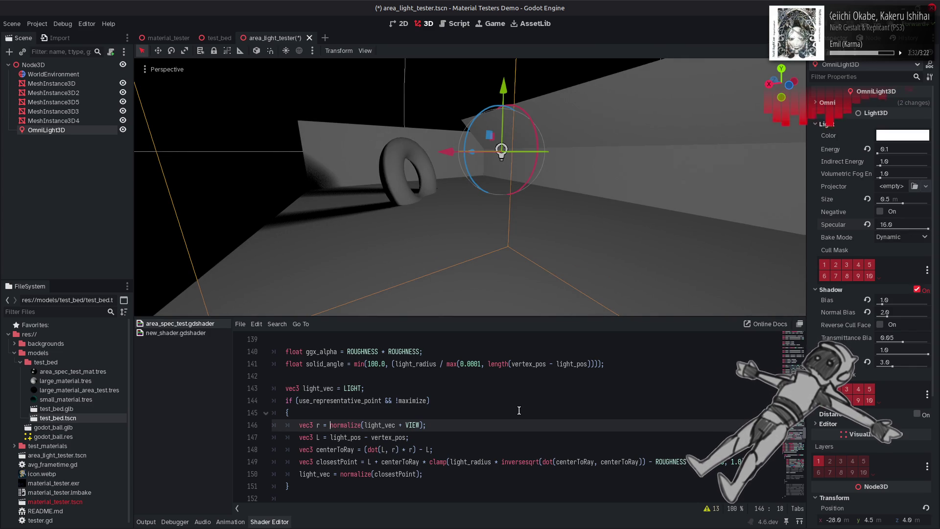
key(ctrl+s)
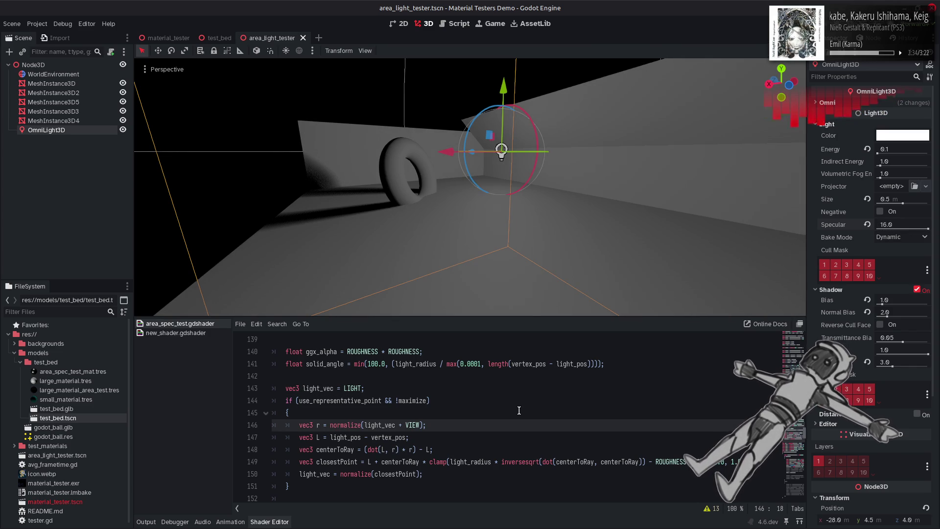
mouse_move(928, 228)
mouse_down()
mouse_move(874, 229)
mouse_move(936, 233)
mouse_up()
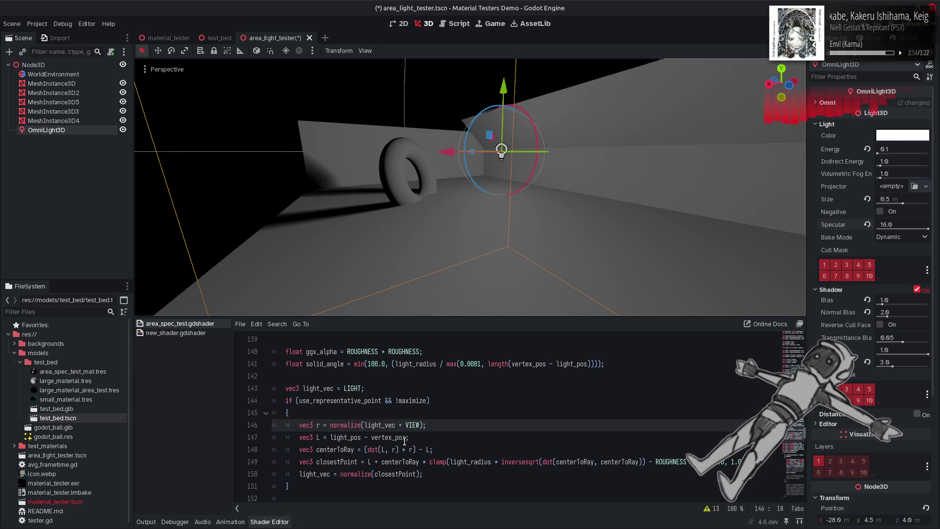
Replace VIEW with NORMAL in line 146's r, save, and sweep Specular up to 16
double_click(412, 424)
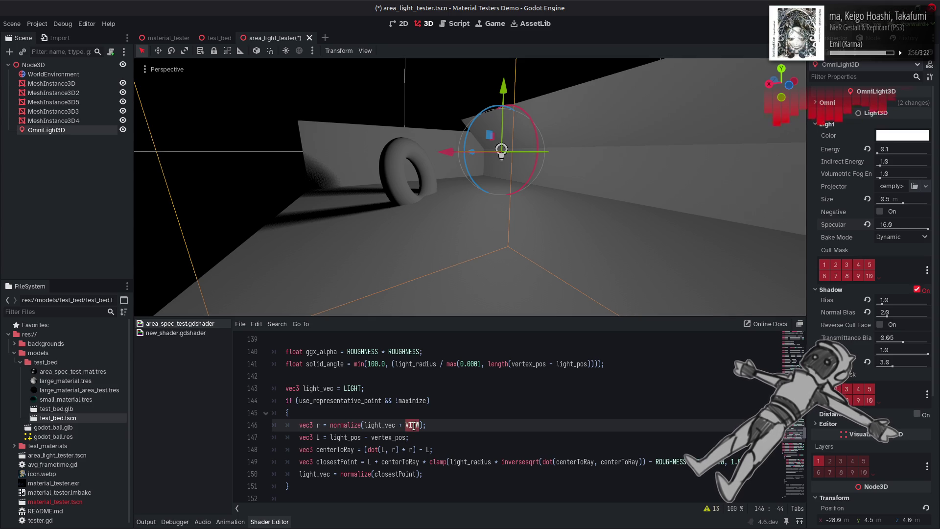
text(NORMAL)
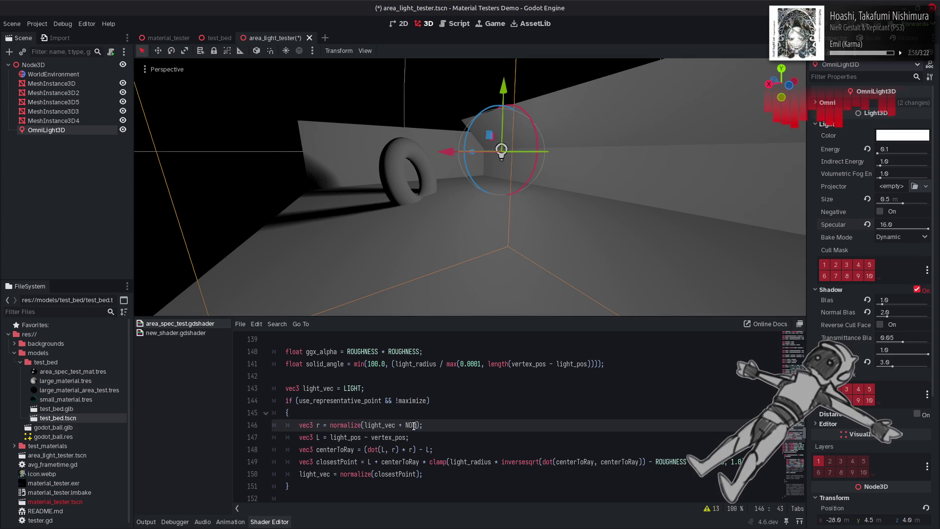
key(ctrl+s)
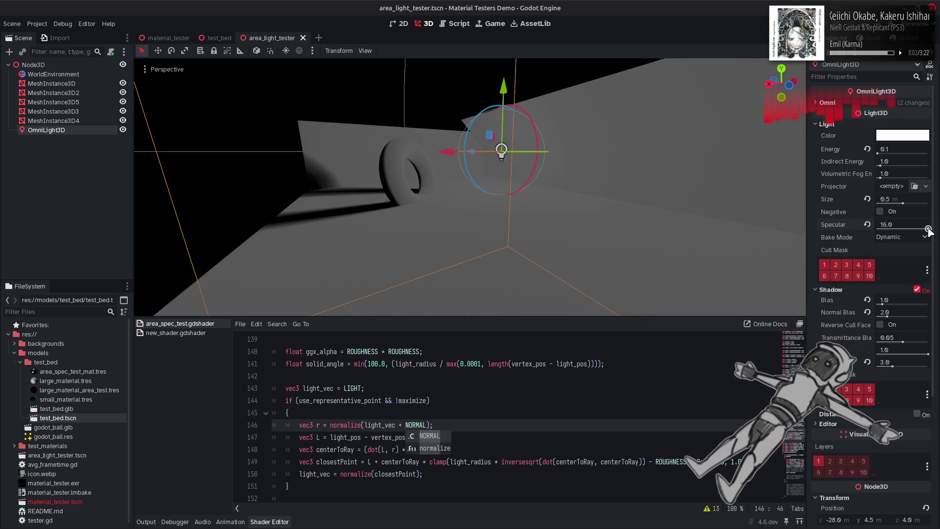
drag(927, 228, 884, 230)
drag(873, 229, 932, 229)
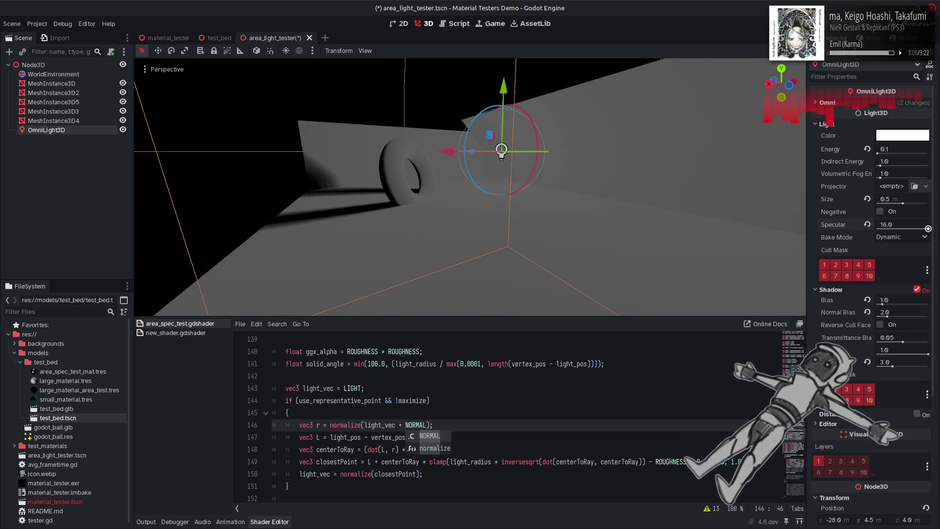
click(533, 392)
Put VIEW back into line 146's r vector and save
key(Down)
key(Down)
key(Down)
key(End)
key(Left)
key(Left)
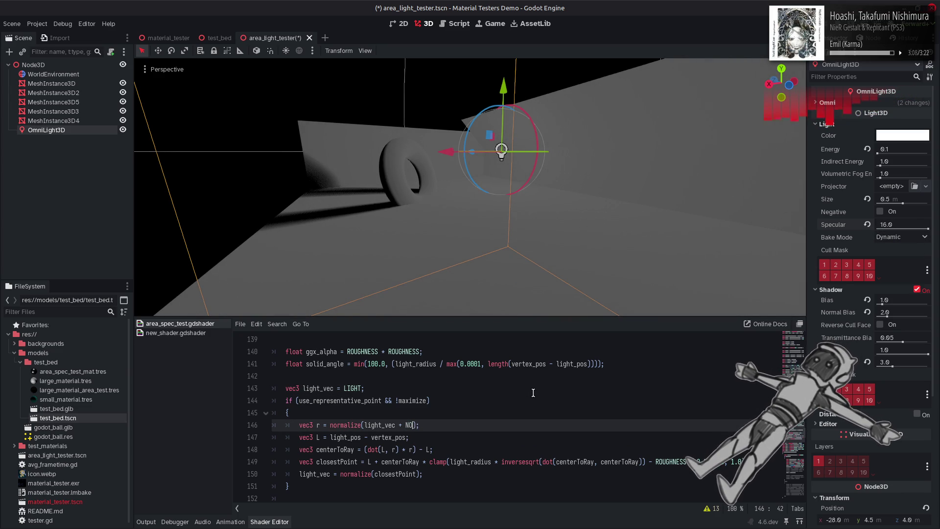
key(ctrl+BackSpace)
text(VIEW)
key(ctrl+s)
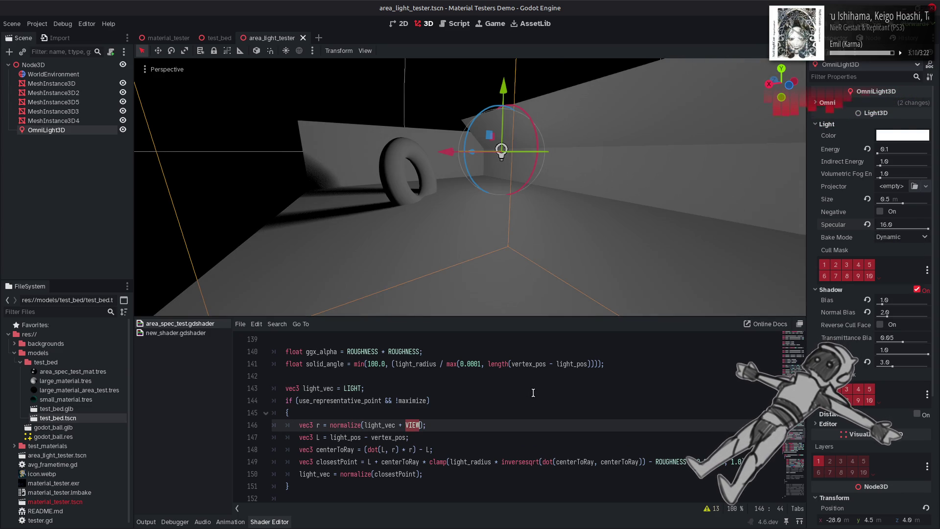
Replace light_vec with NORMAL in r and change the minus to plus, saving each try
double_click(370, 428)
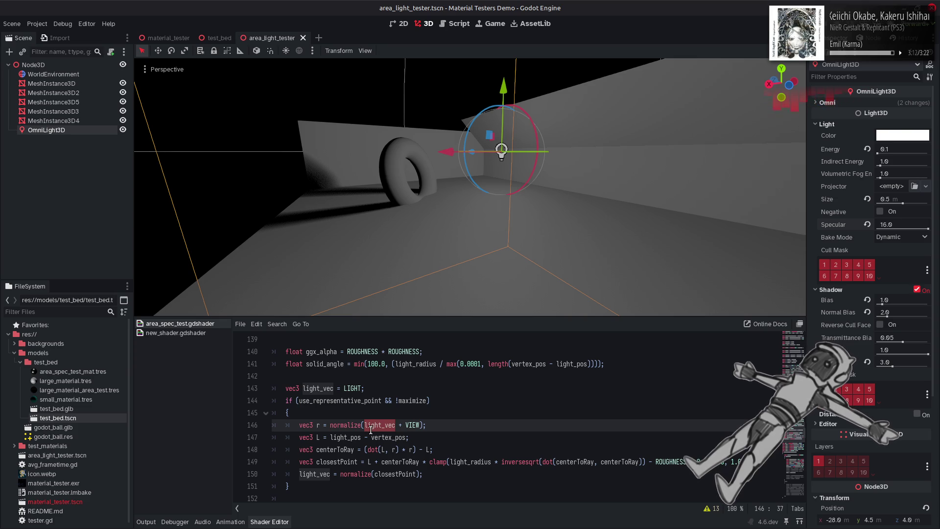
text(NORMAL)
key(ctrl+s)
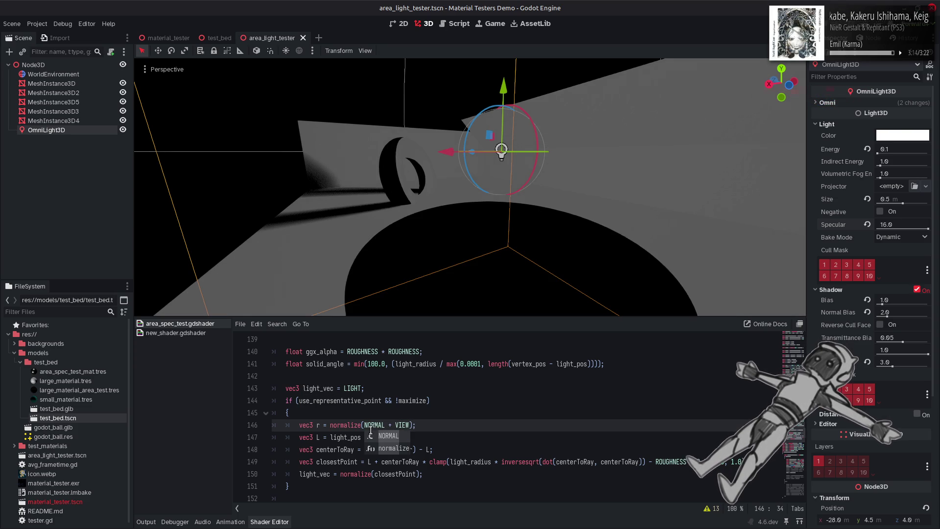
key(Right)
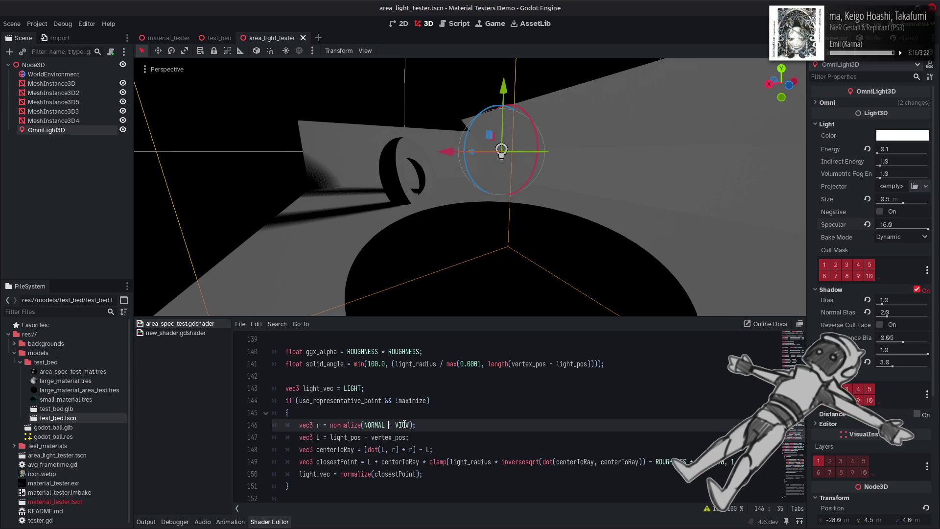
key(ctrl+s)
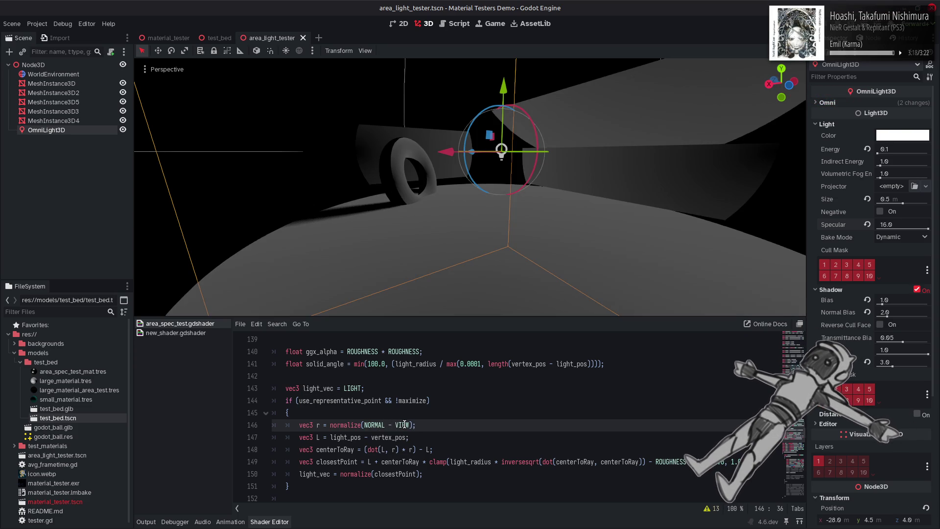
key(BackSpace)
text(+)
key(ctrl+s)
Test -NORMAL, then restore light_vec so r reads normalize(light_vec + VIEW), and check Specular
click(364, 425)
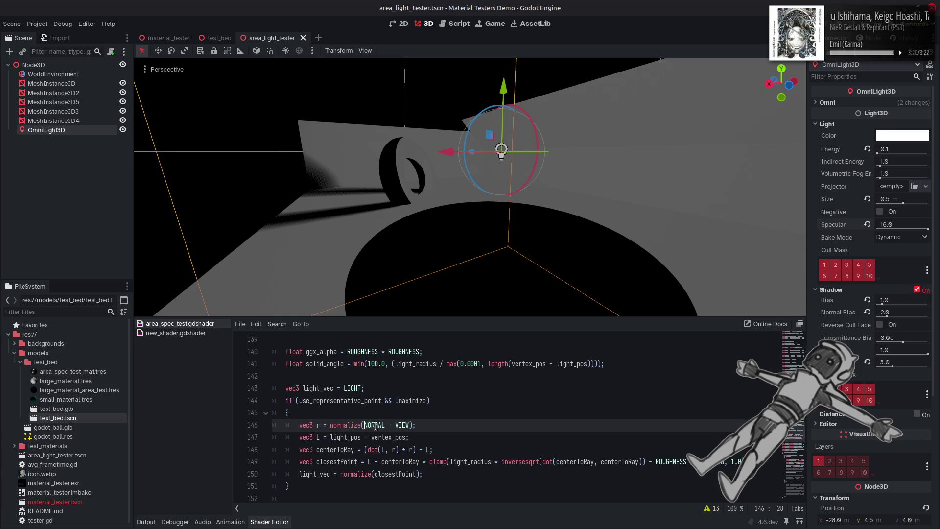
text(-)
key(ctrl+s)
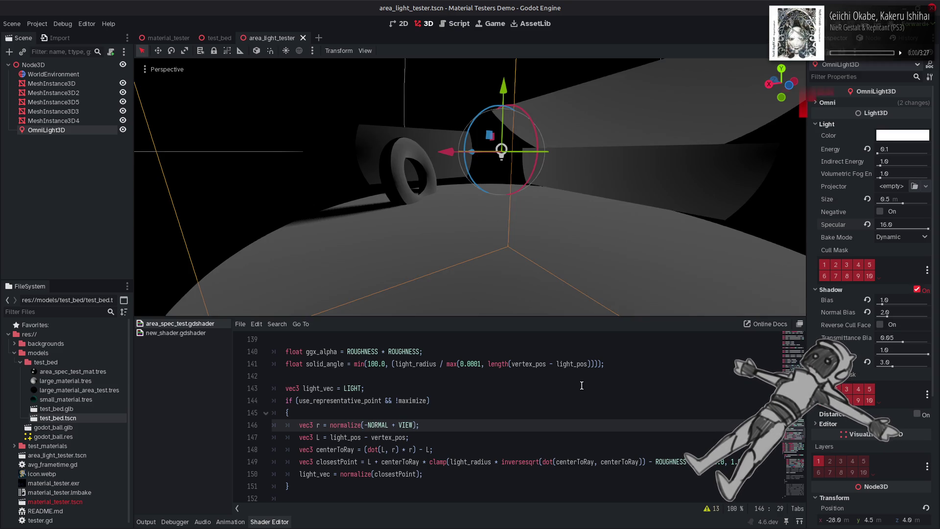
key(BackSpace)
key(ctrl+Delete)
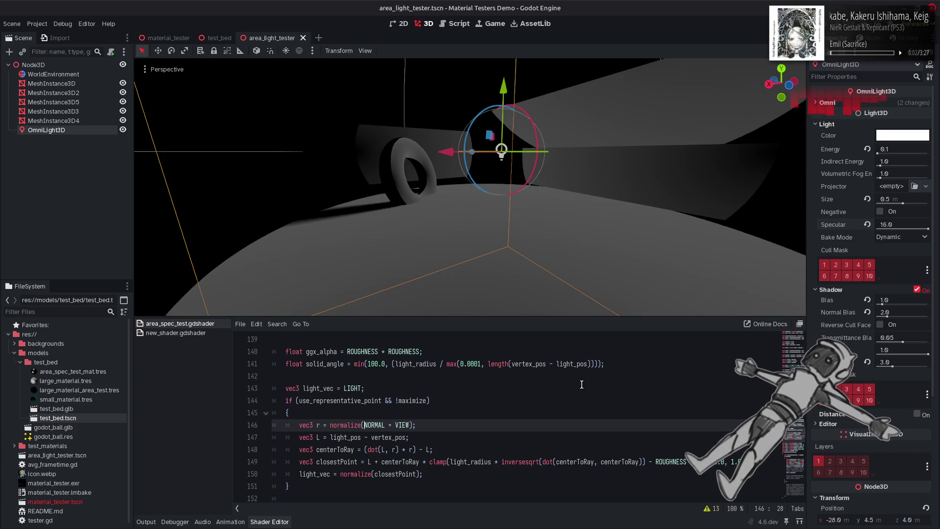
text(light_vec)
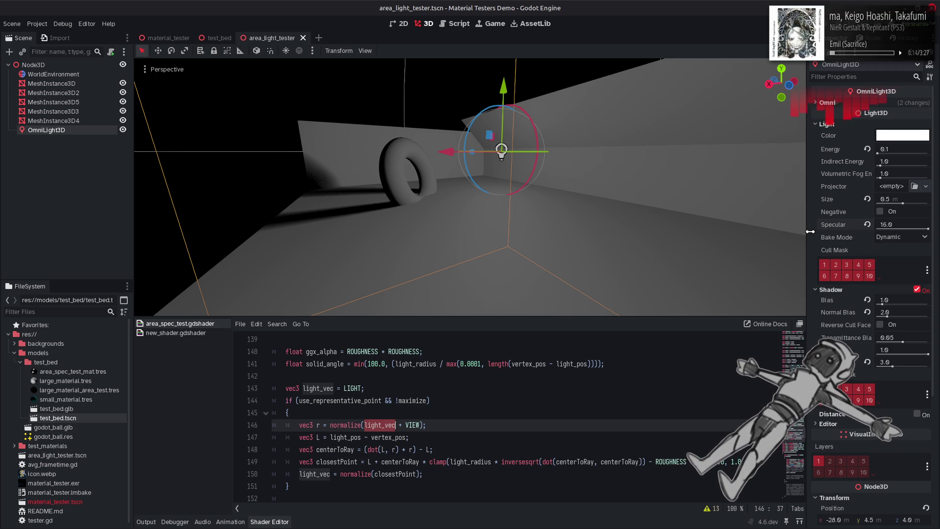
mouse_move(926, 229)
mouse_down()
mouse_move(860, 226)
mouse_move(929, 228)
mouse_up()
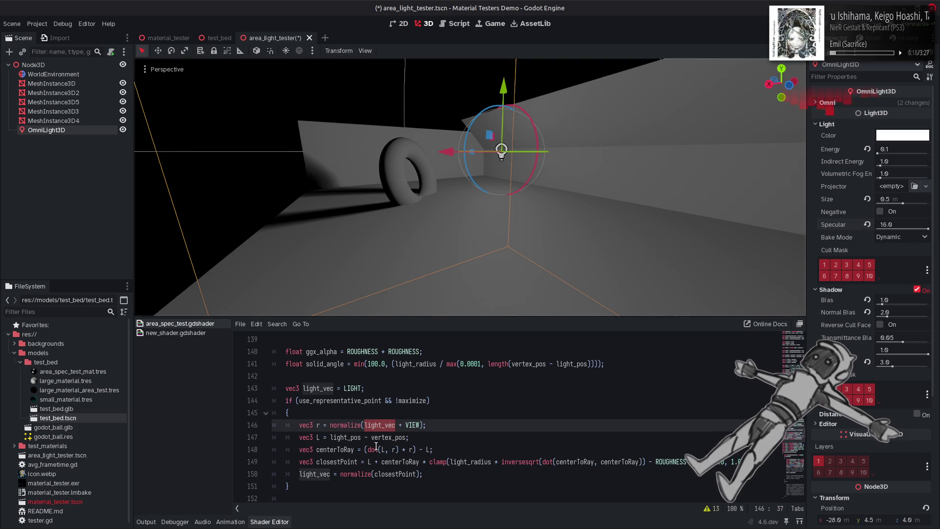
Wrap dot(L, r) on line 148 in abs(), save, and compare using the light's specular
click(367, 450)
text(abs)
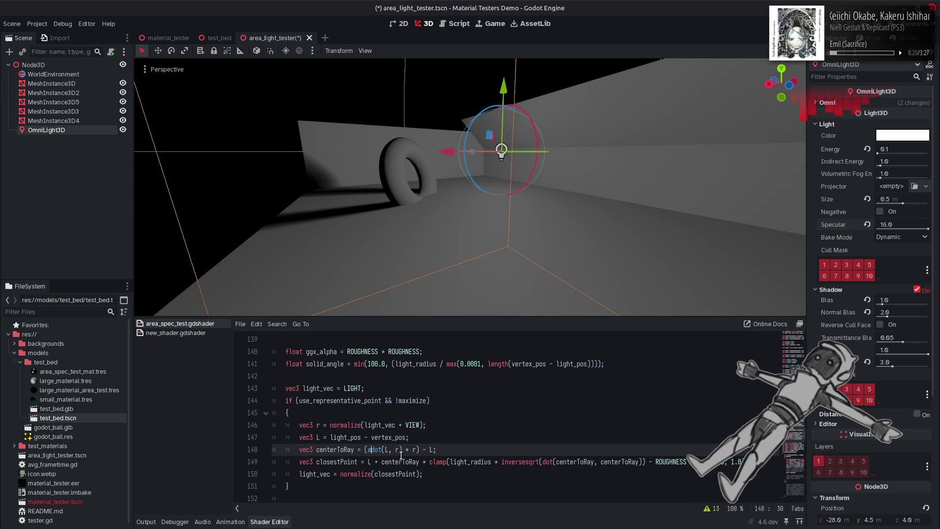
text(()
click(412, 450)
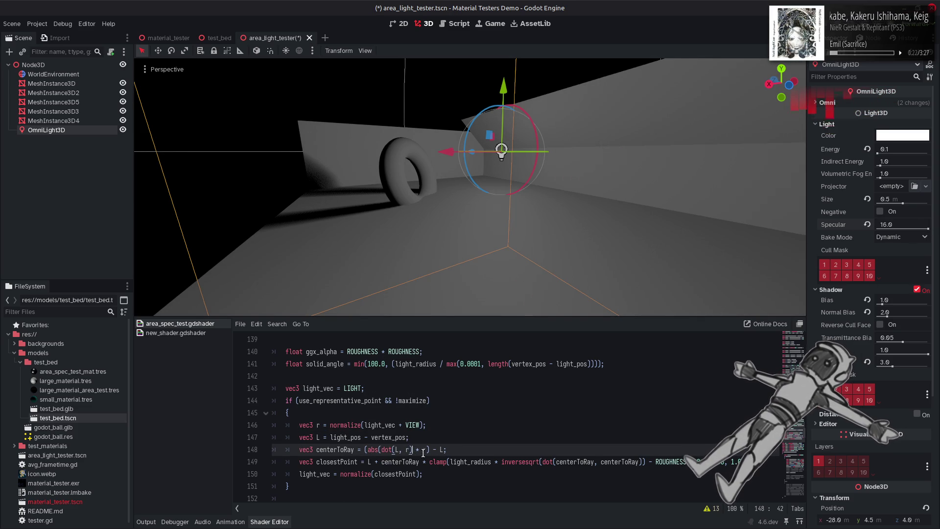
text())
key(ctrl+s)
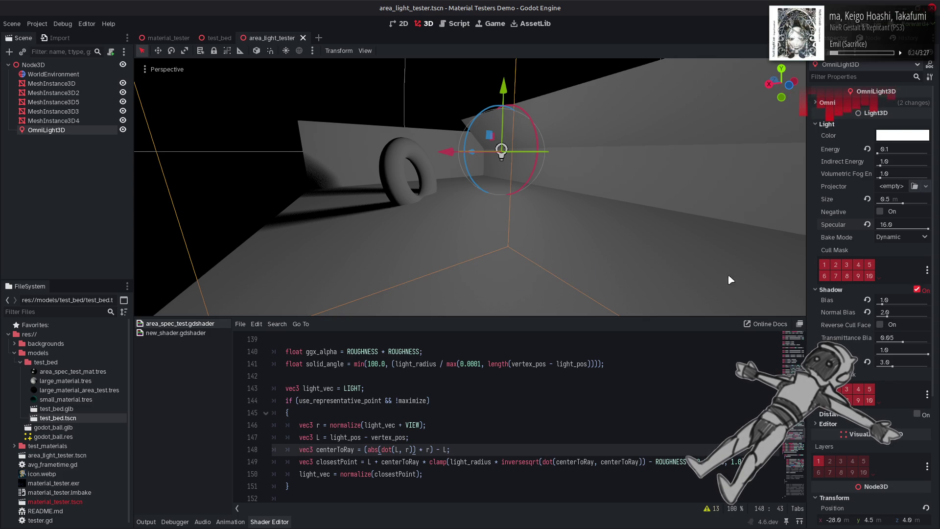
mouse_move(928, 228)
mouse_down()
mouse_move(876, 230)
mouse_move(929, 228)
mouse_up()
Undo the abs() wrapping to keep the original dot(L, r) form, and save
click(509, 404)
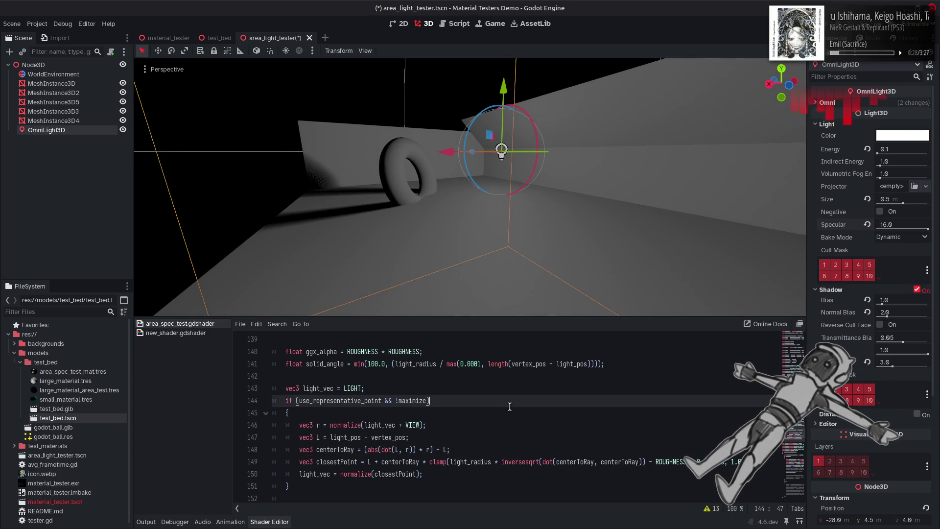
key(ctrl+z)
key(ctrl+z)
key(ctrl+z)
key(ctrl+s)
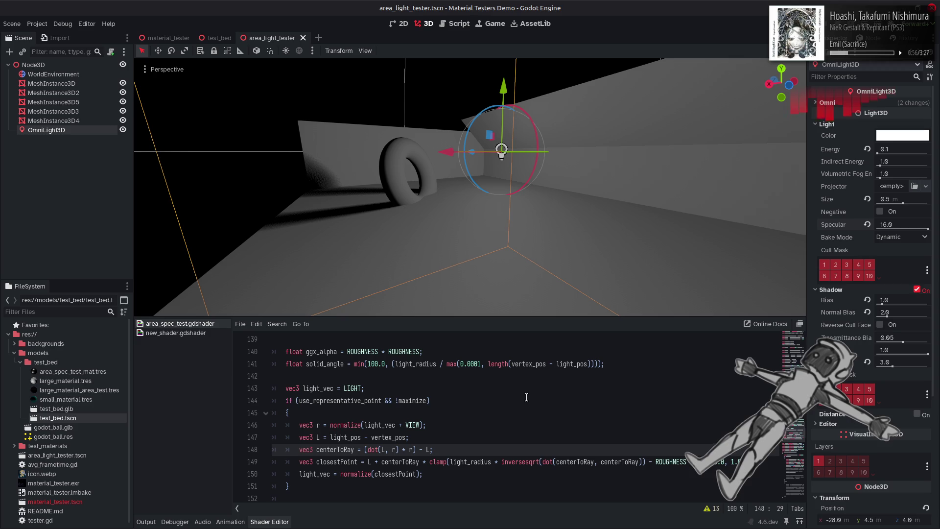
click(526, 394)
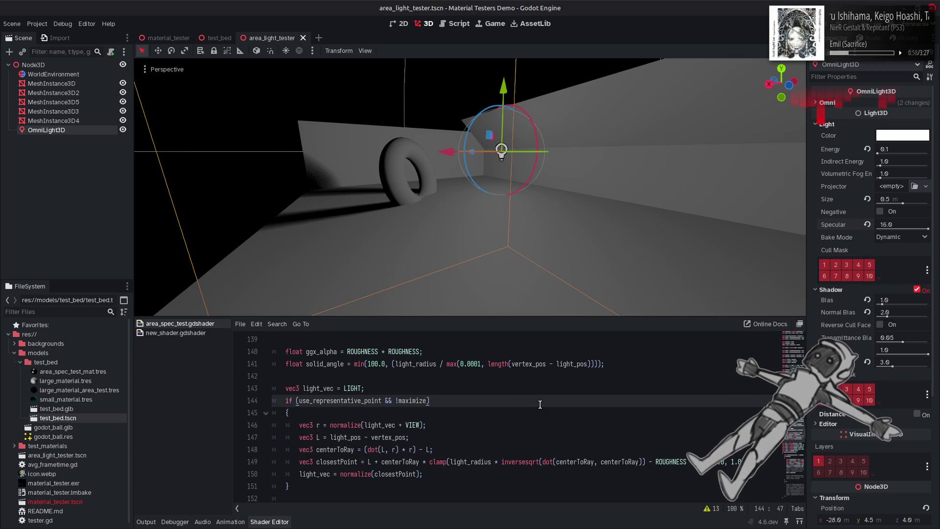
Select the floor mesh and drag its material Roughness down toward 0
click(453, 242)
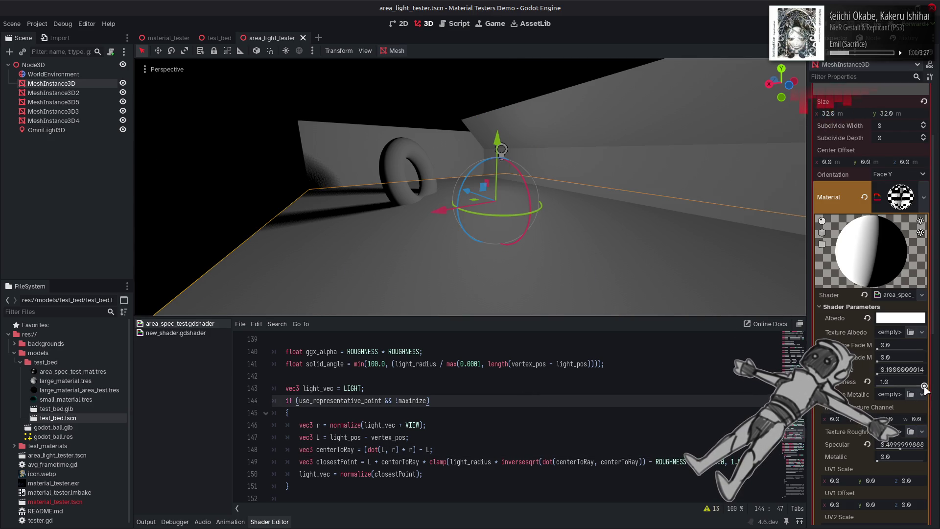
drag(924, 386, 879, 387)
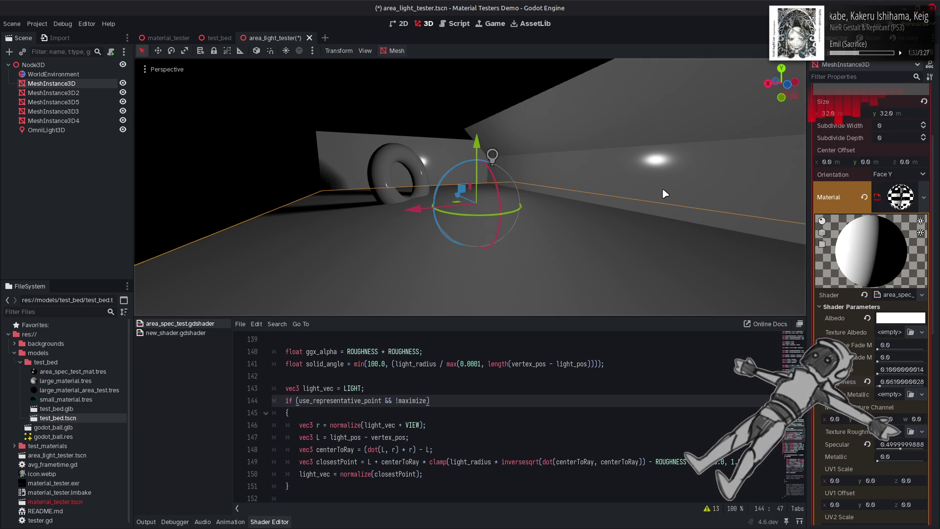
Select light_pos on line 147 and search for its other uses
double_click(345, 436)
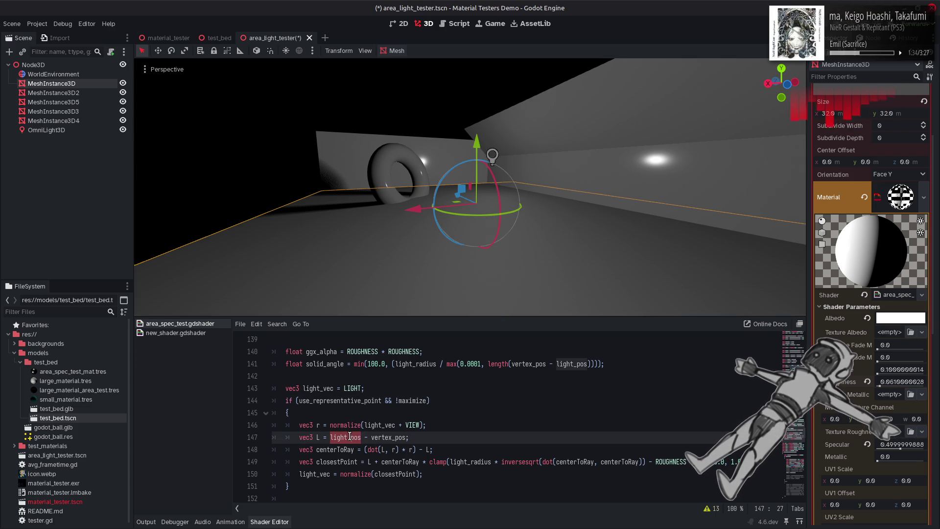
key(ctrl+f)
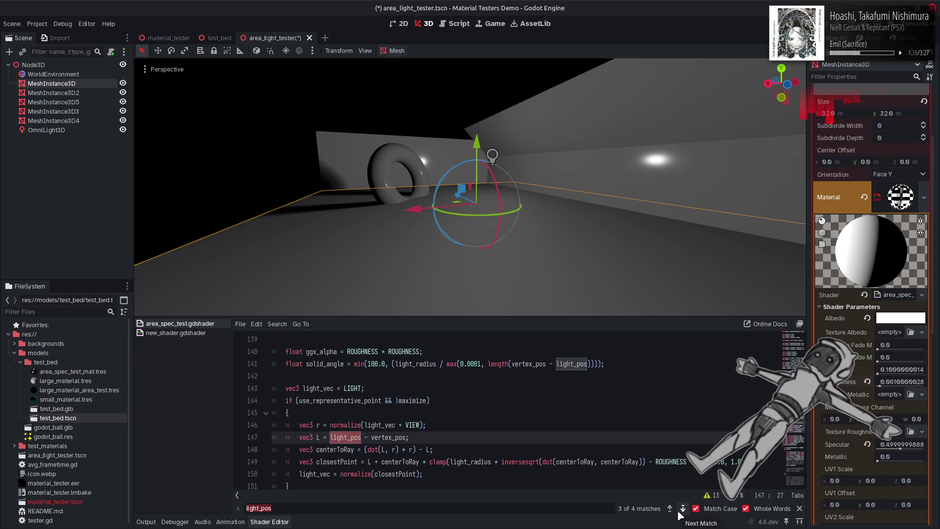
key(Escape)
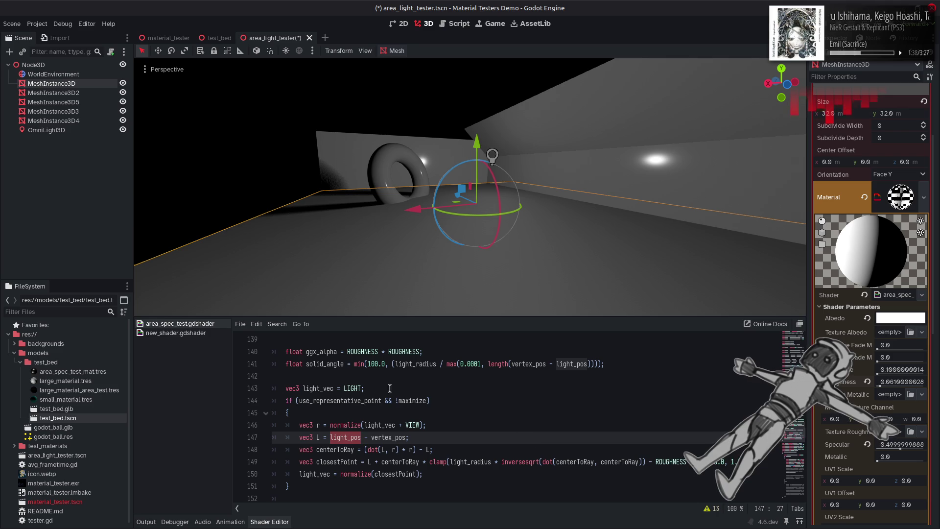
click(344, 385)
Replace light_pos - vertex_pos on line 147 with LIGHT, save, and compare via undo/redo
drag(330, 436, 405, 437)
key(ctrl+c)
text(LIGHT;)
key(ctrl+s)
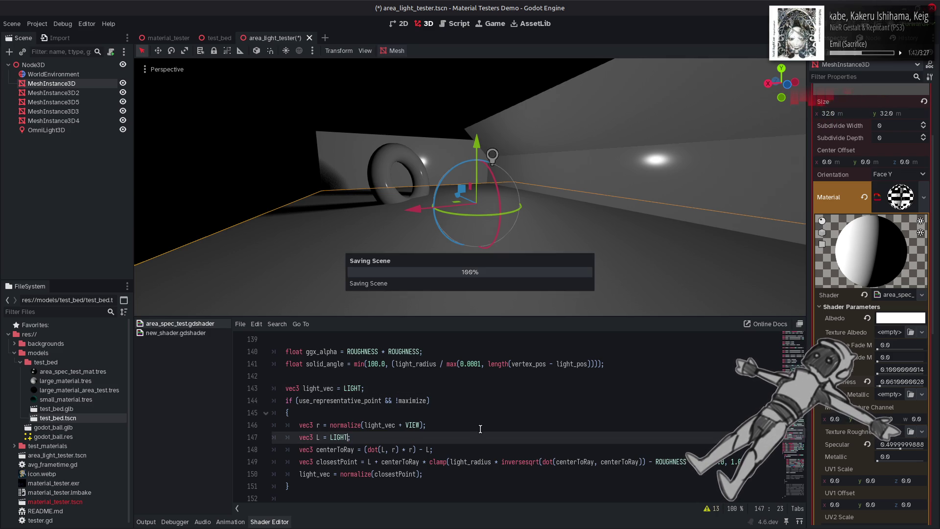
key(ctrl+z)
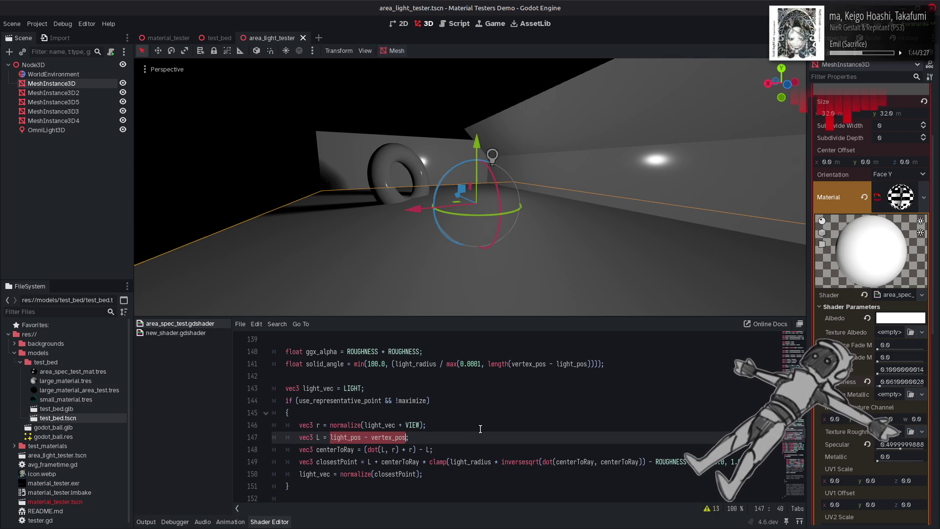
key(ctrl+shift+z)
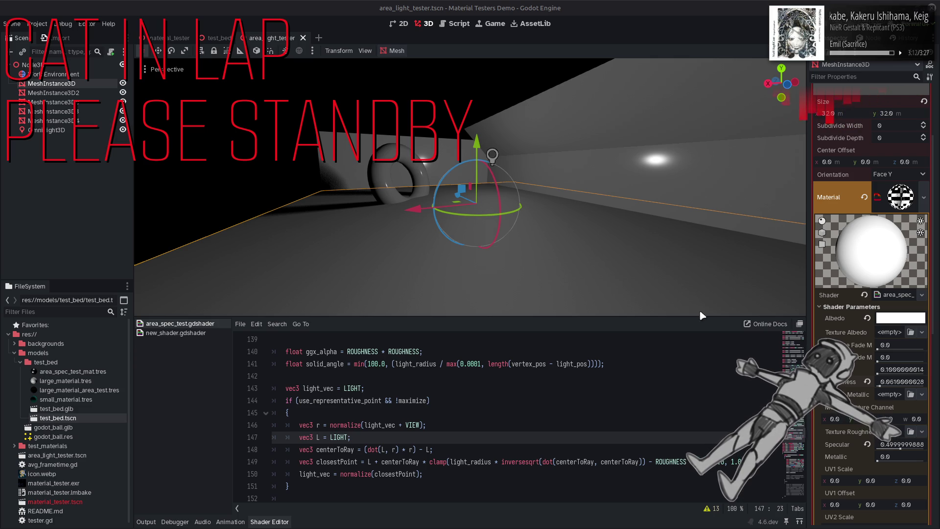
Nudge the floor roughness, paste light_pos - vertex_pos back into L, and save
drag(883, 386, 887, 385)
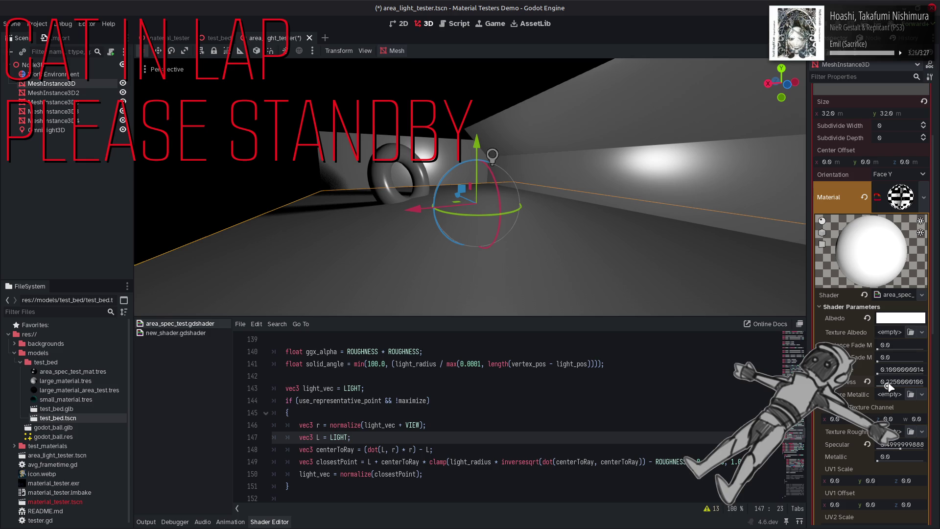
double_click(339, 437)
text(light_pos - vertex_pos)
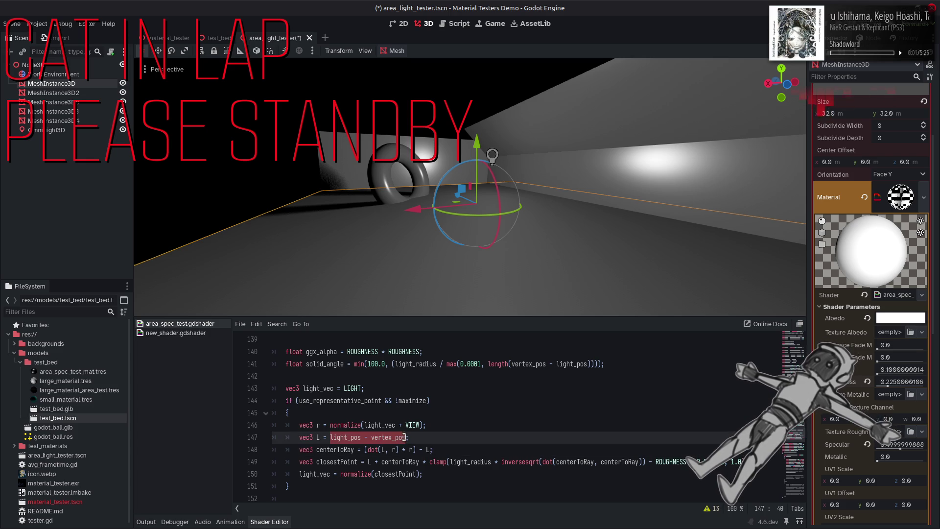
key(ctrl+v)
key(ctrl+s)
key(ctrl+z)
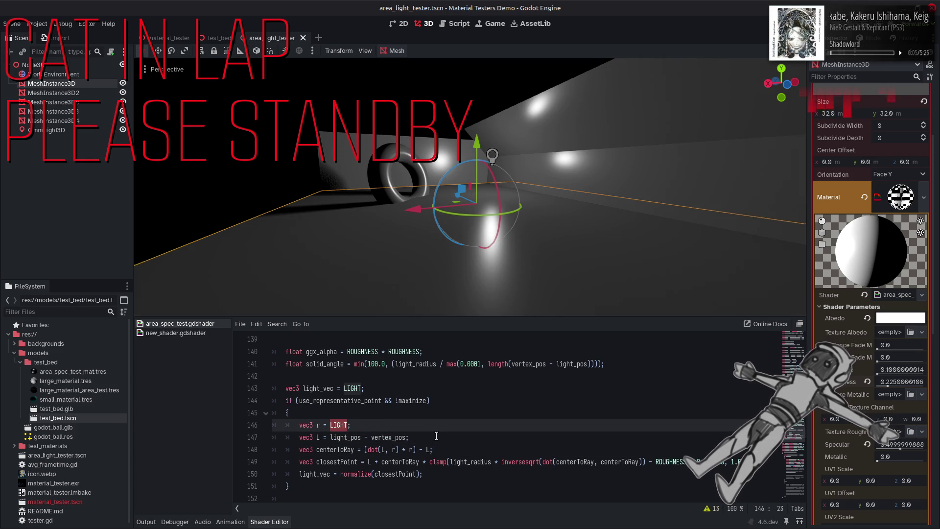
Undo r back to NORMAL and restore abs() around dot(L, r) on line 148
click(436, 434)
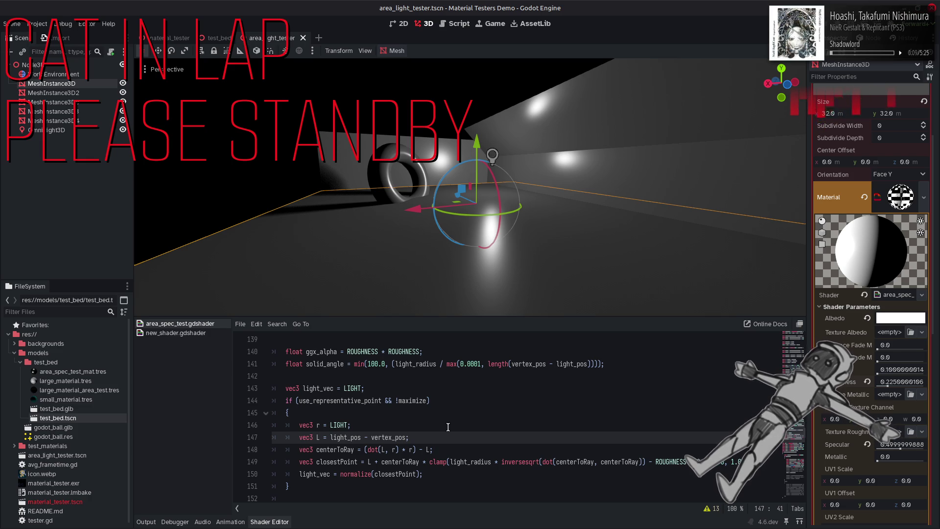
key(ctrl+z)
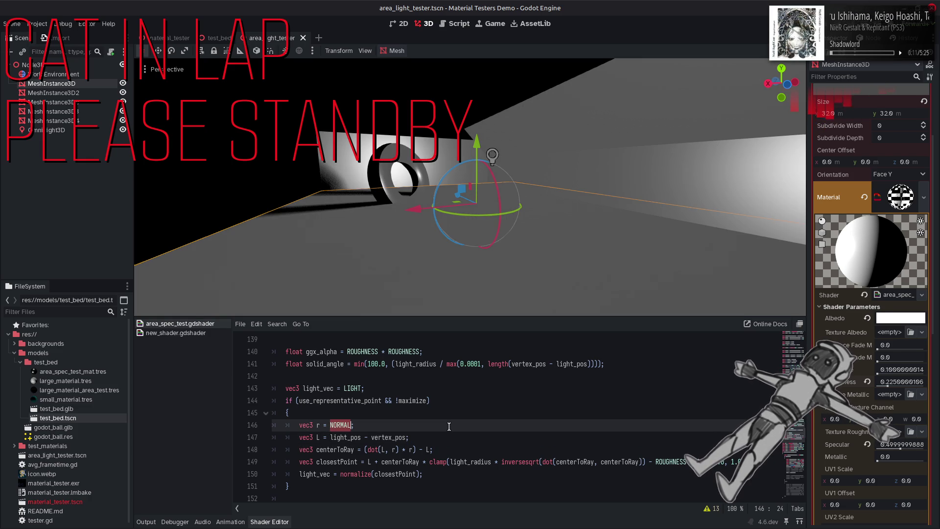
key(ctrl+z)
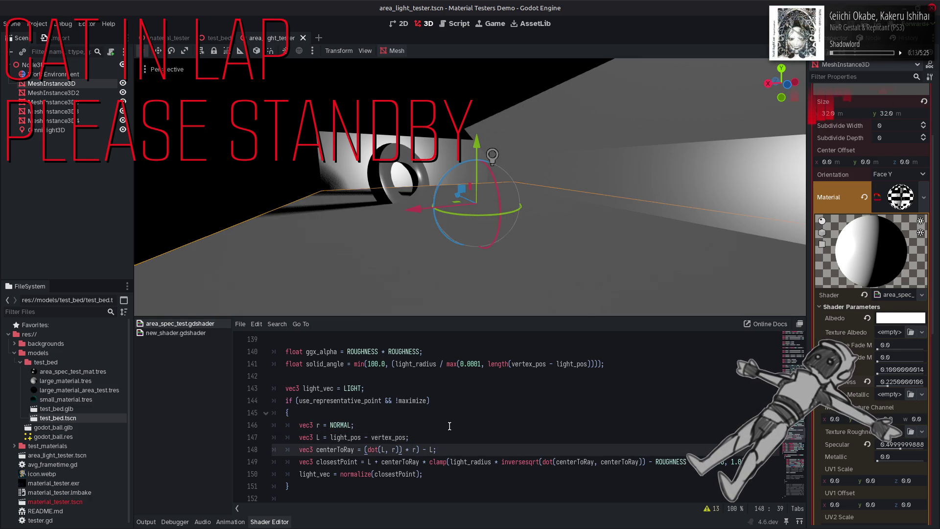
key(ctrl+z)
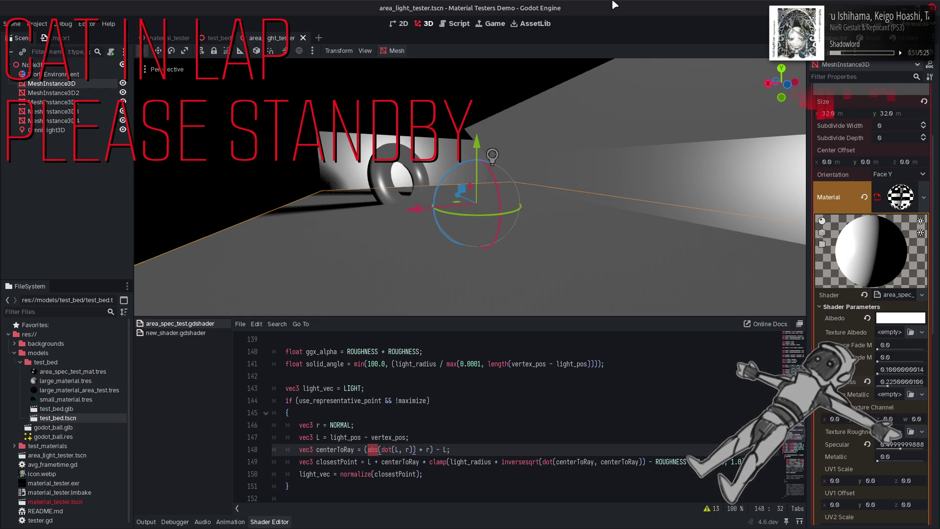
Step through undo/redo to restore reflect(-VIEW, NORMAL) and compare the line 148 sign term
key(ctrl+z)
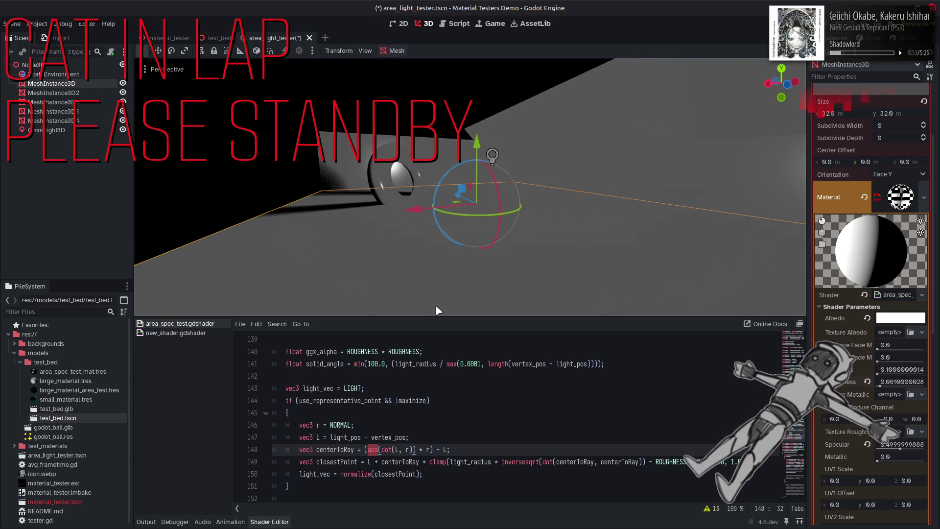
key(ctrl+shift+z)
click(462, 375)
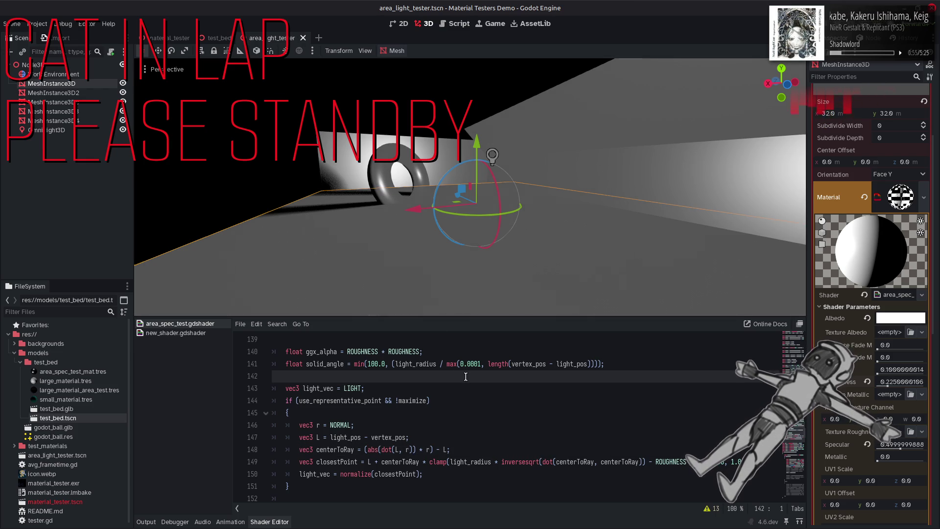
key(ctrl+z)
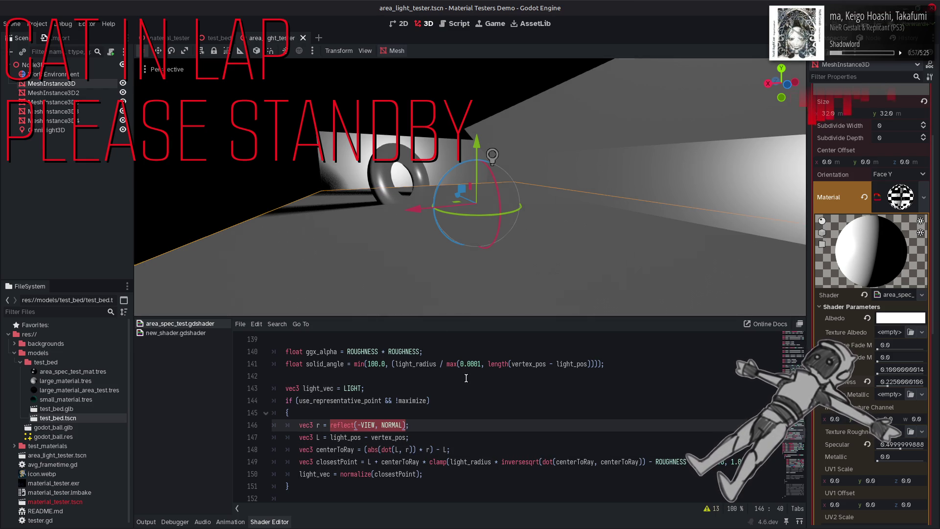
key(ctrl+z)
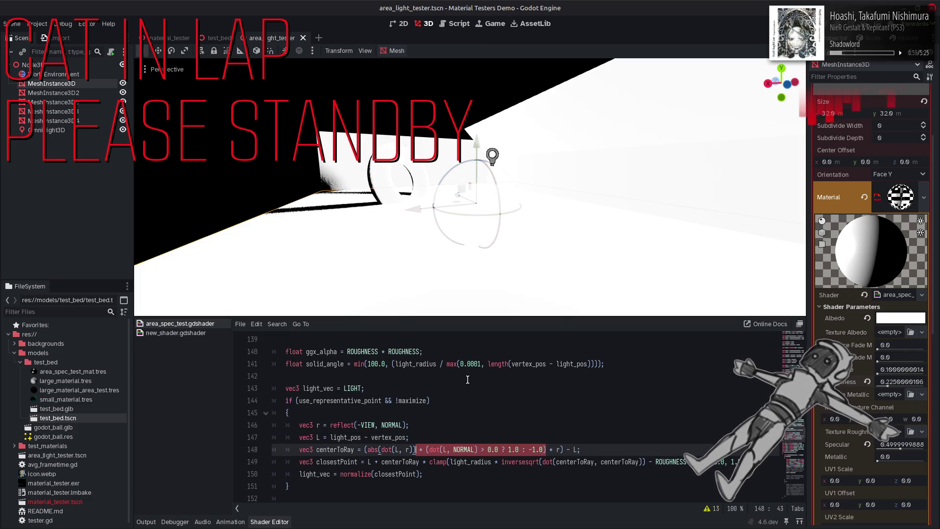
key(ctrl+shift+z)
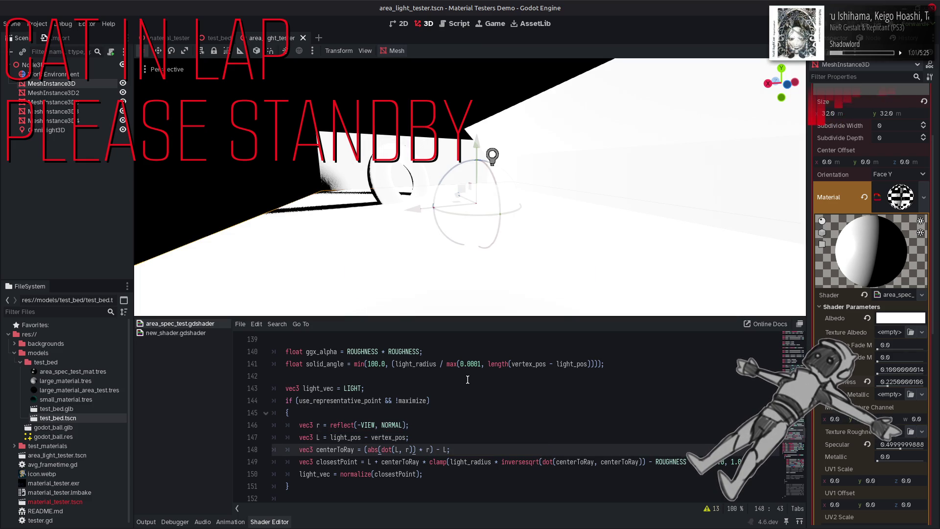
Try Roughness near 0 and 1.0, revert line 148 to plain dot(L, r), and save
mouse_move(888, 387)
mouse_down()
mouse_move(864, 386)
mouse_move(932, 392)
mouse_up()
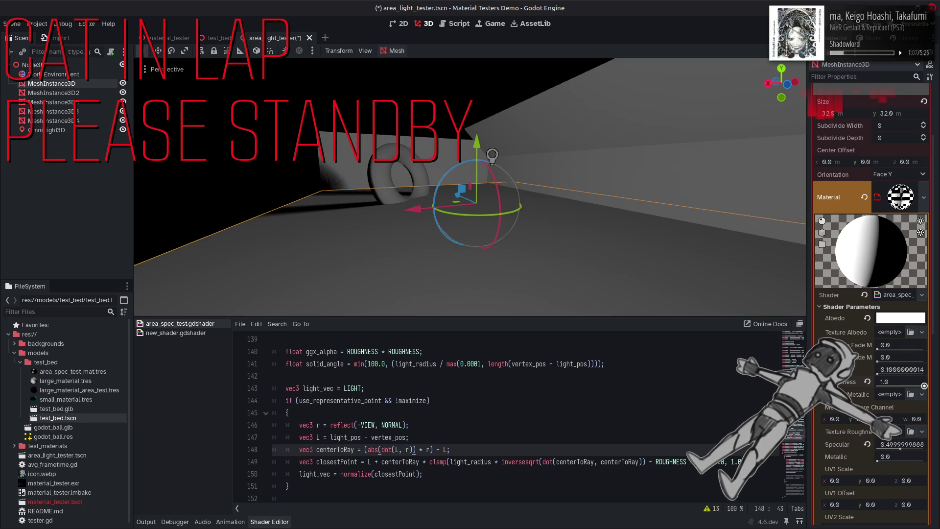
click(727, 384)
key(ctrl+z)
key(ctrl+z)
key(ctrl+z)
key(ctrl+z)
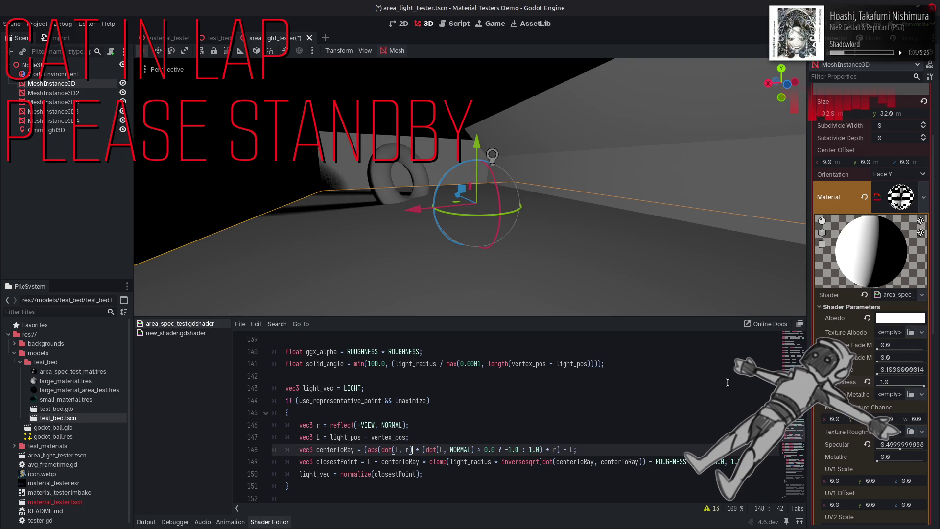
key(ctrl+z)
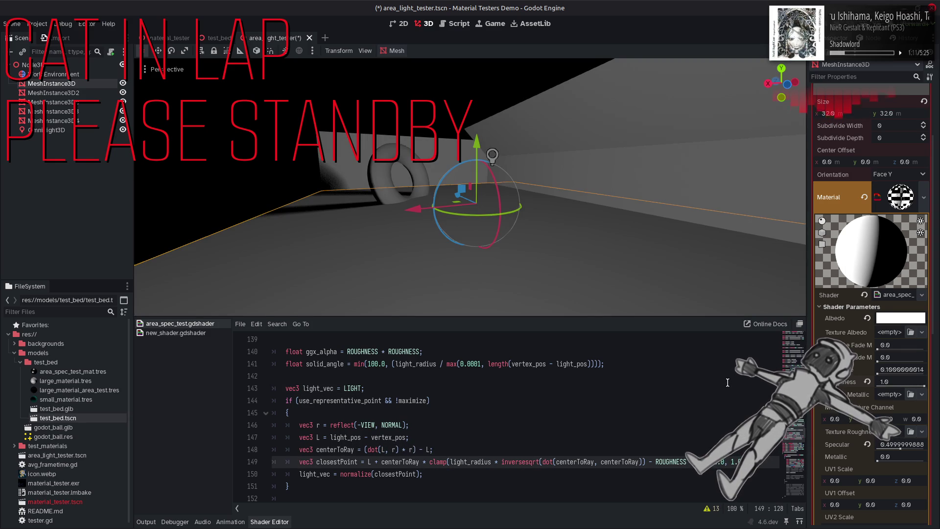
key(ctrl+s)
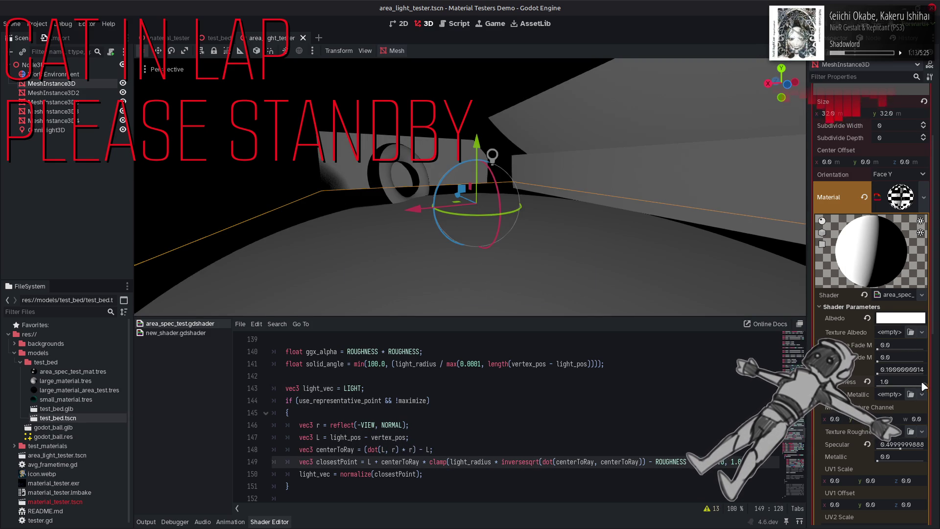
mouse_move(923, 387)
mouse_down()
mouse_move(885, 387)
mouse_move(923, 386)
mouse_up()
click(579, 380)
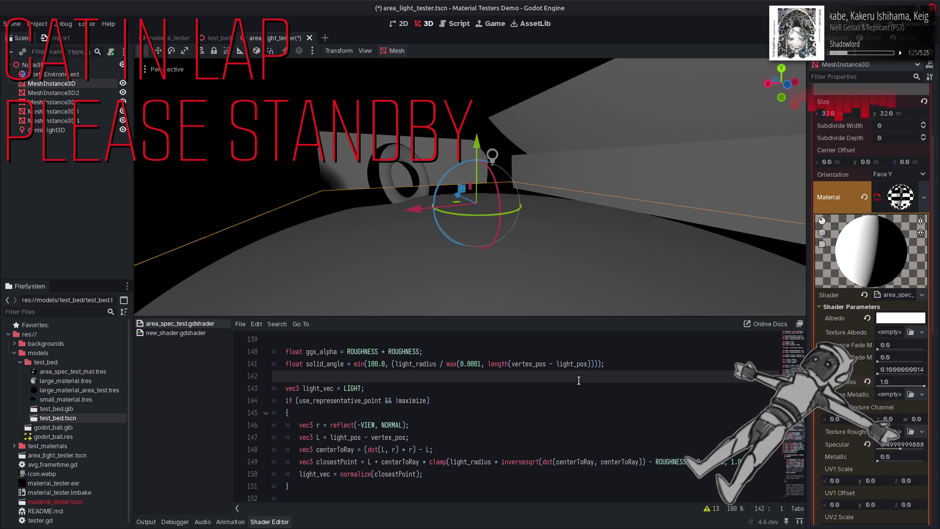
Wrap dot(L, r) on line 148 in abs() and save the shader
click(368, 449)
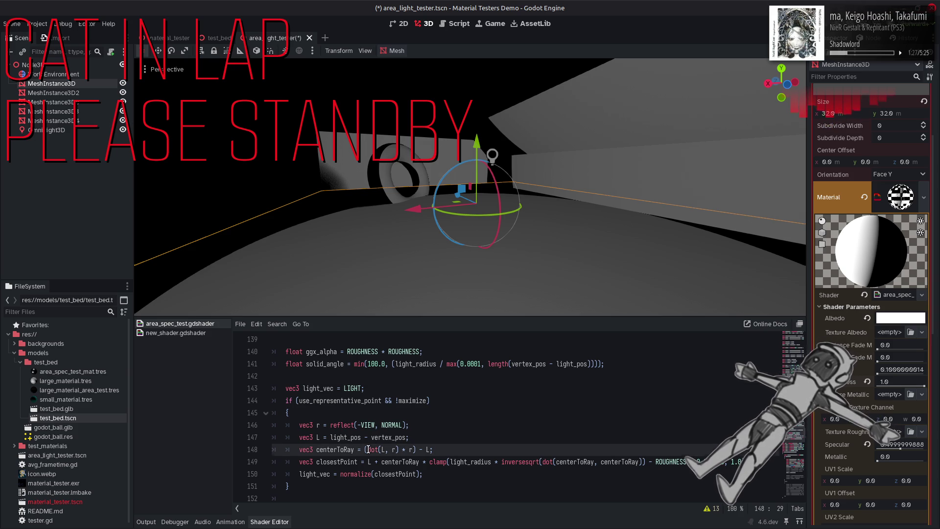
text(abs()
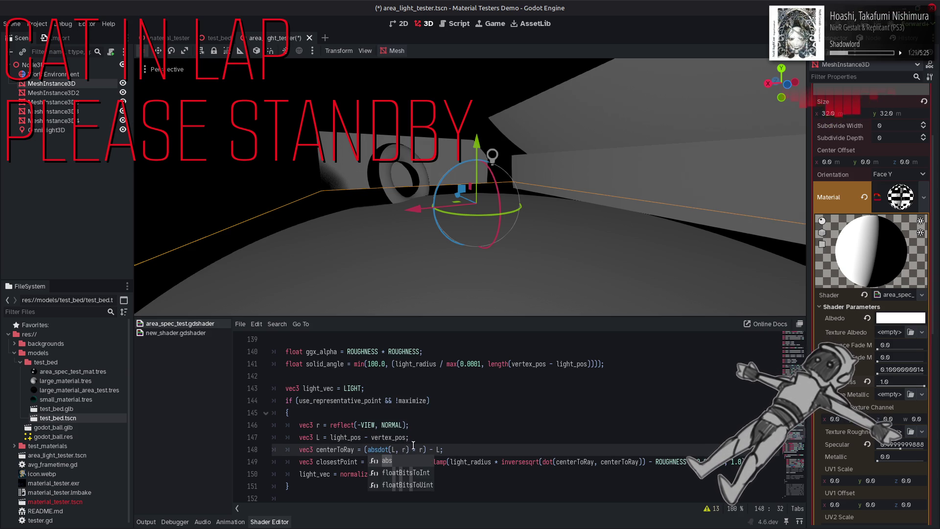
click(414, 449)
text())
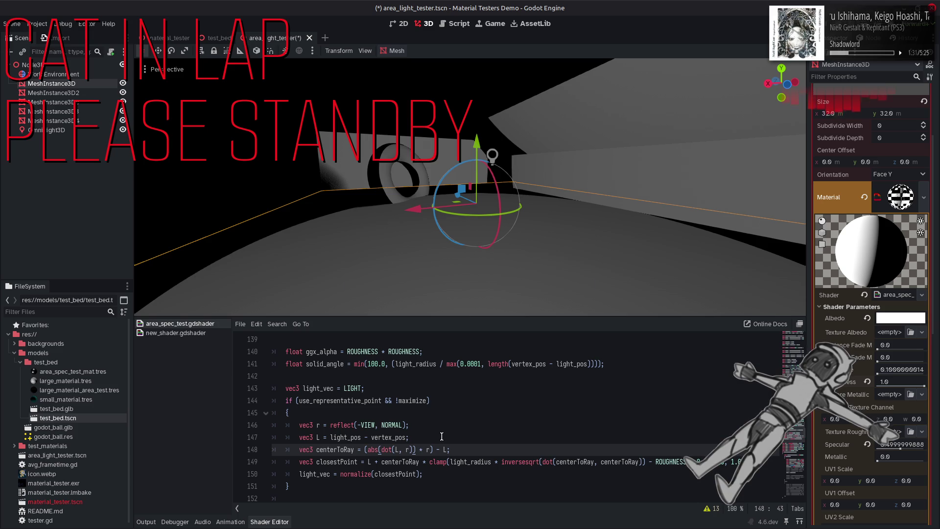
key(ctrl+s)
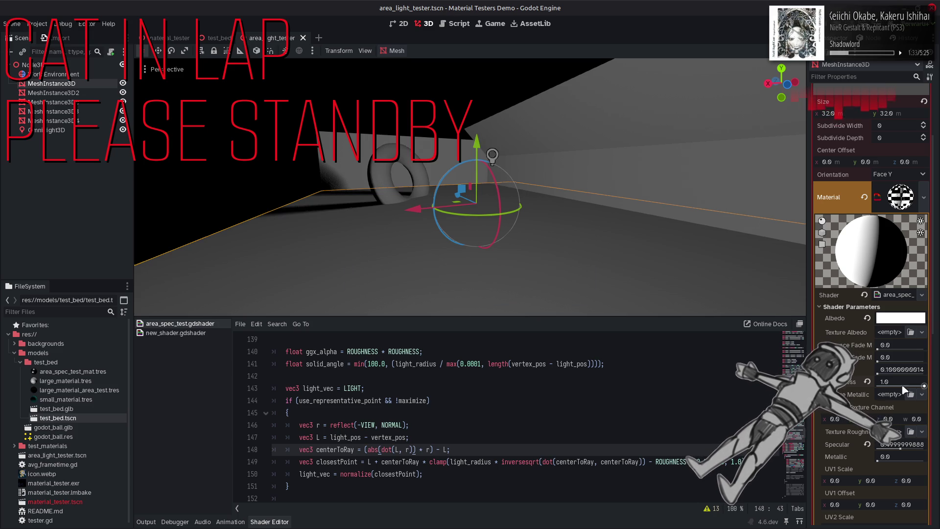
Set the material Roughness to 0.2, then select the OmniLight3D and lower its Specular
drag(923, 386, 876, 386)
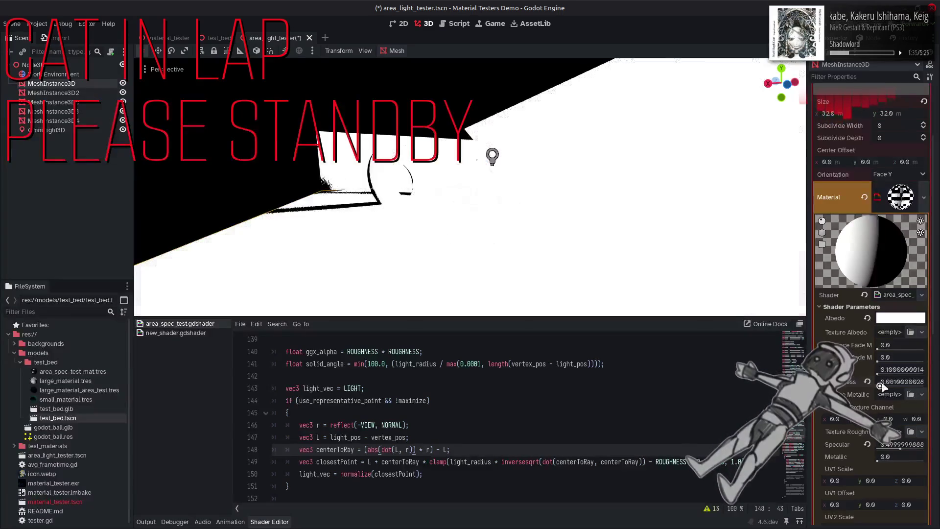
click(898, 381)
key(BackSpace)
text(0.2)
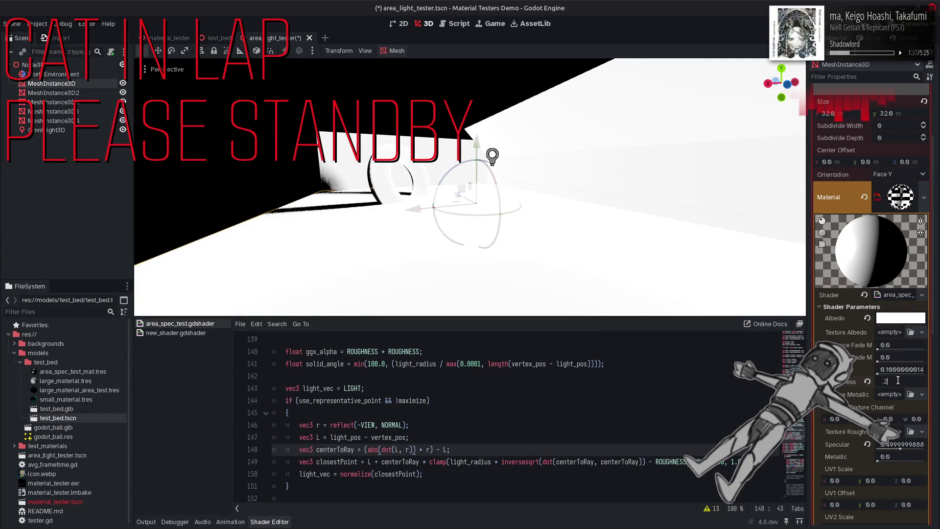
key(Return)
click(47, 130)
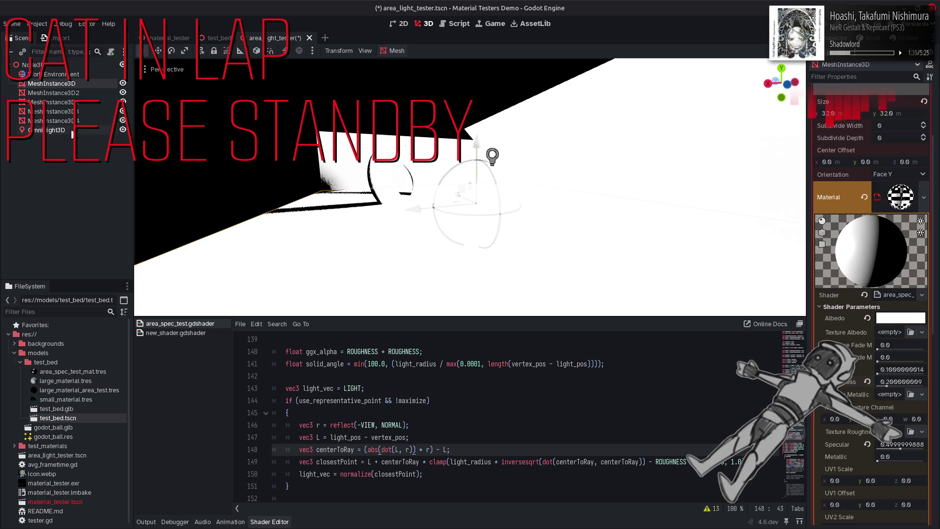
mouse_move(928, 230)
mouse_down()
mouse_move(876, 226)
mouse_move(897, 227)
mouse_move(889, 227)
mouse_up()
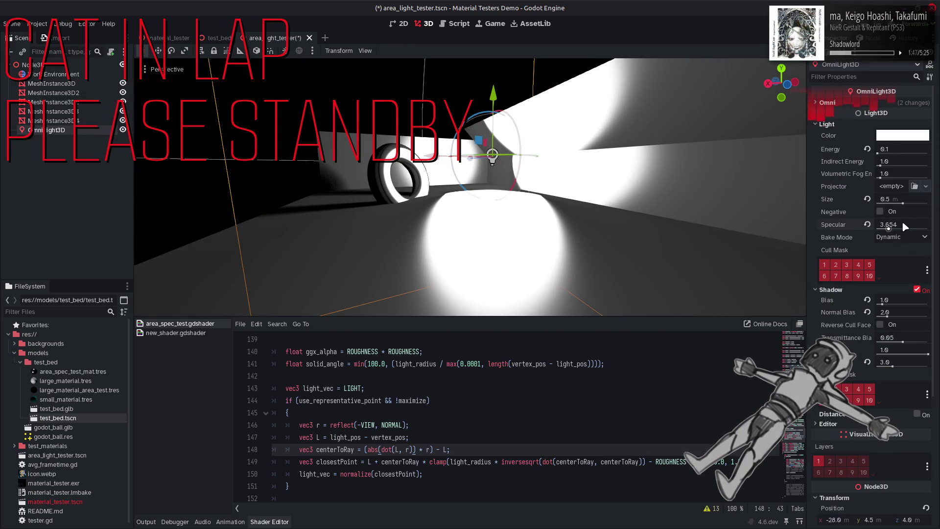
click(902, 222)
text(4)
key(Return)
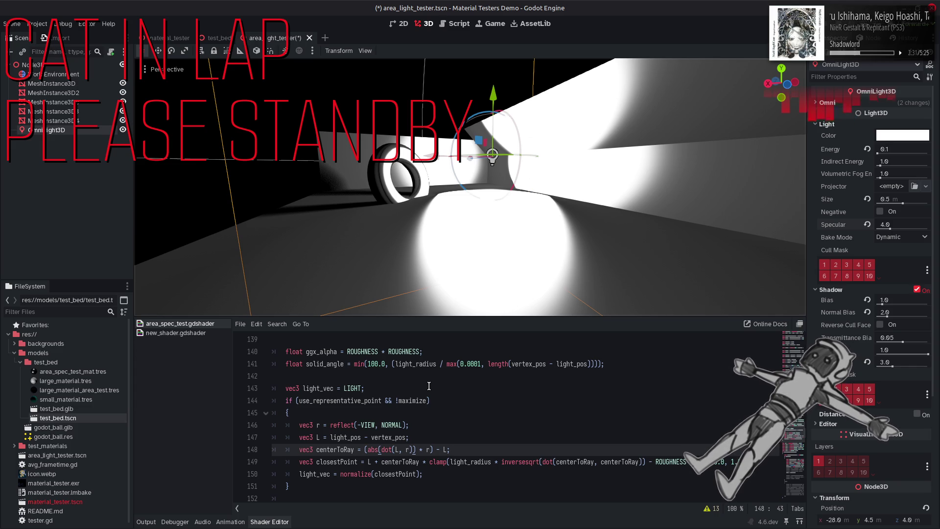
Replace reflect(-VIEW, NORMAL) on line 146 with NORMAL and save
double_click(386, 425)
key(ctrl+c)
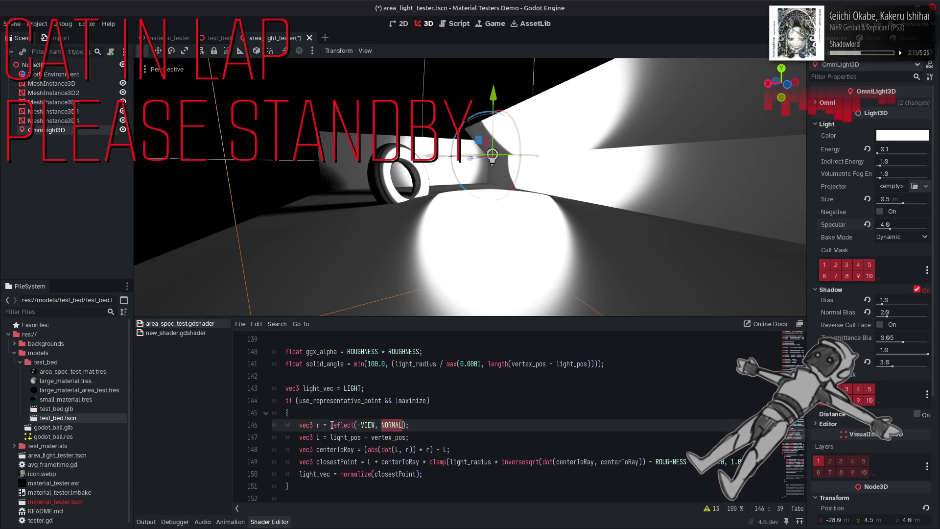
drag(332, 425, 409, 425)
key(ctrl+v)
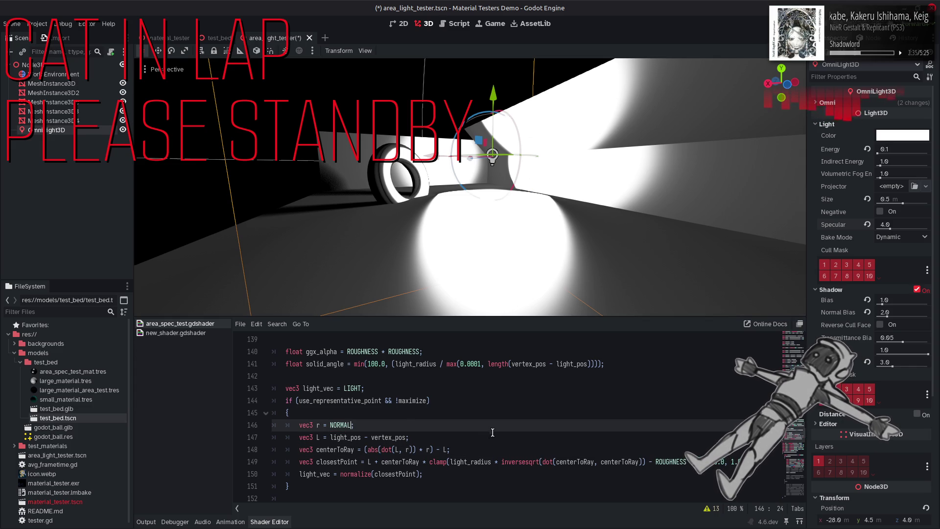
key(ctrl+s)
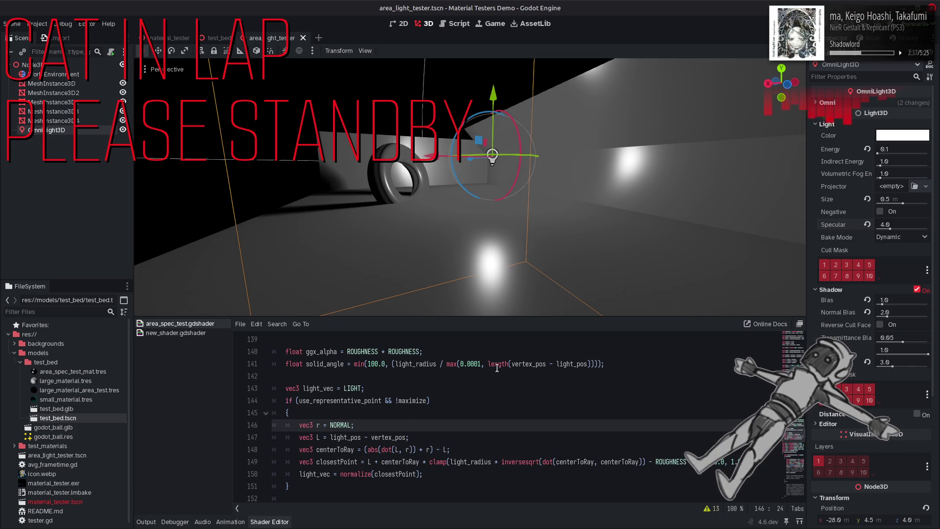
Remove abs() from line 148 and sweep the light's Specular slider down
double_click(375, 449)
key(Delete)
key(Delete)
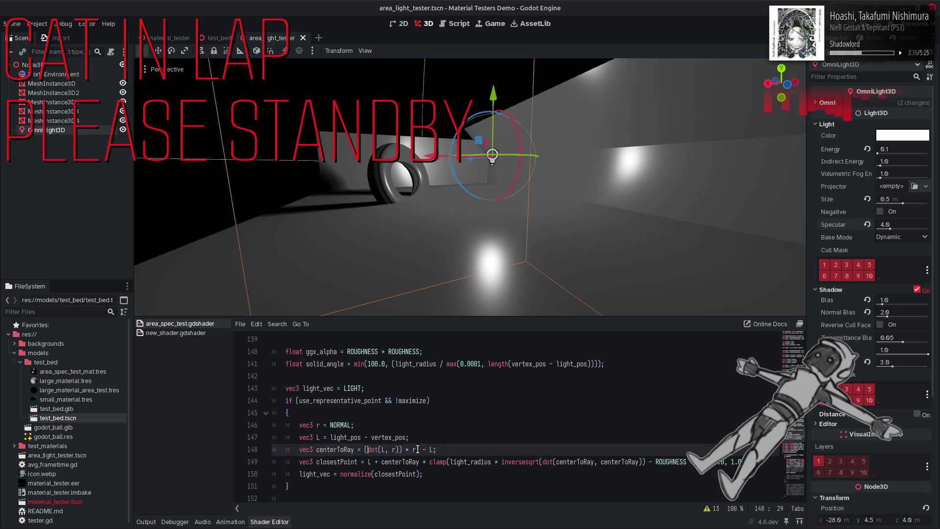
key(Right)
key(Right)
key(Right)
key(BackSpace)
click(449, 426)
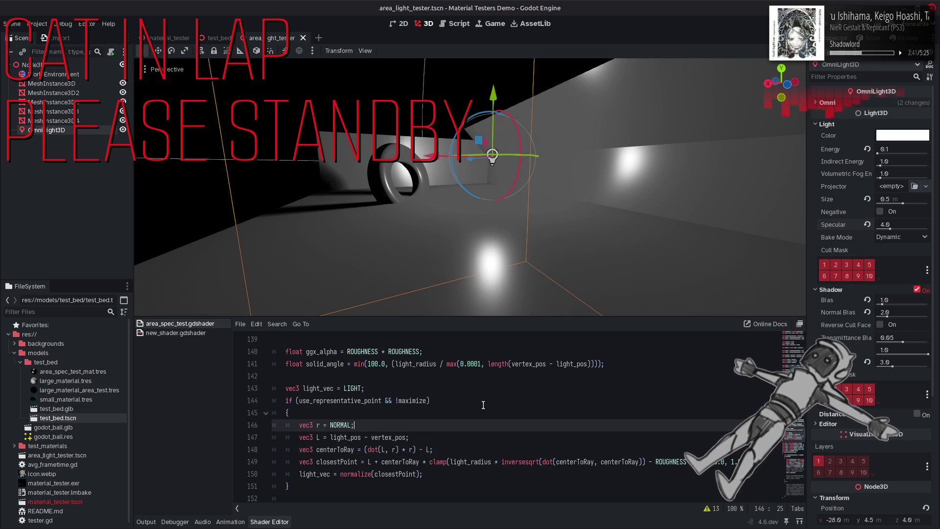
mouse_move(889, 228)
mouse_down()
mouse_move(911, 228)
mouse_move(872, 231)
mouse_move(920, 230)
mouse_move(865, 234)
mouse_move(904, 233)
mouse_move(876, 229)
mouse_up()
Retype abs( before dot(L, r) on line 148 and push the light's Specular up to 16
click(439, 381)
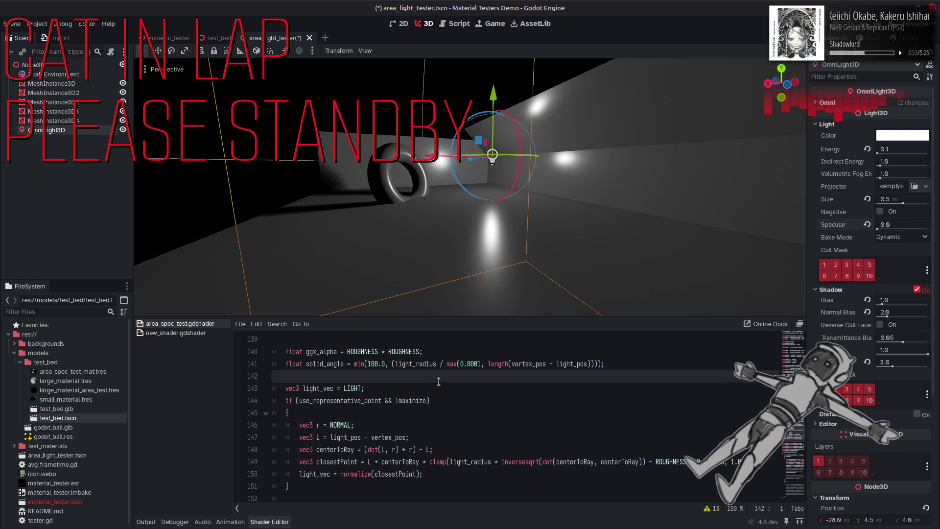
key(Down)
key(Down)
key(Down)
text(abs()
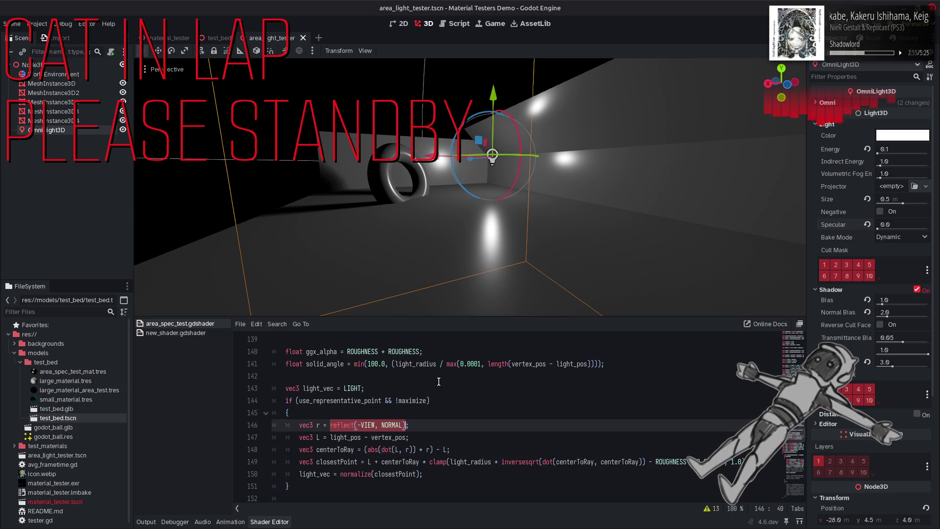
click(881, 228)
mouse_move(881, 228)
mouse_down()
mouse_move(928, 228)
mouse_move(888, 229)
mouse_up()
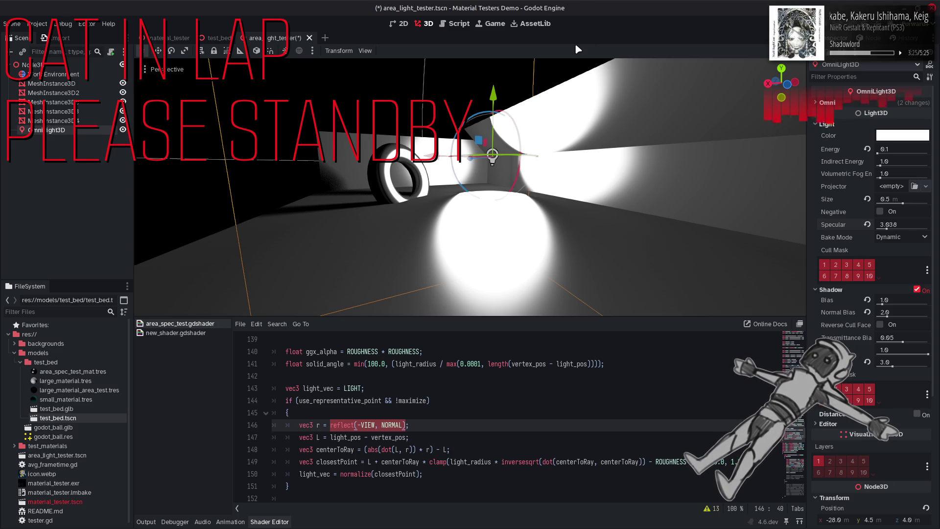
Enter 4 as the OmniLight3D's Specular value
click(897, 223)
text(4)
key(Return)
click(518, 380)
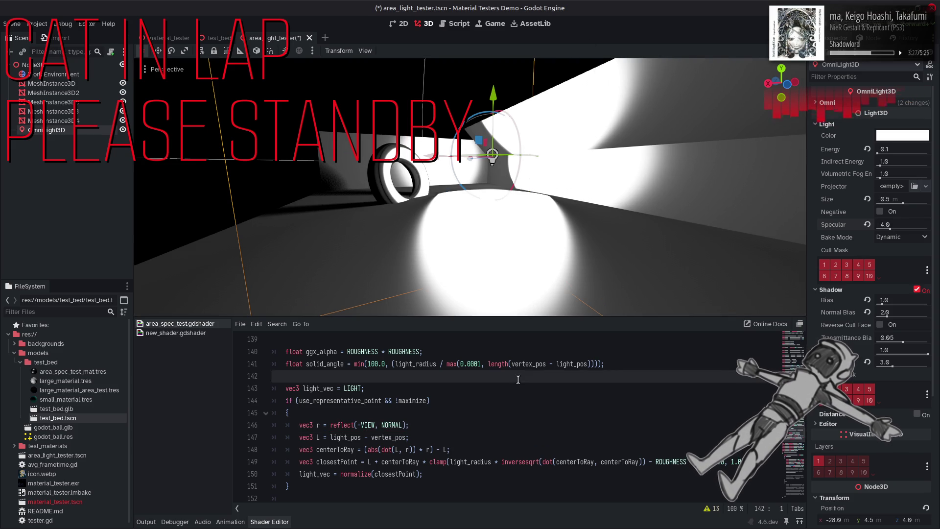
Toggle abs() and the reflection vector with undo/redo, then show the Output log
key(ctrl+z)
key(ctrl+z)
key(ctrl+z)
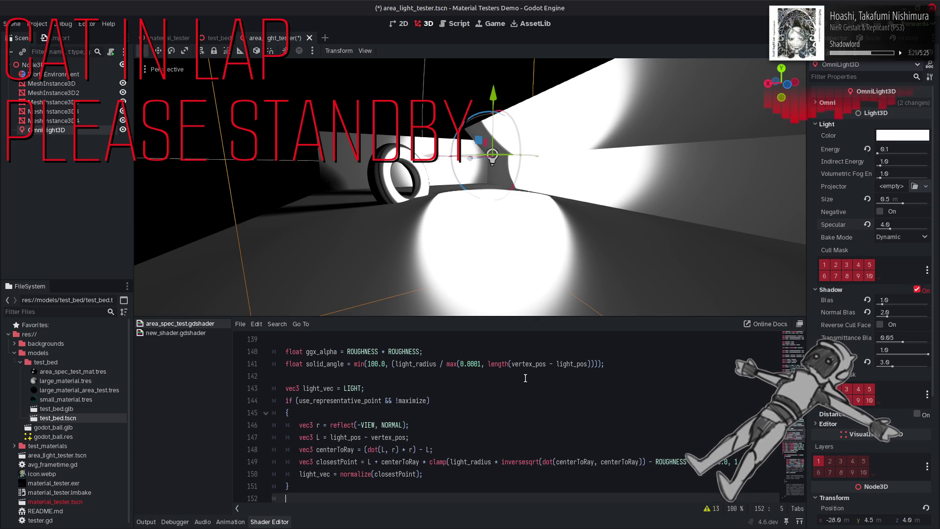
key(ctrl+z)
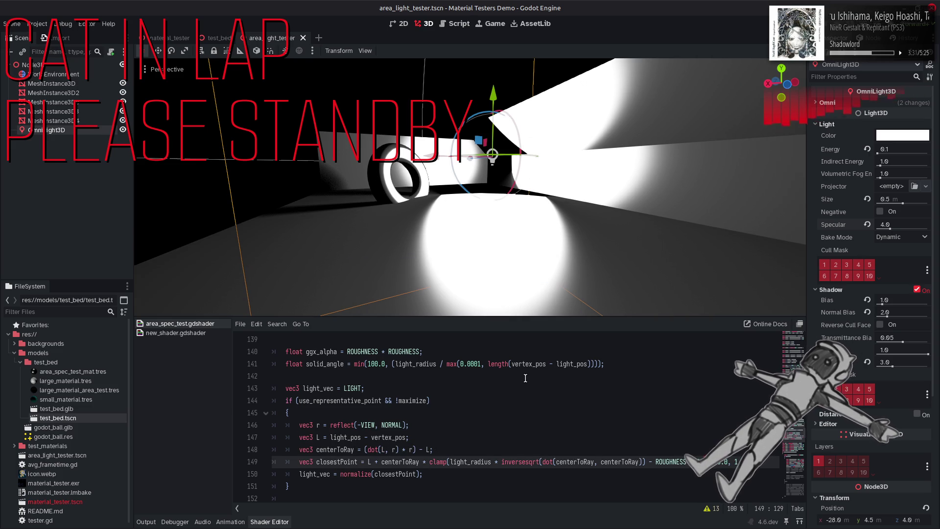
click(525, 378)
key(ctrl+z)
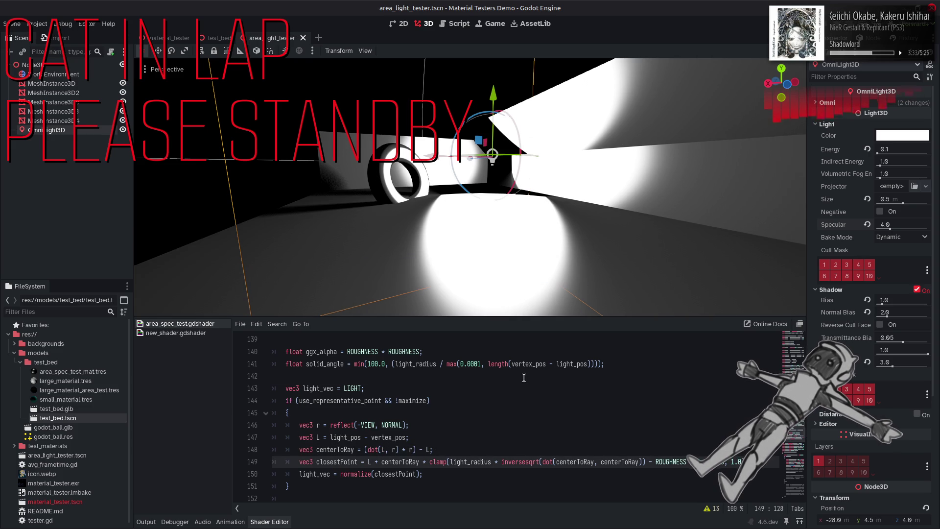
key(ctrl+shift+z)
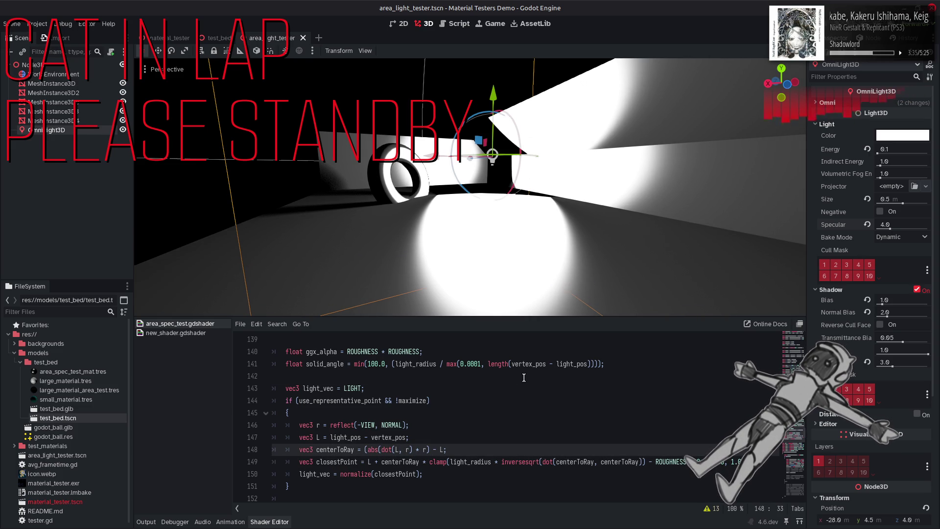
key(ctrl+z)
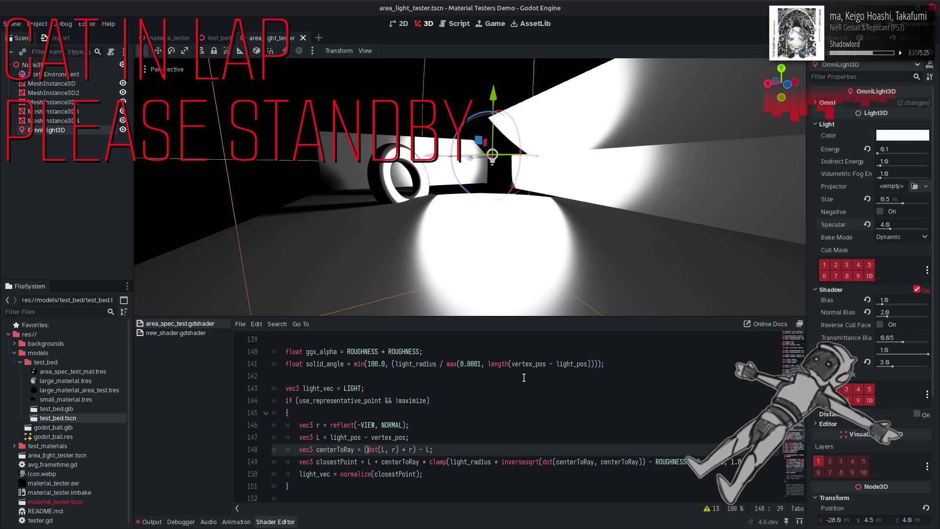
key(ctrl+shift+z)
key(ctrl+shift+z)
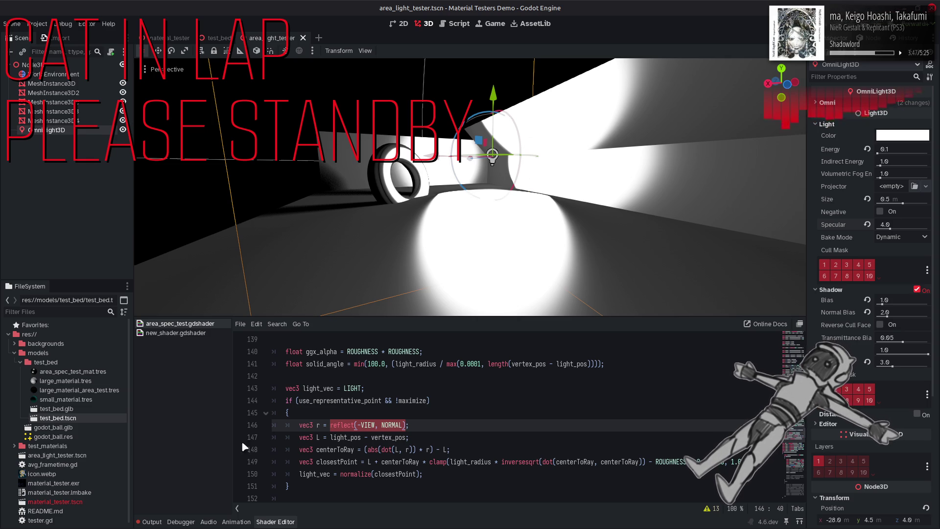
key(alt+o)
scroll(260, 477, up, 10)
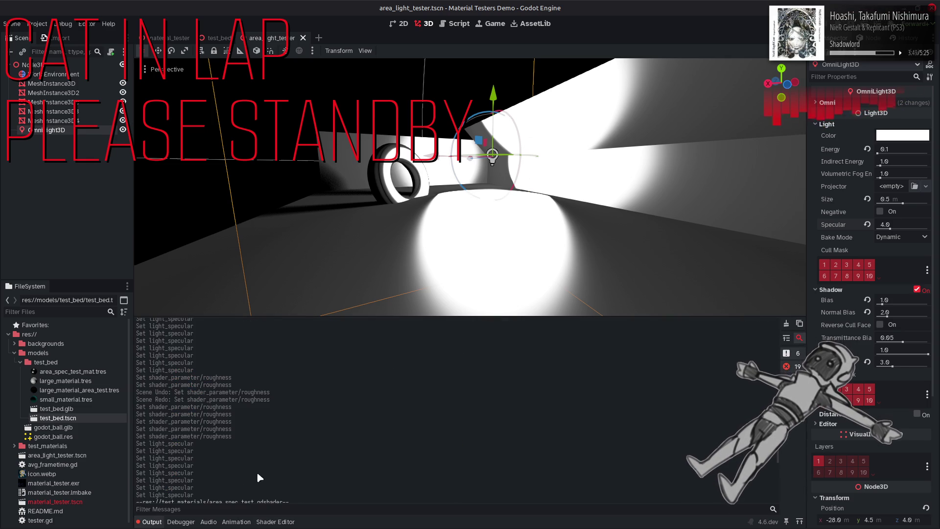
Return to the shader code and select light_vec on line 143 to see its uses
click(230, 521)
click(288, 522)
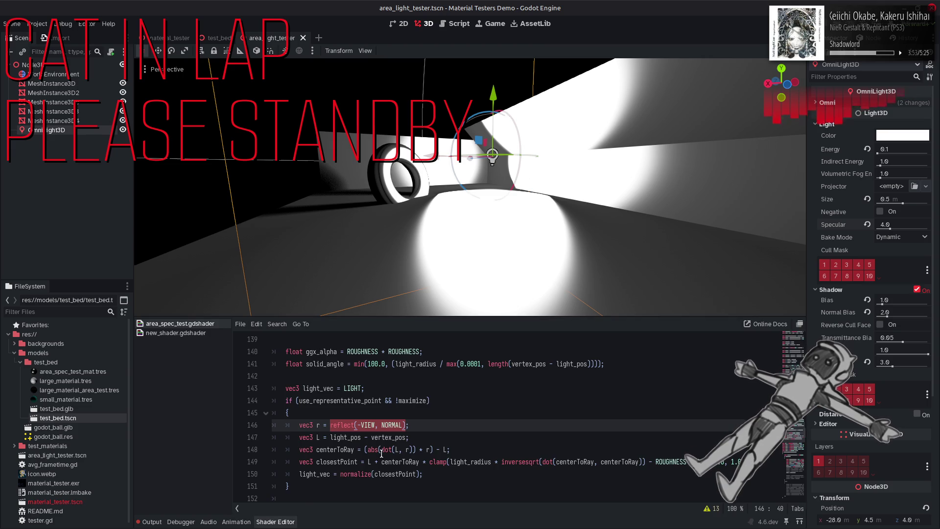
click(318, 388)
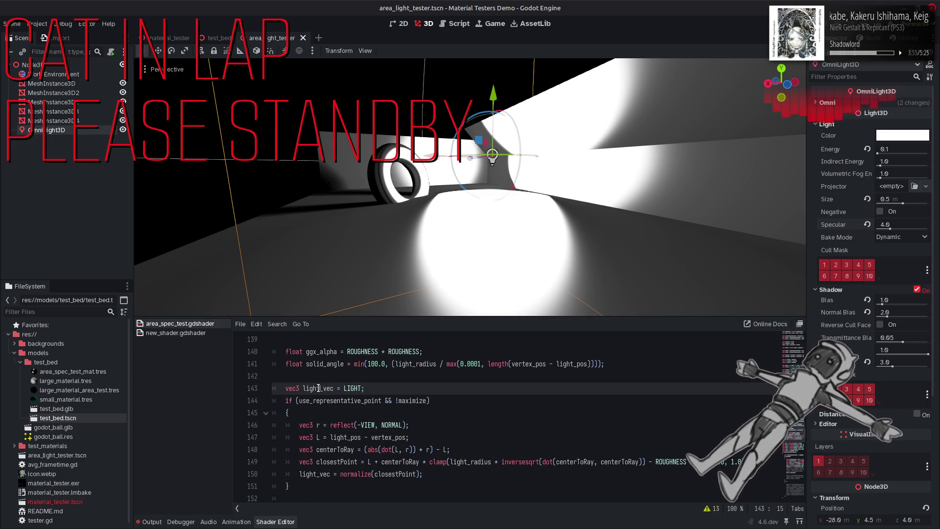
double_click(319, 388)
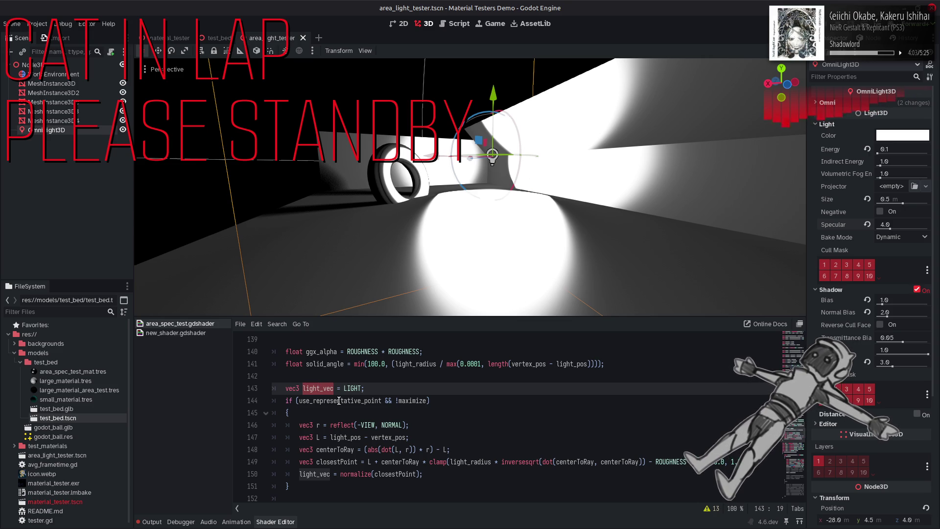
Try LIGHT in place of light_pos - vertex_pos on line 147, save, then undo it
click(366, 437)
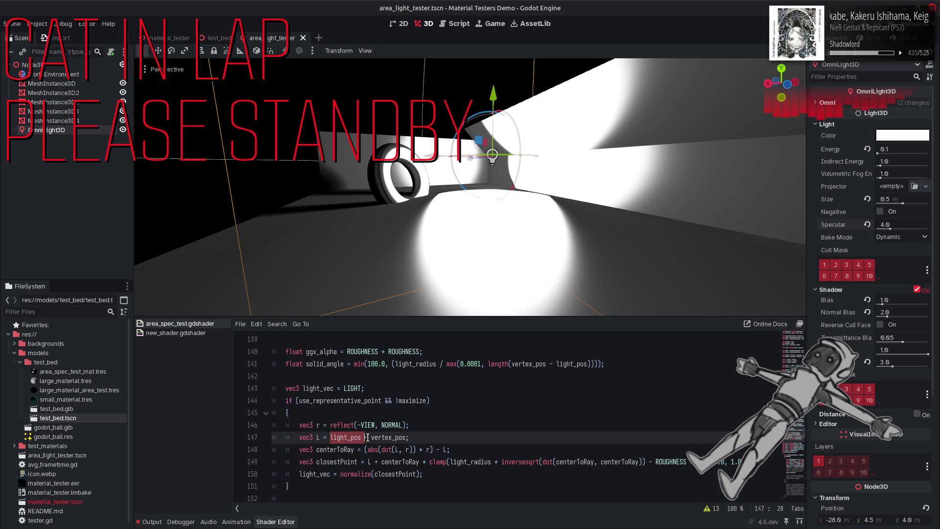
drag(331, 437, 409, 437)
text(LIGHT;)
key(ctrl+s)
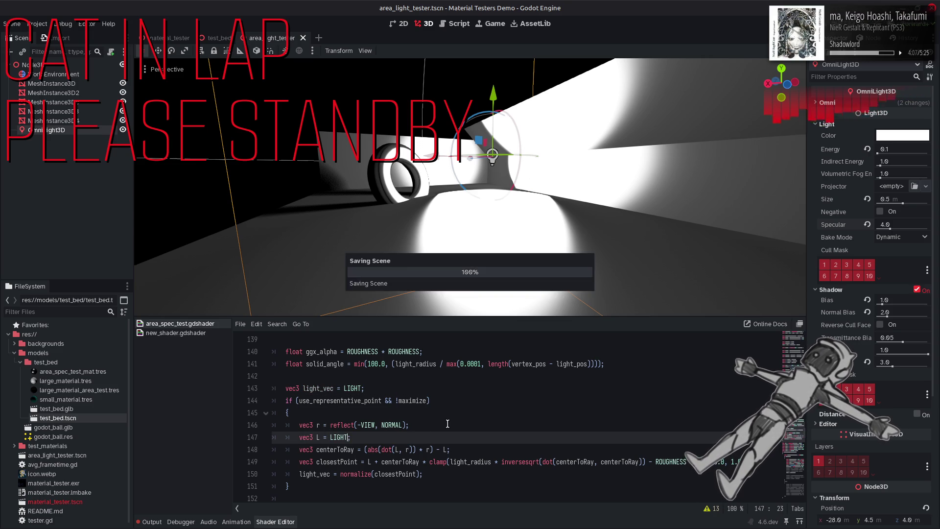
click(489, 400)
key(ctrl+z)
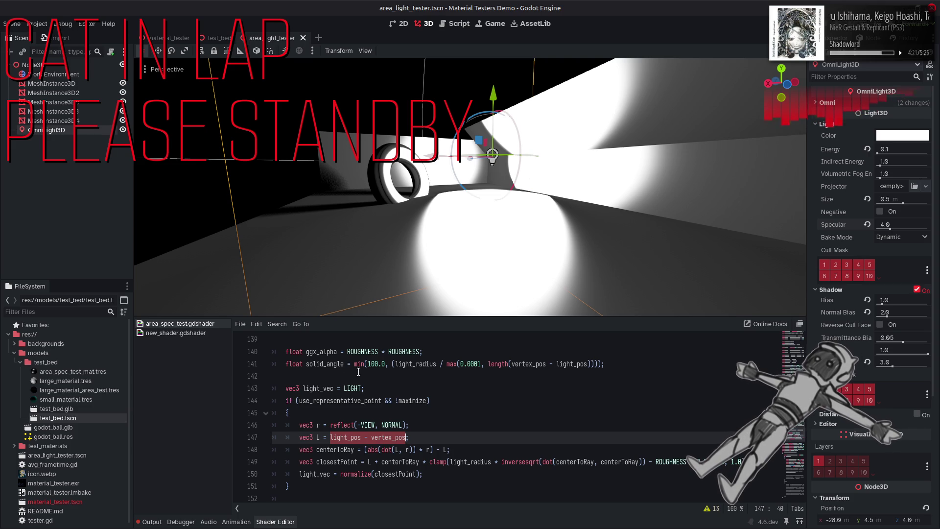
double_click(322, 364)
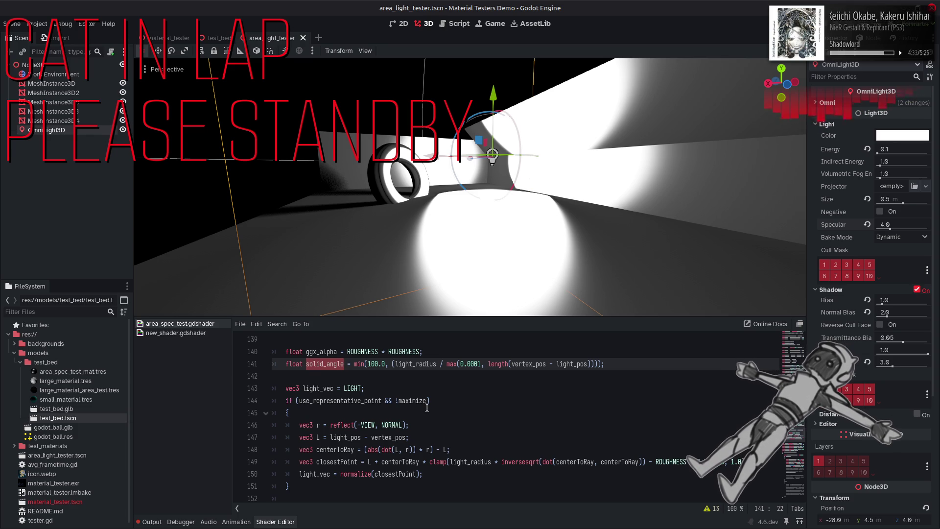
scroll(427, 407, down, 2)
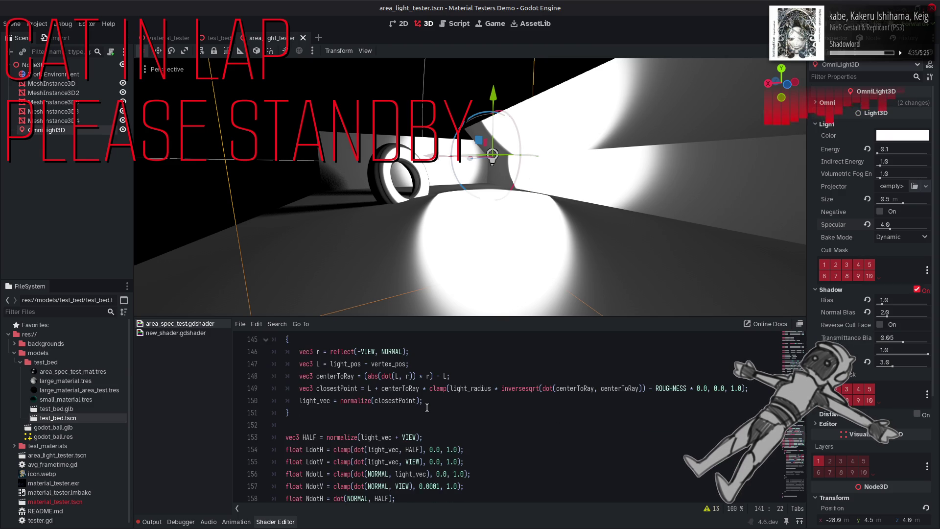
scroll(427, 407, down, 1)
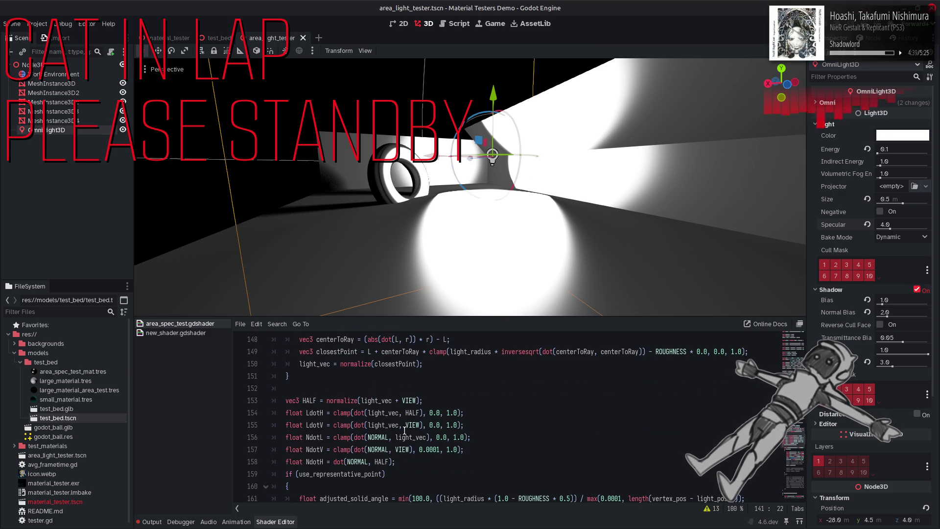
click(150, 522)
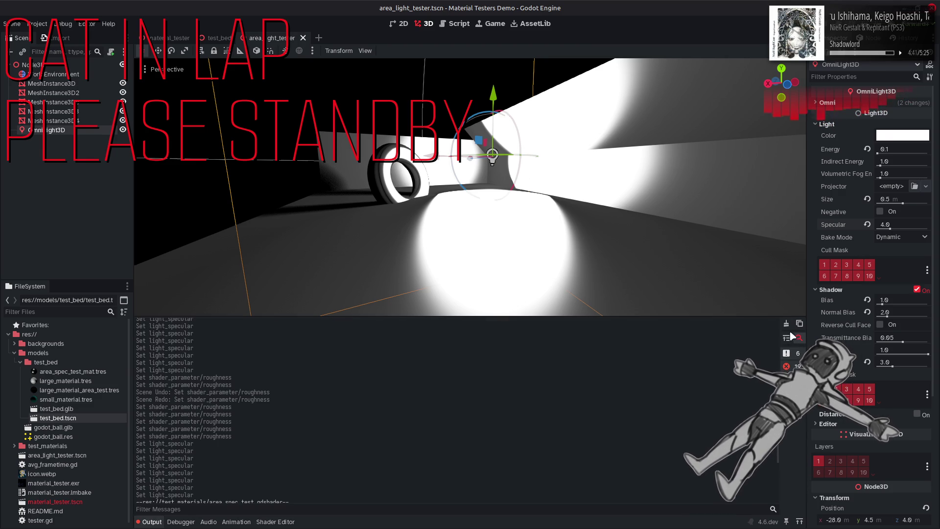
click(274, 521)
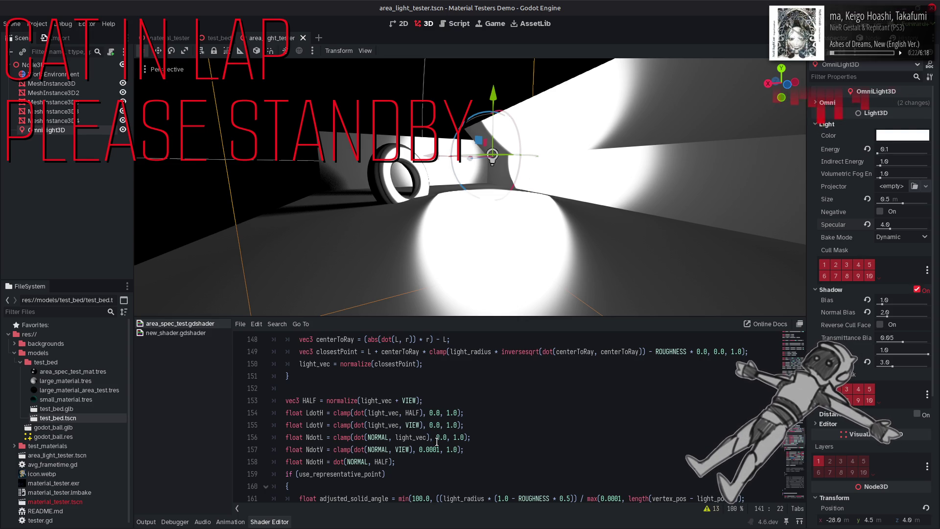
click(459, 400)
key(Up)
key(Up)
key(Up)
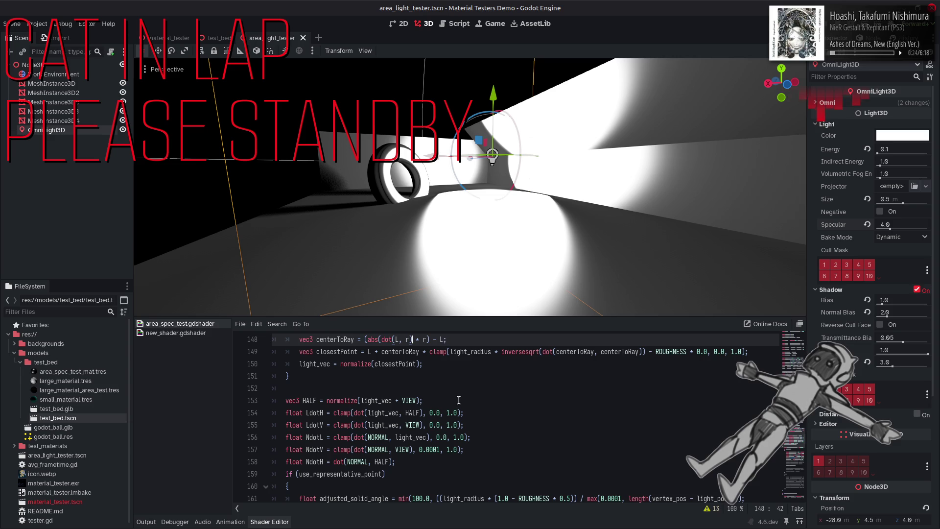
key(Left)
key(Left)
key(ctrl+s)
scroll(458, 400, up, 2)
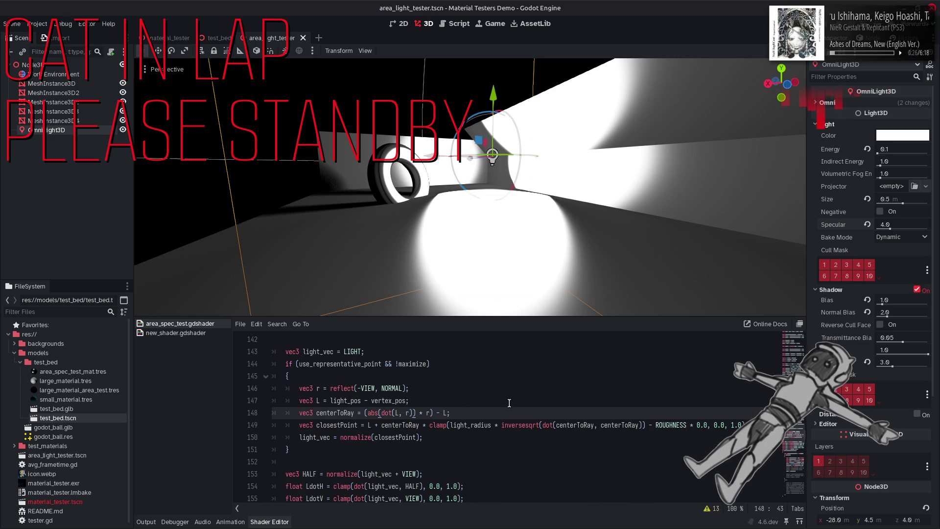
key(BackSpace)
key(Left)
key(Left)
key(Left)
key(BackSpace)
key(BackSpace)
key(BackSpace)
key(Down)
key(End)
key(Left)
key(Left)
key(Left)
key(BackSpace)
text(25)
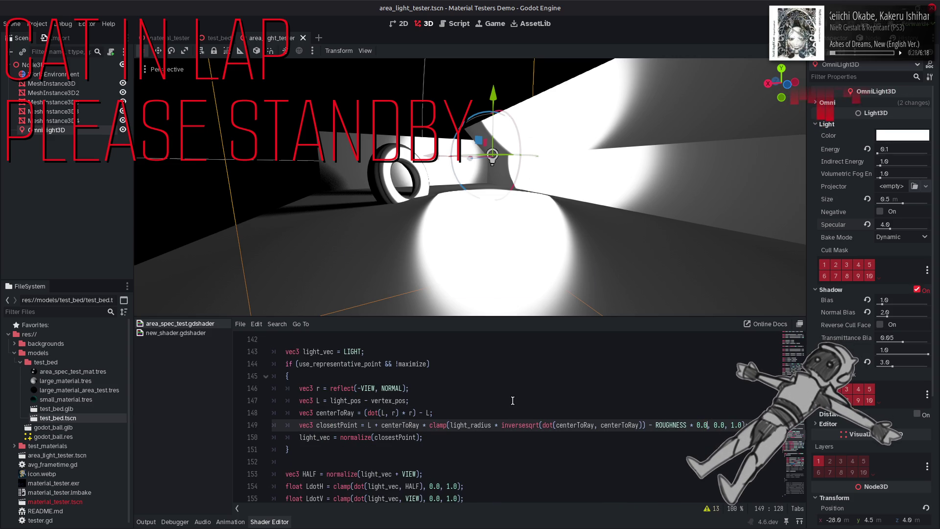
key(Up)
key(Left)
key(Left)
key(Left)
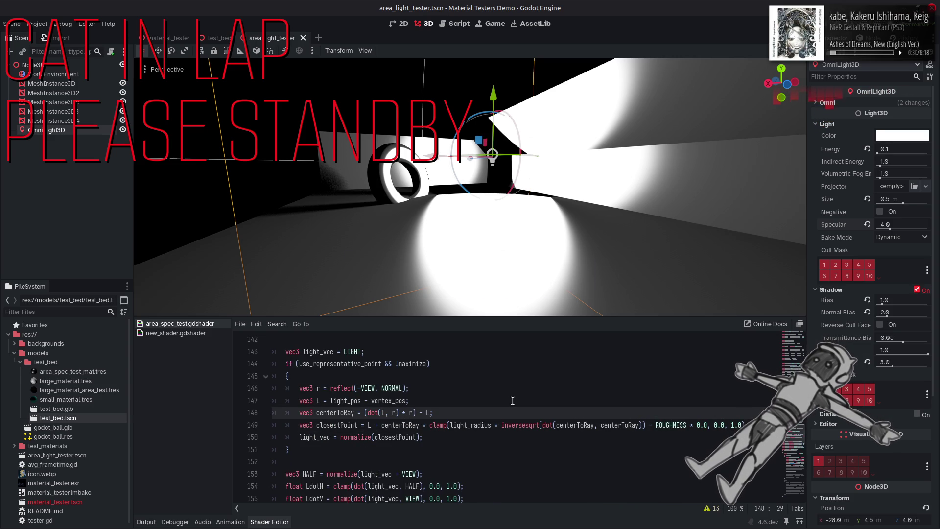
text(abs()
key(Right)
key(Right)
key(Right)
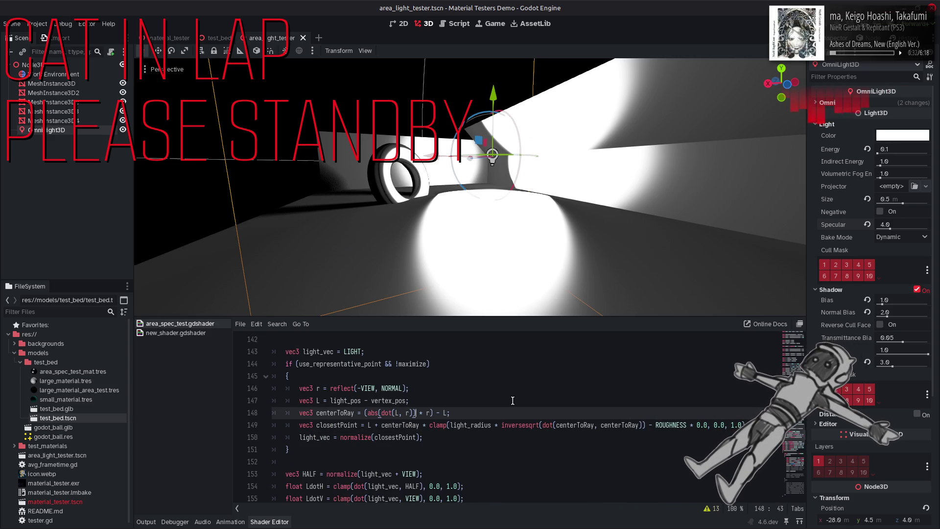
key(ctrl+z)
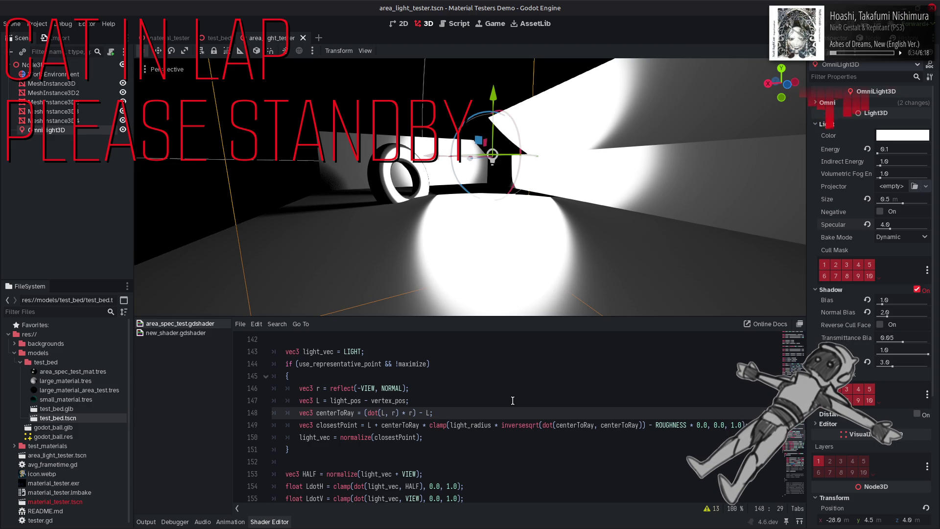
key(ctrl+y)
key(ctrl+y)
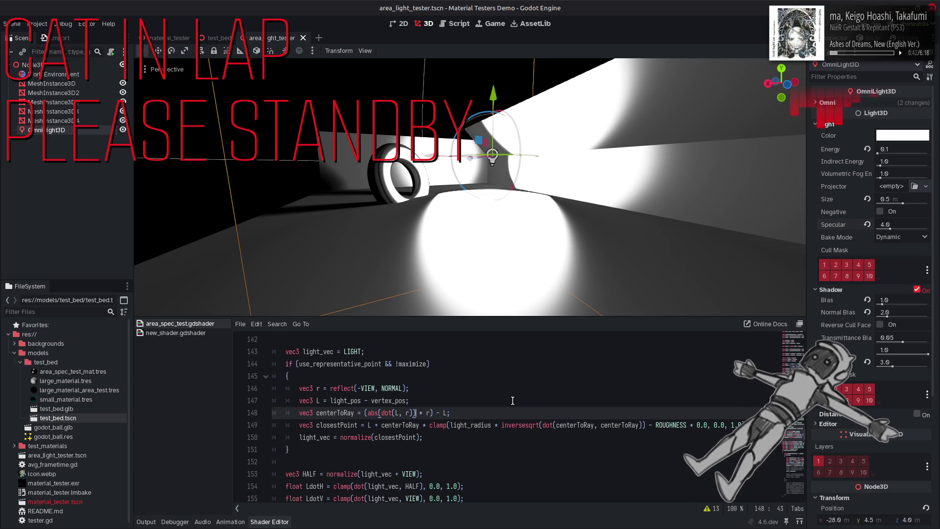
double_click(377, 413)
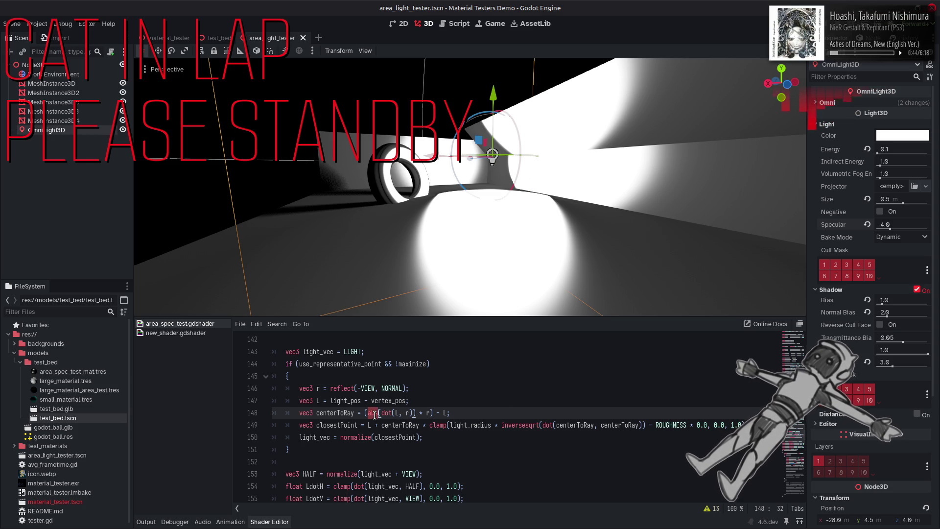
text(max)
key(Return)
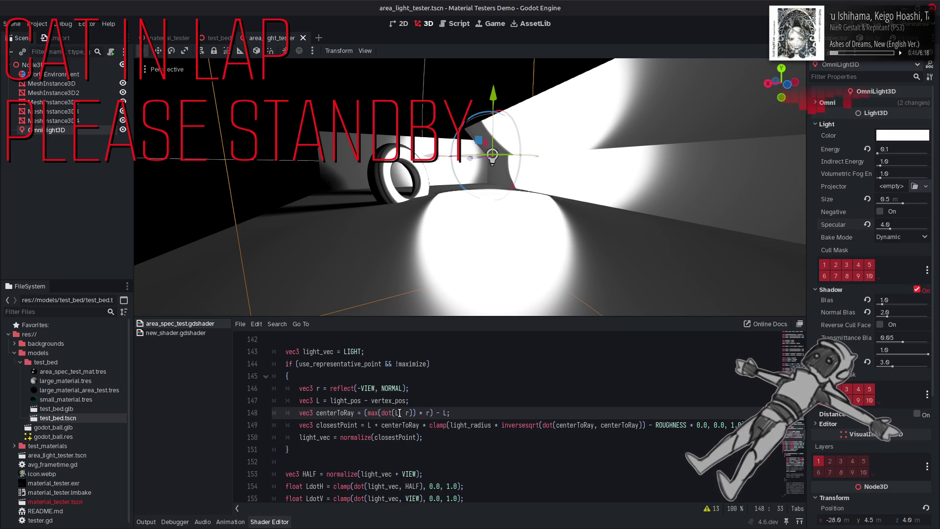
text(0.0,)
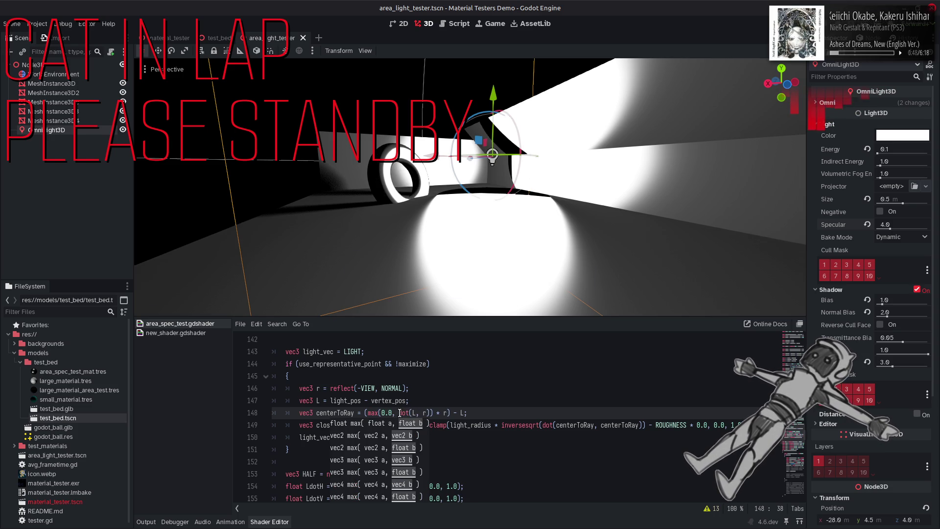
key(Left)
key(BackSpace)
key(BackSpace)
key(BackSpace)
text(abs)
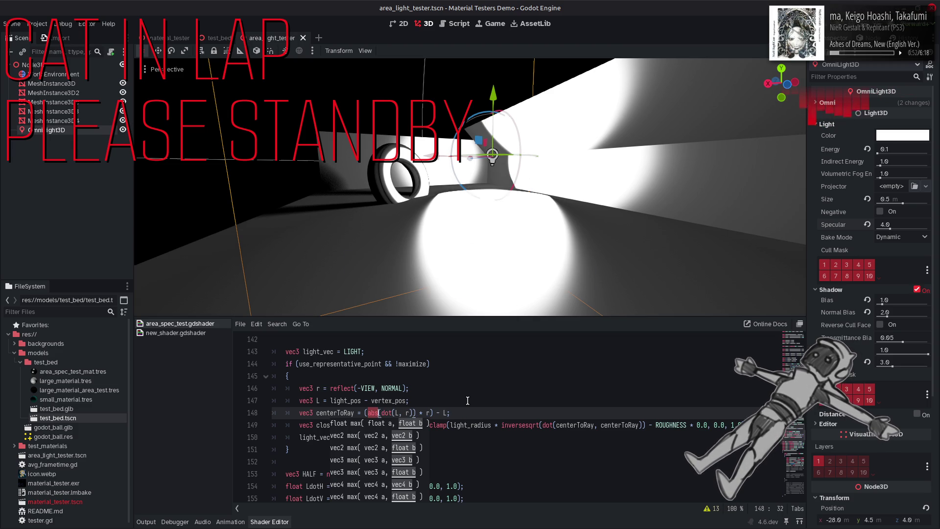
click(467, 400)
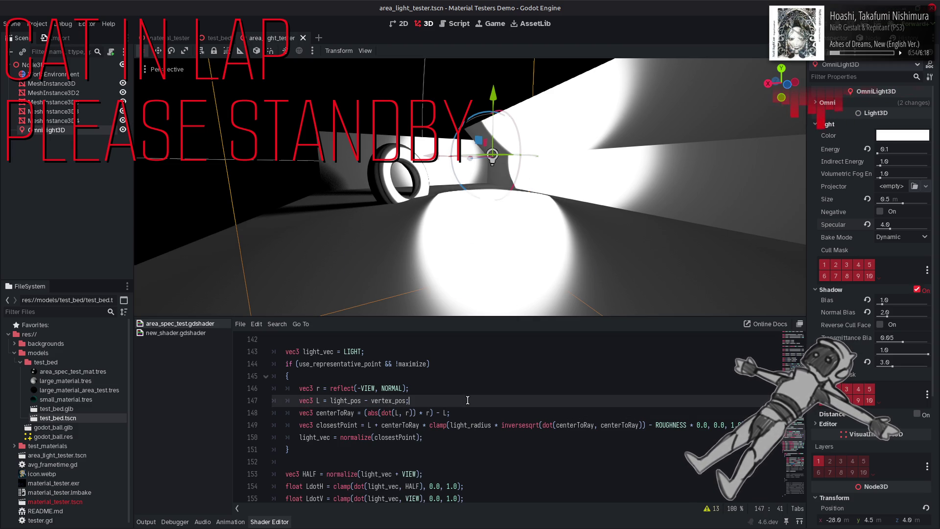
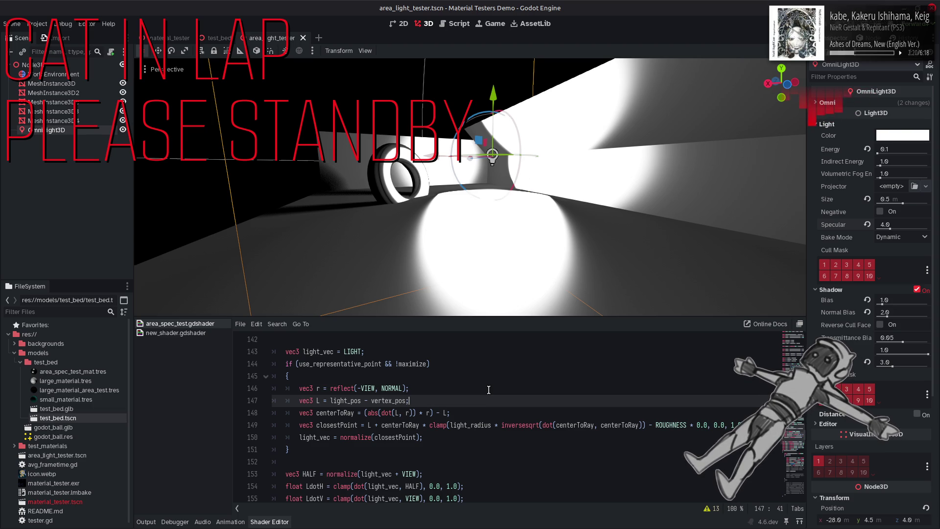
Add NORMAL to closestPoint in the light_vec line on line 150 and save
double_click(393, 437)
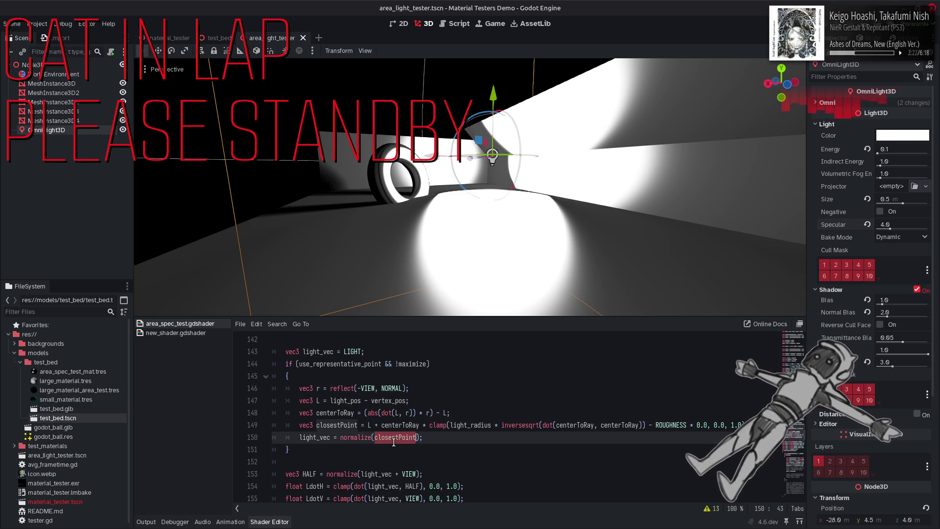
double_click(392, 388)
key(ctrl+c)
click(417, 435)
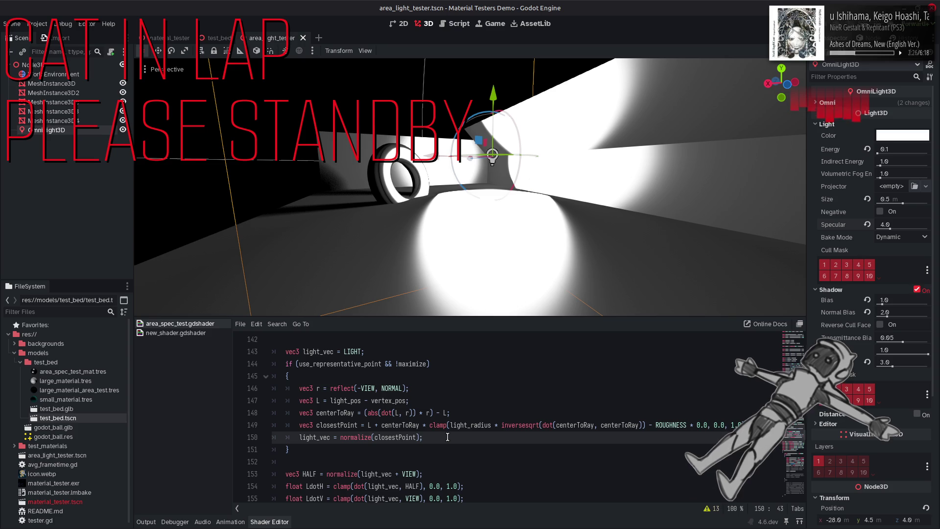
text(+)
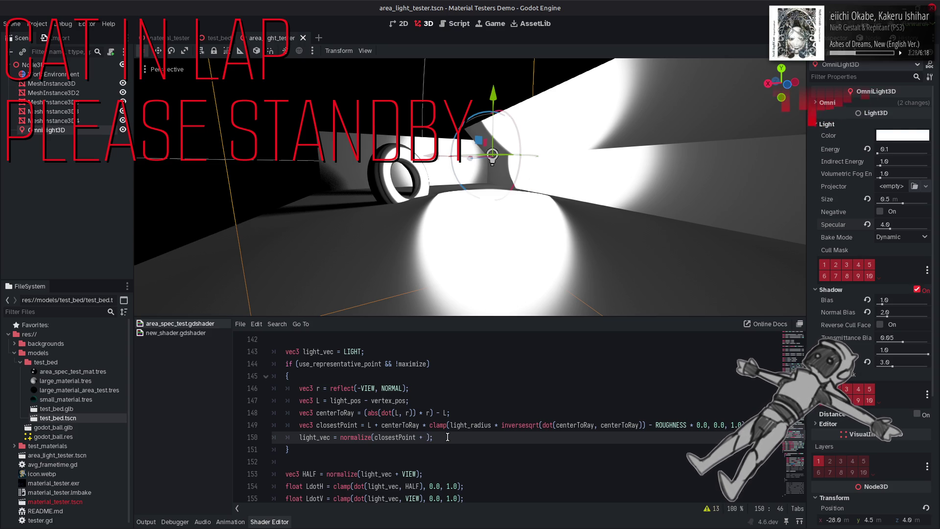
key(ctrl+v)
key(ctrl+s)
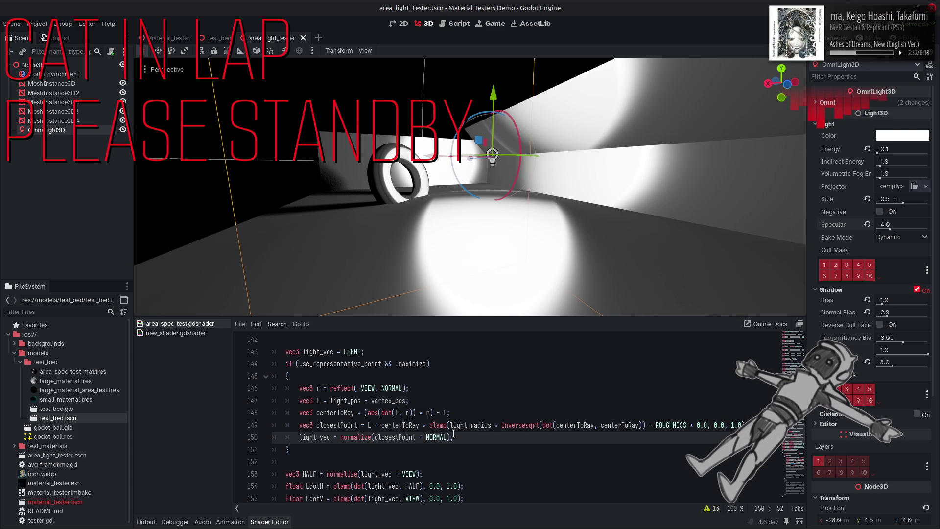
Try subtracting, then adding, NORMAL scaled by 0.0001, saving after each change
click(425, 437)
key(BackSpace)
key(BackSpace)
text(-)
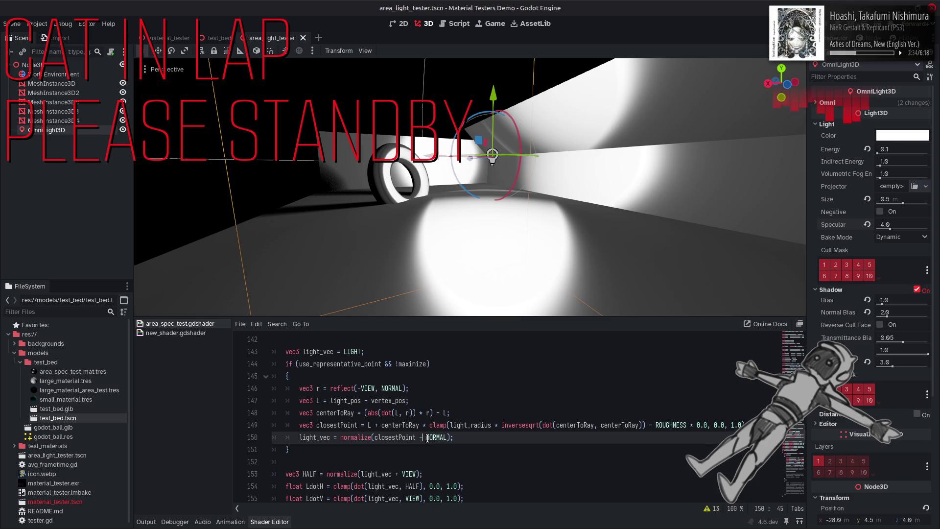
key(ctrl+s)
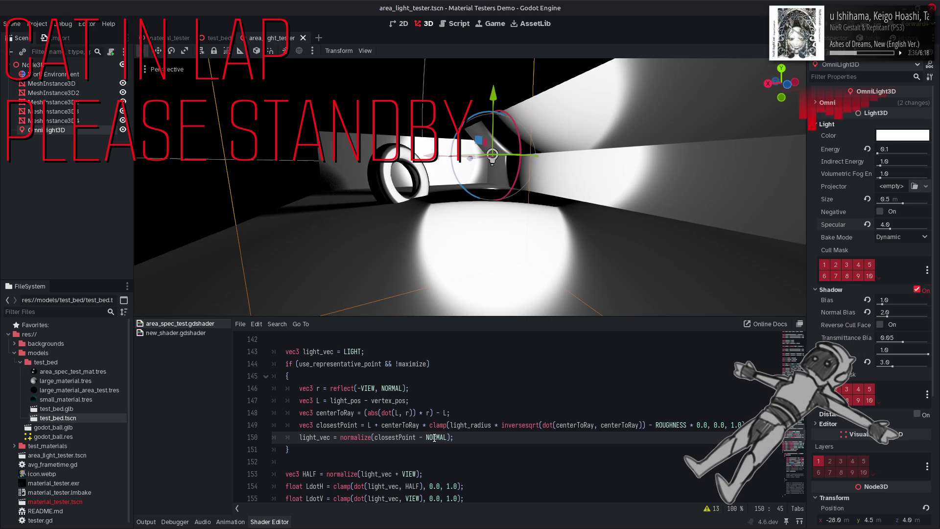
key(BackSpace)
text(+)
key(ctrl+s)
click(450, 438)
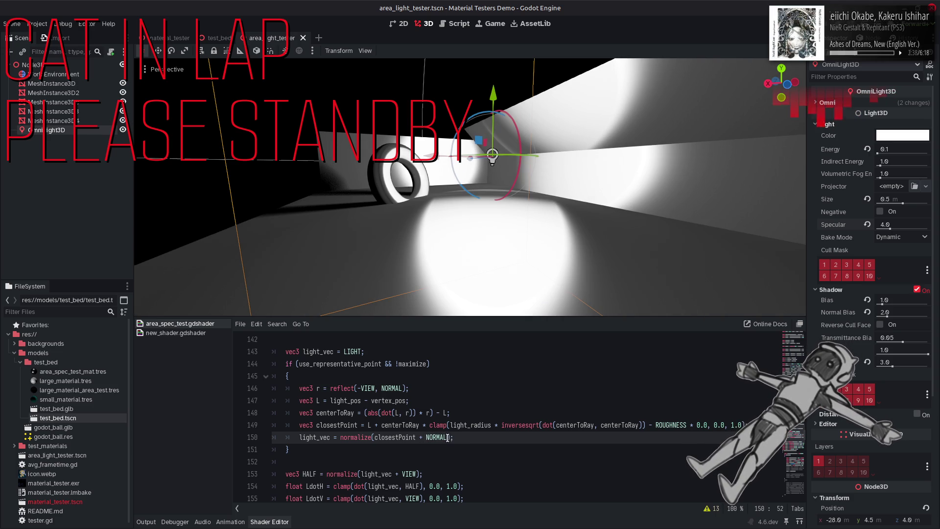
text(* 0.0001)
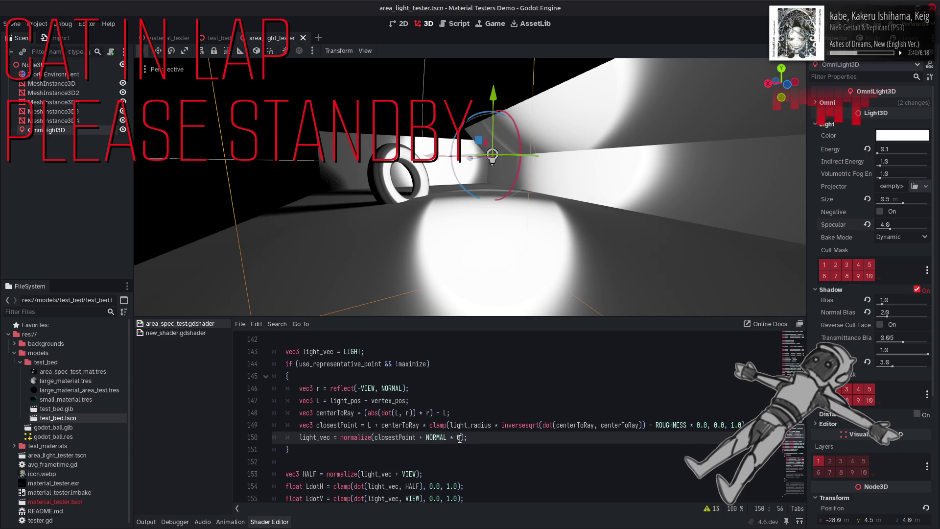
key(ctrl+s)
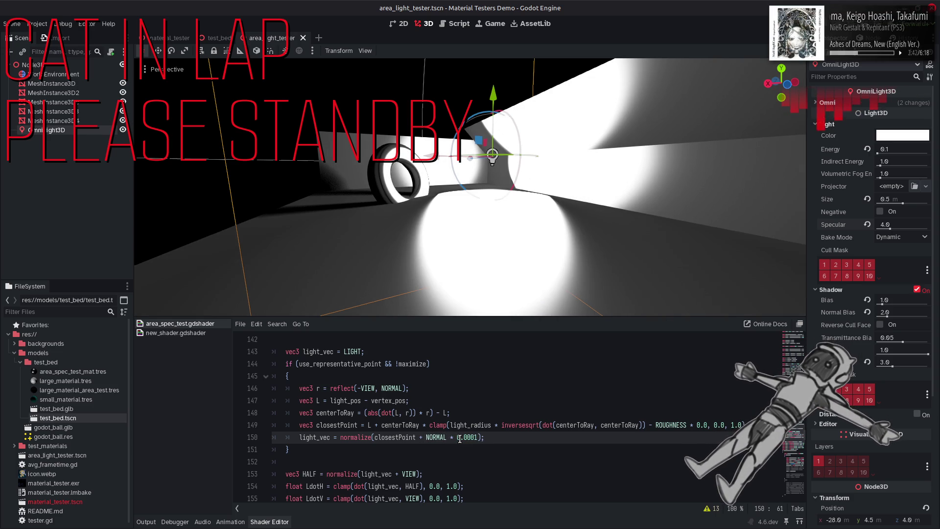
Replace NORMAL with LIGHT in the line-150 offset, keeping a plus sign
click(474, 437)
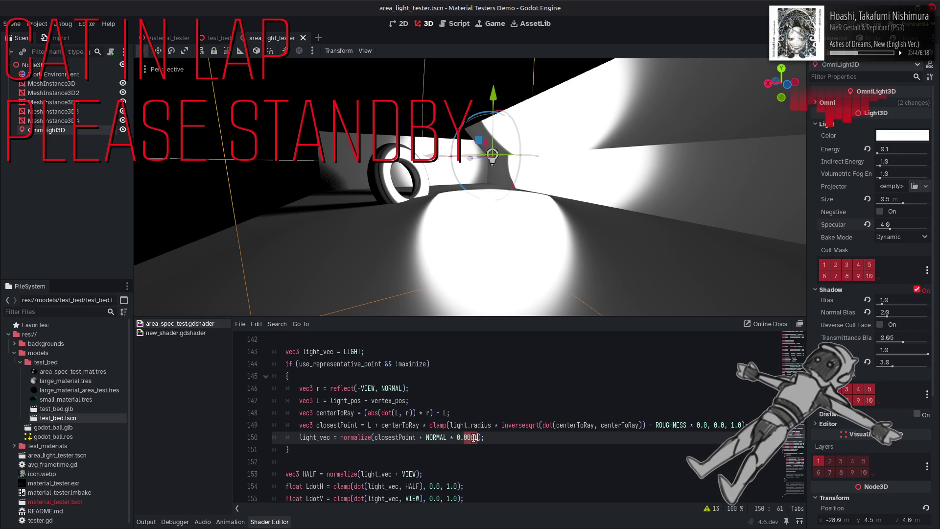
double_click(473, 437)
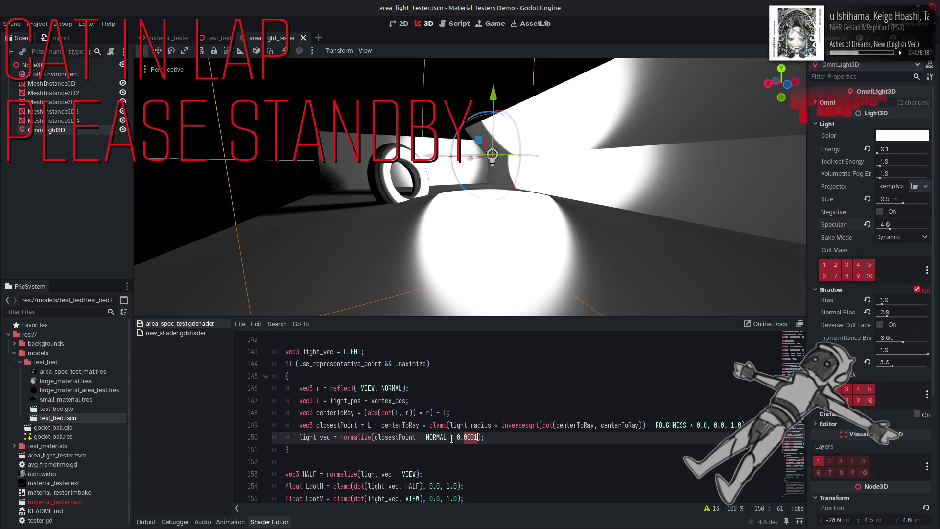
double_click(353, 351)
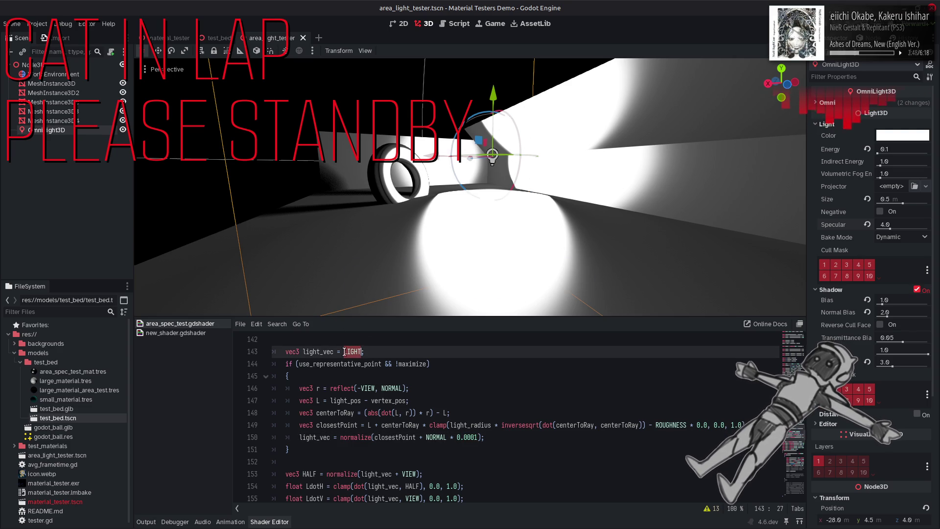
key(ctrl+c)
double_click(439, 437)
key(ctrl+v)
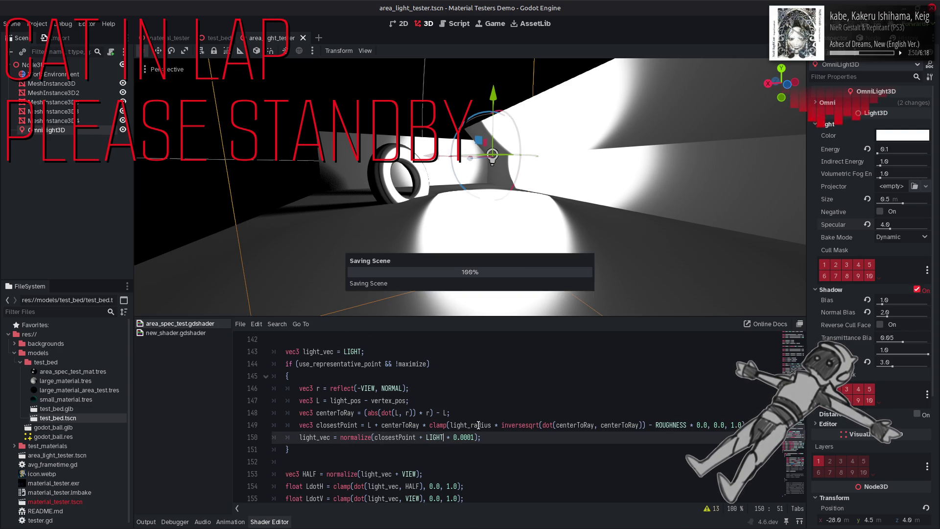
click(425, 437)
text(-)
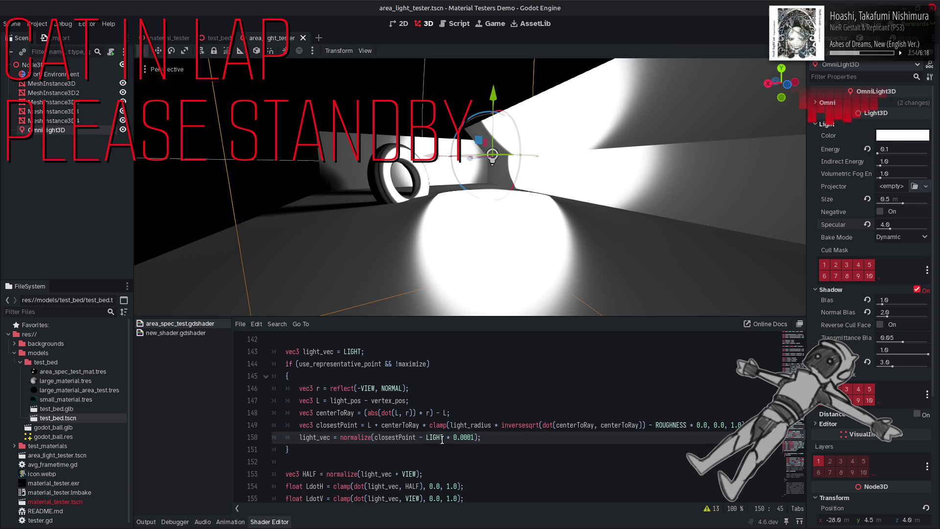
key(BackSpace)
text(+)
Delete the 0.0001 scale, then undo back to plain normalize(closestPoint)
drag(447, 438, 474, 438)
key(BackSpace)
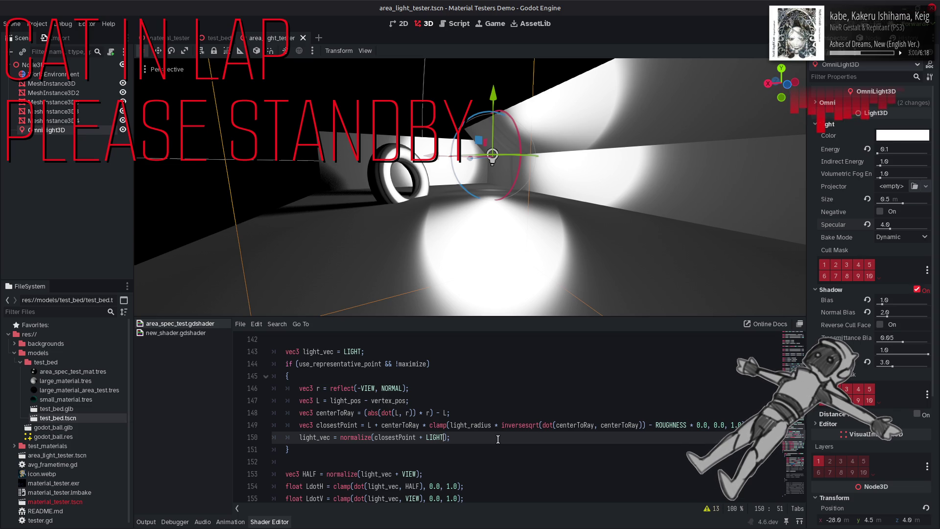
key(ctrl+z)
key(ctrl+z)
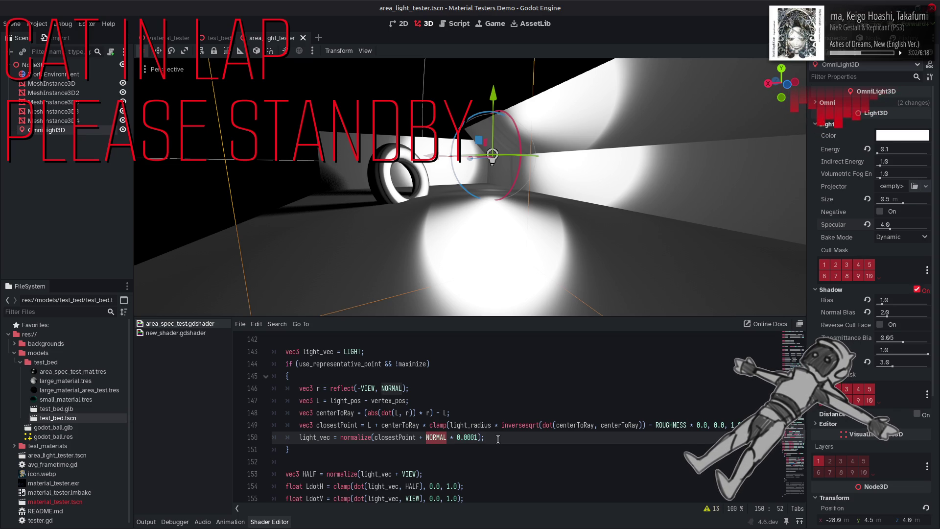
key(ctrl+z)
key(ctrl+z)
key(ctrl+z)
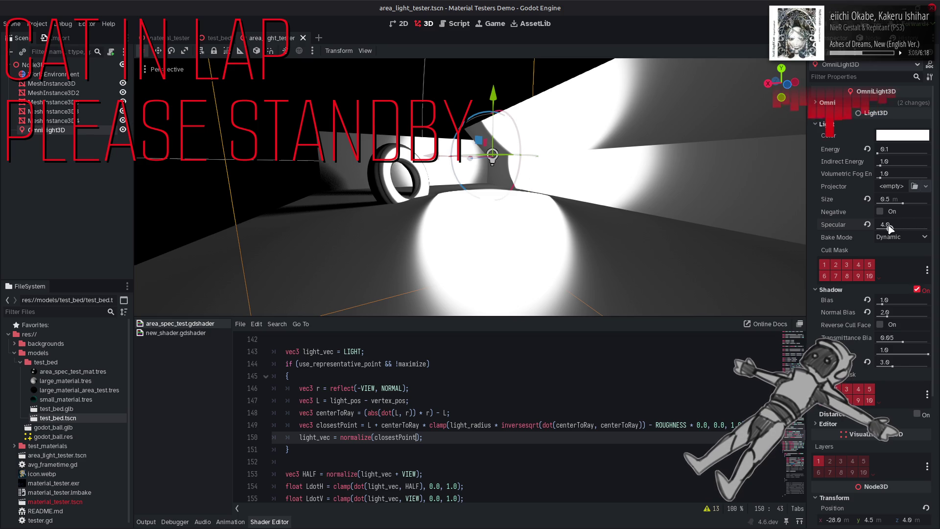
Step the omni light's Specular down through 0 and 1, settling at 2
drag(888, 228, 865, 227)
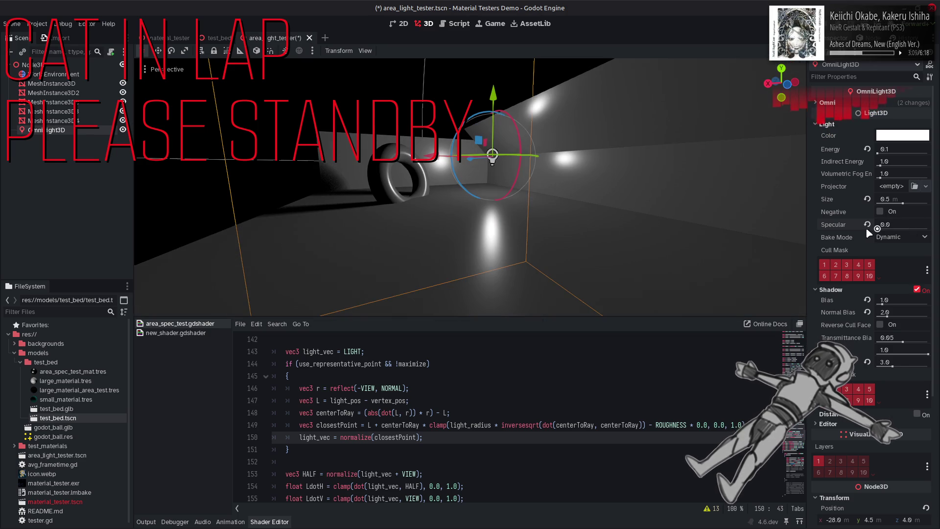
text(1)
key(Return)
click(897, 224)
text(2)
key(Return)
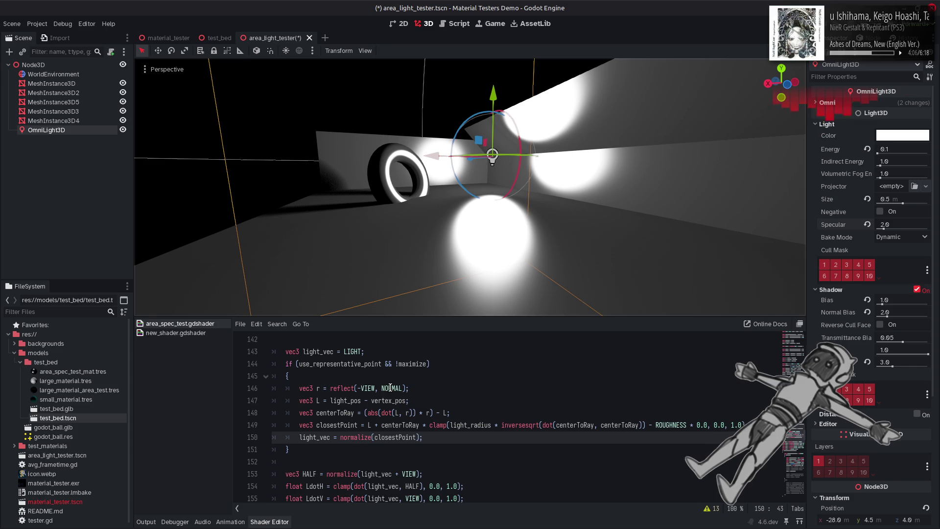
Replace reflect(-VIEW, NORMAL) with plain NORMAL for r on line 146 and save
double_click(390, 387)
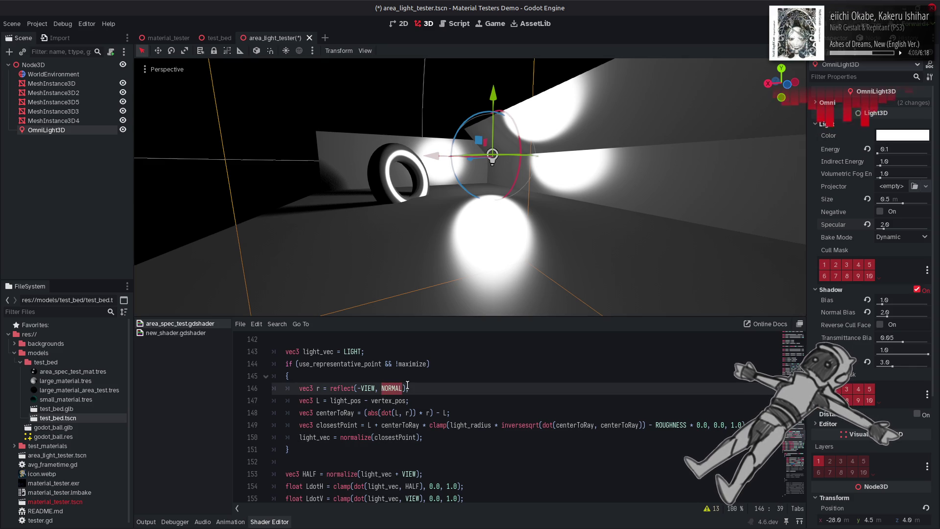
shift+click(331, 387)
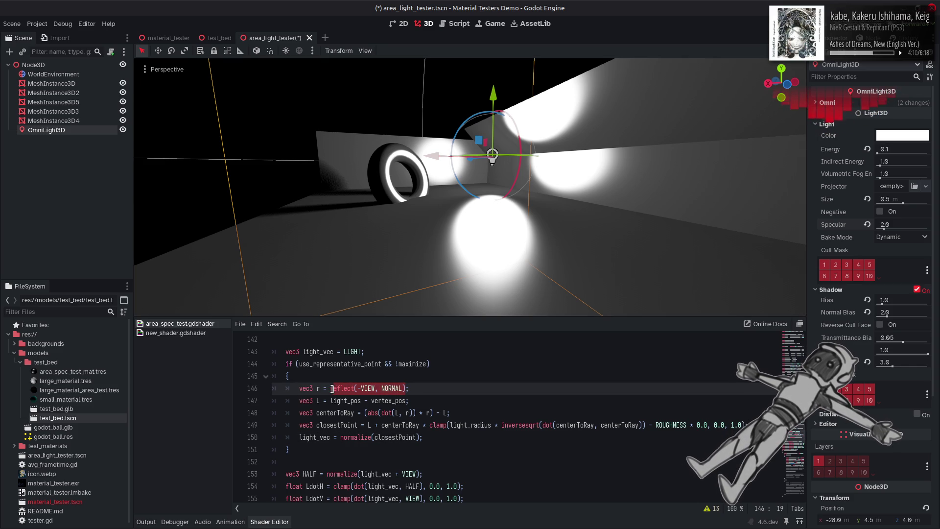
key(ctrl+v)
key(Delete)
click(330, 388)
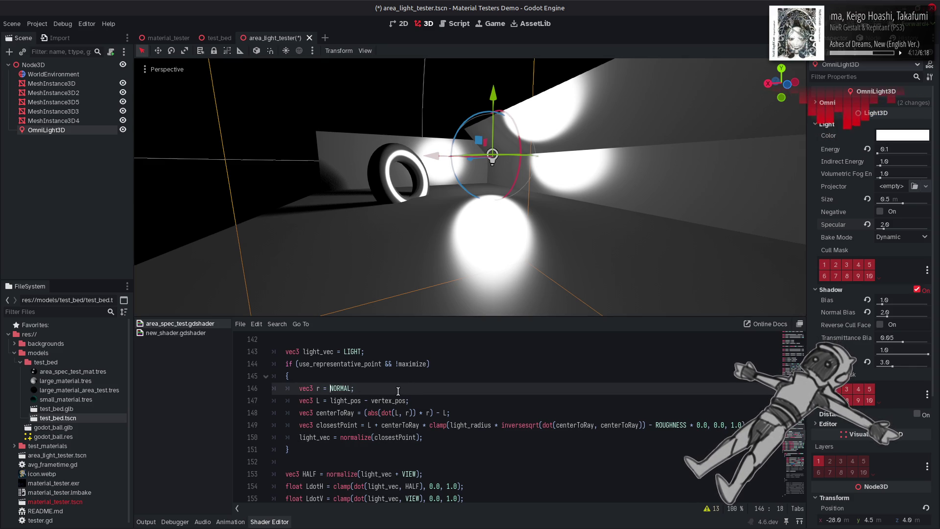
key(ctrl+s)
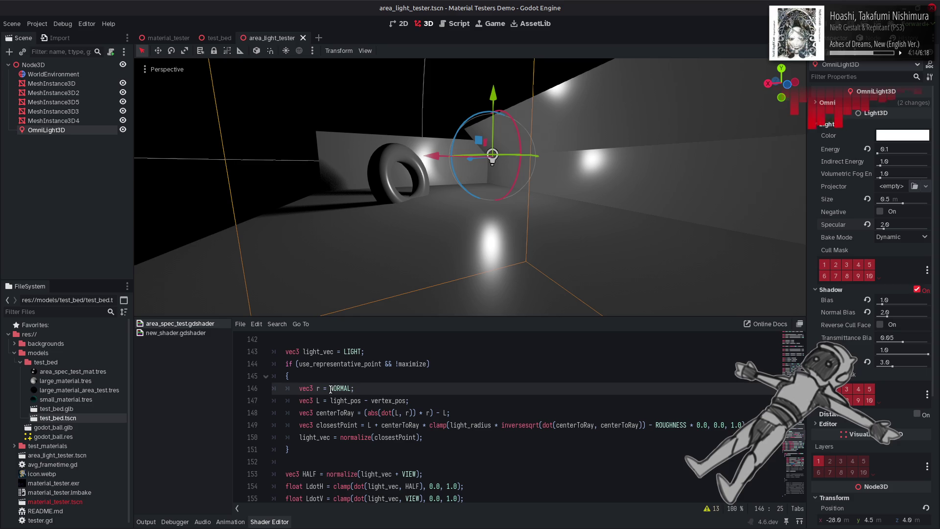
Try negating NORMAL, undo it, and raise the light's Specular to 5.346
text(-)
key(ctrl+s)
click(368, 391)
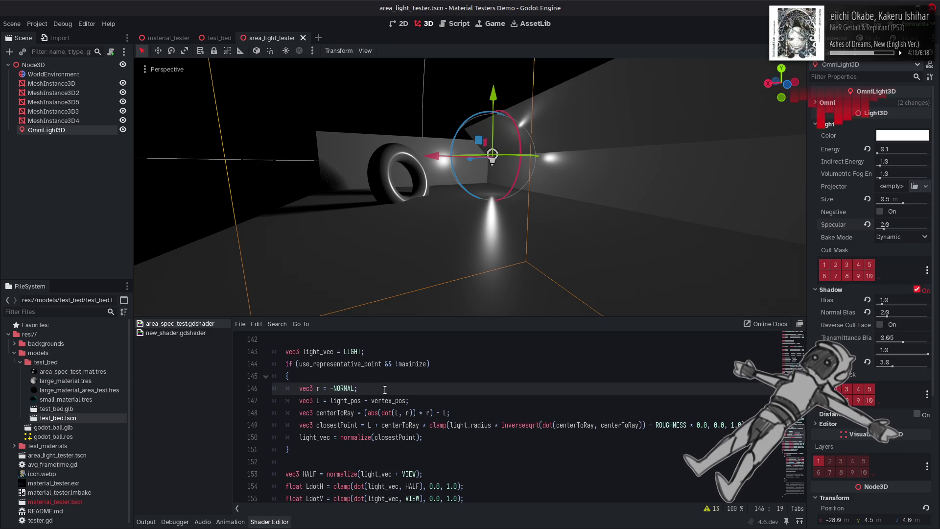
drag(885, 226, 877, 228)
key(ctrl+z)
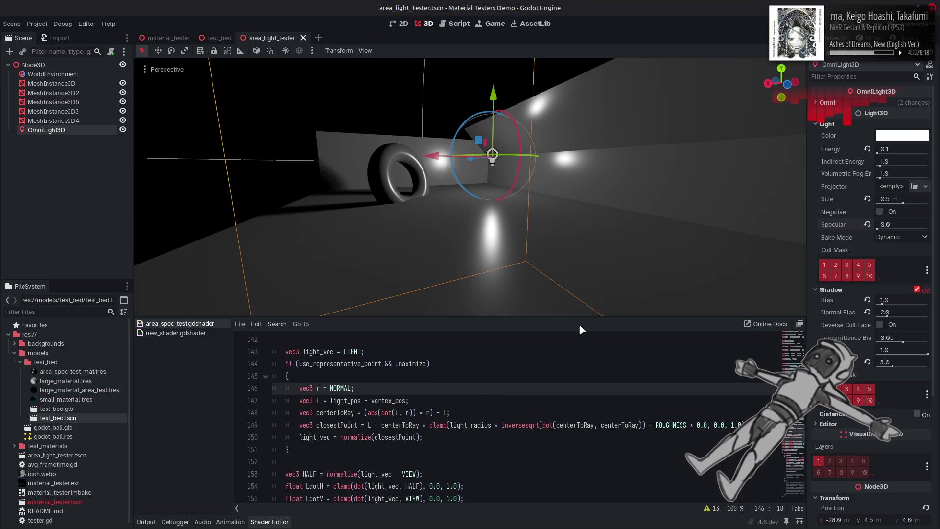
mouse_move(878, 229)
mouse_down()
mouse_move(892, 226)
mouse_move(863, 229)
mouse_move(893, 228)
mouse_up()
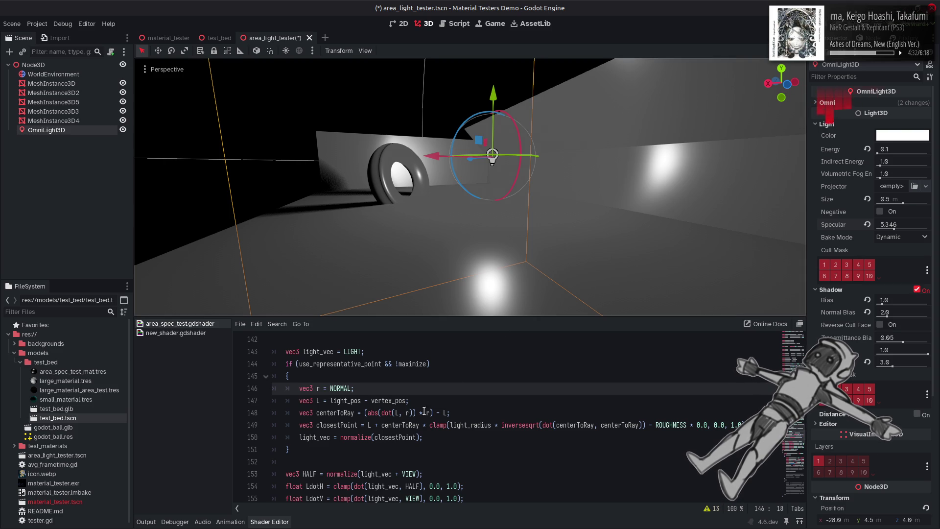
Remove abs from centerToRay on line 148, save, and raise Specular to about 14
double_click(375, 413)
key(BackSpace)
key(ctrl+s)
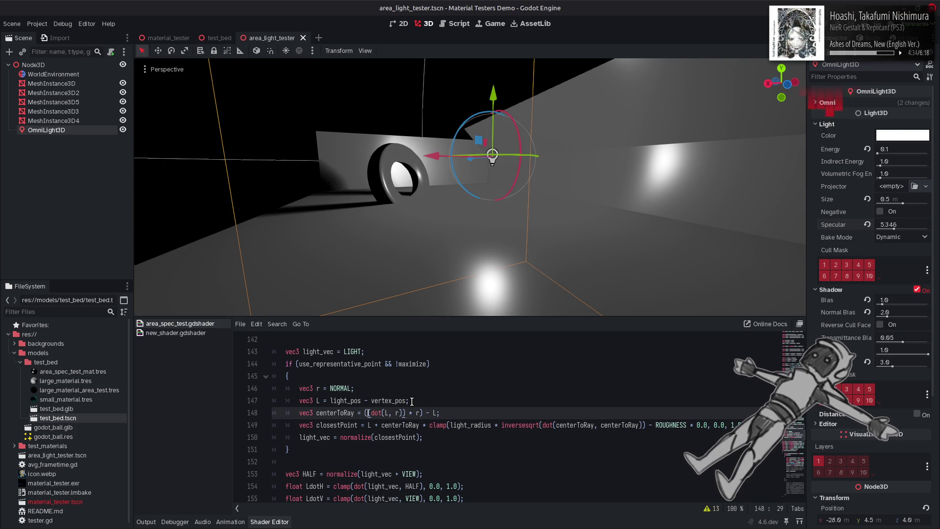
drag(893, 227, 921, 228)
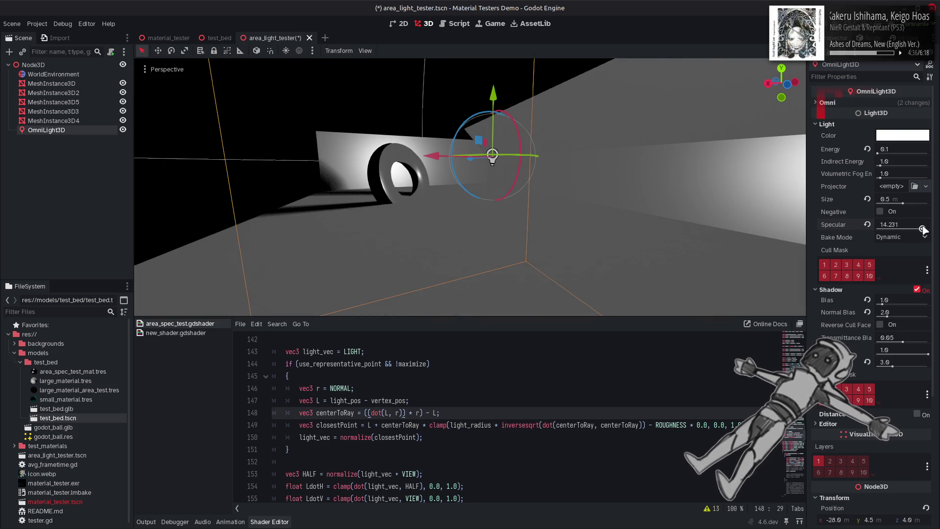
Append * 0.5 + 0.5 to dot(L, r), save, then lower Specular and undo the edit
click(405, 413)
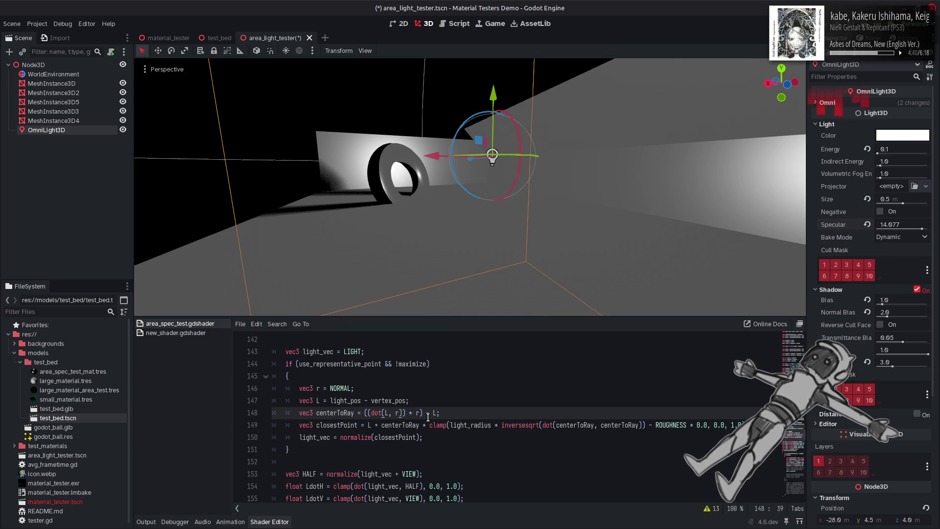
text(* 0.5 )
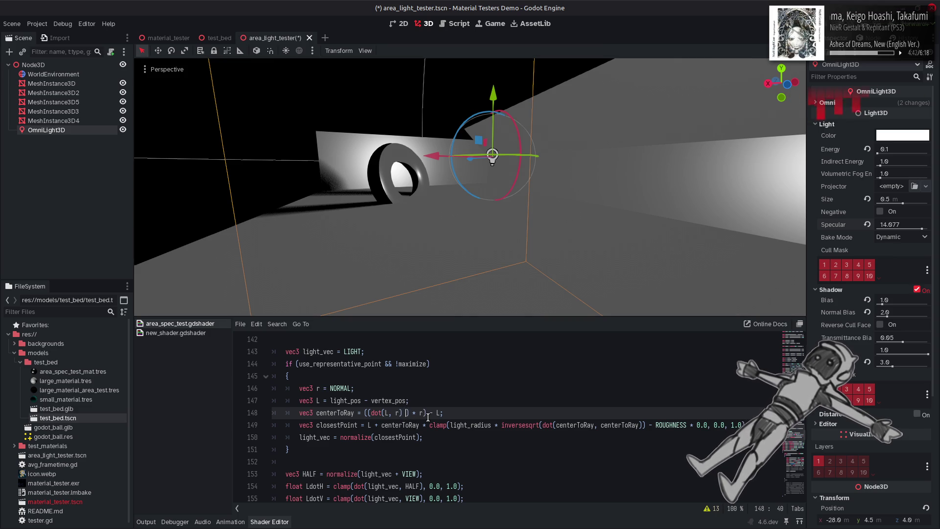
text(+ 0.5)
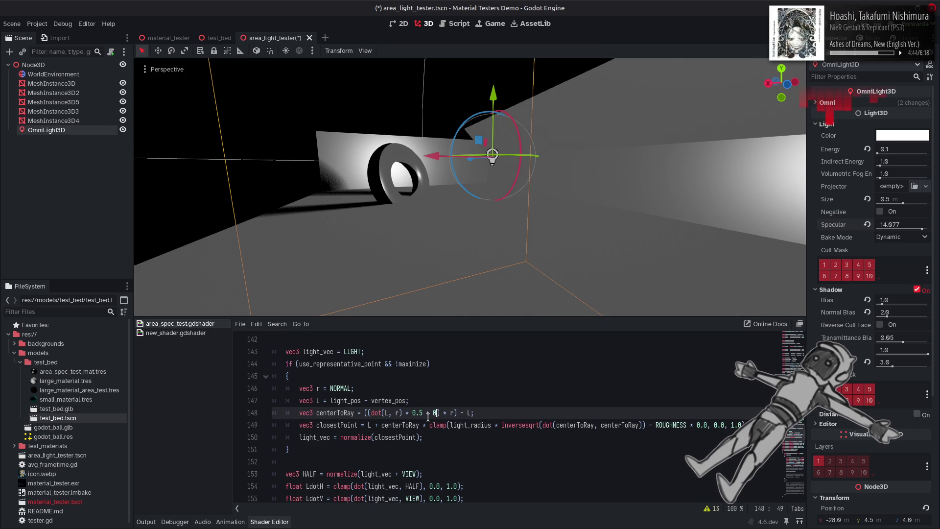
key(ctrl+s)
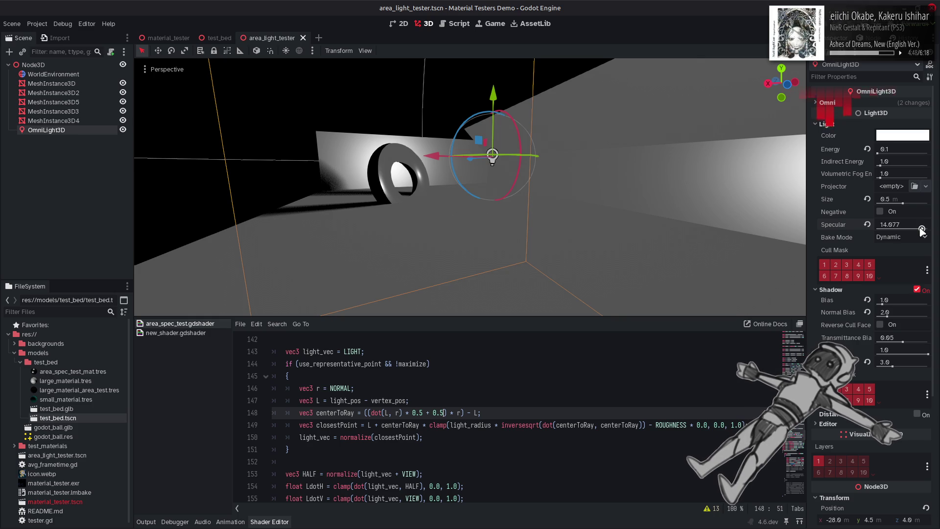
drag(922, 230, 862, 230)
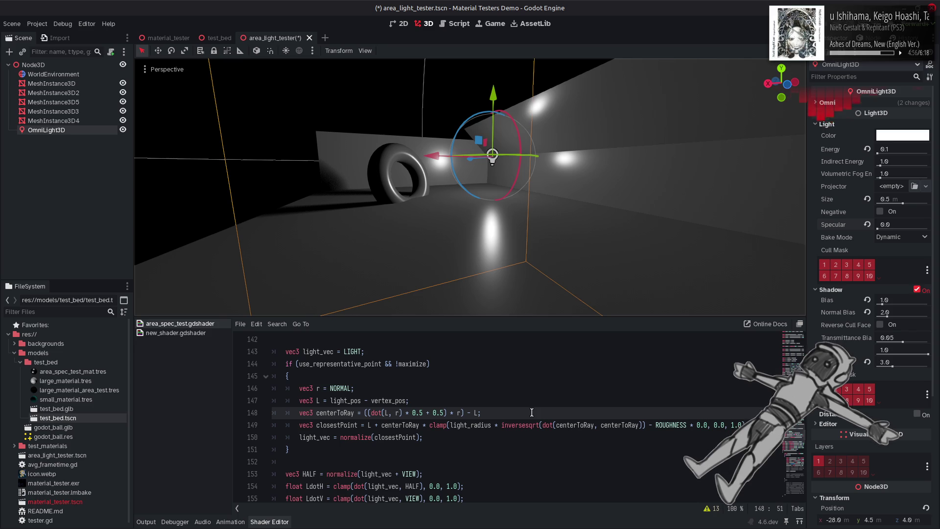
click(559, 409)
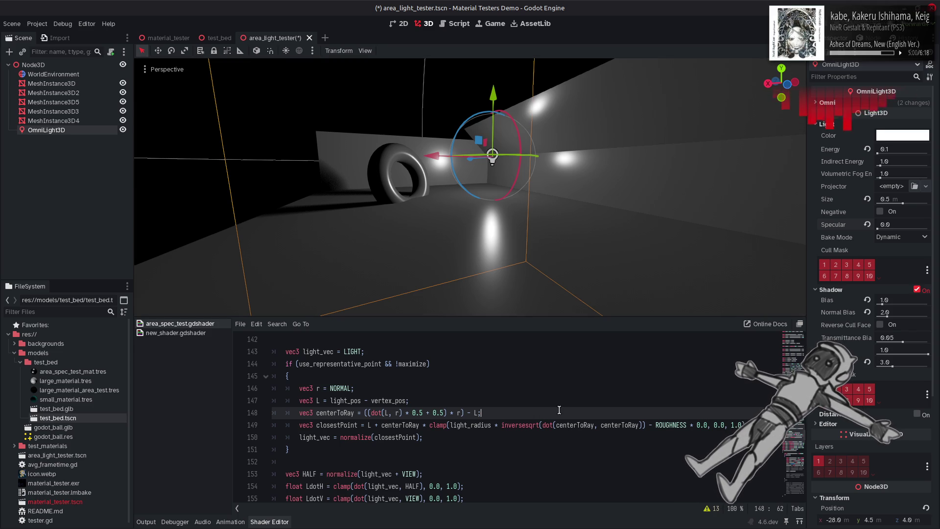
key(ctrl+z)
key(ctrl+z)
key(ctrl+z)
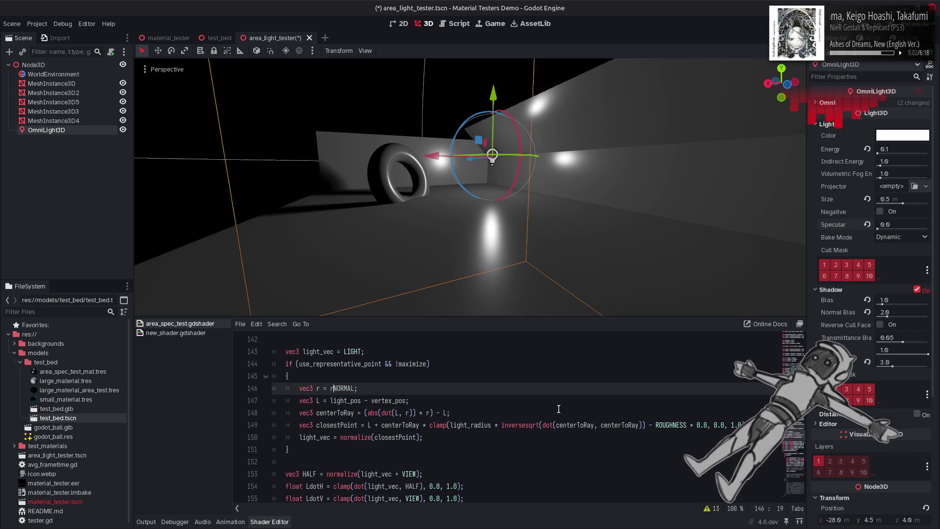
Undo back to reflect(-VIEW, NORMAL) and set the light's Specular to 4.0
key(ctrl+z)
key(ctrl+z)
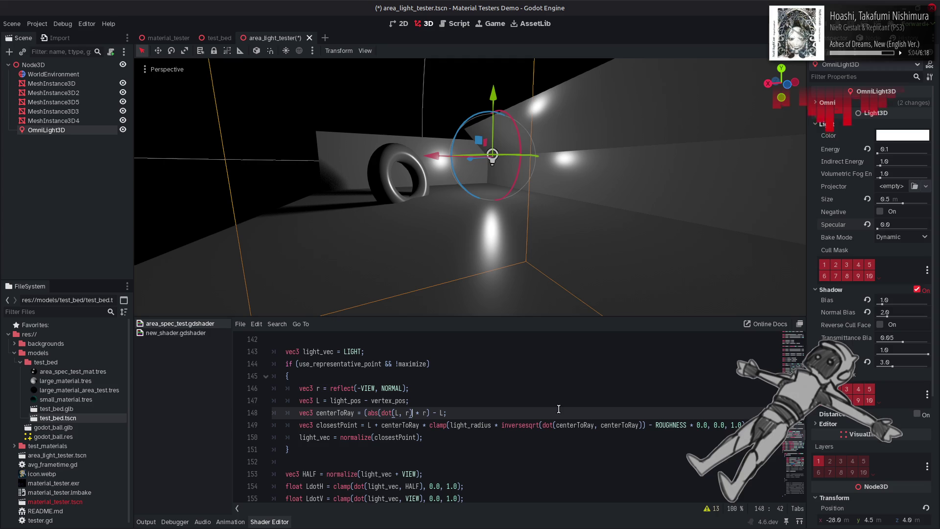
key(ctrl+z)
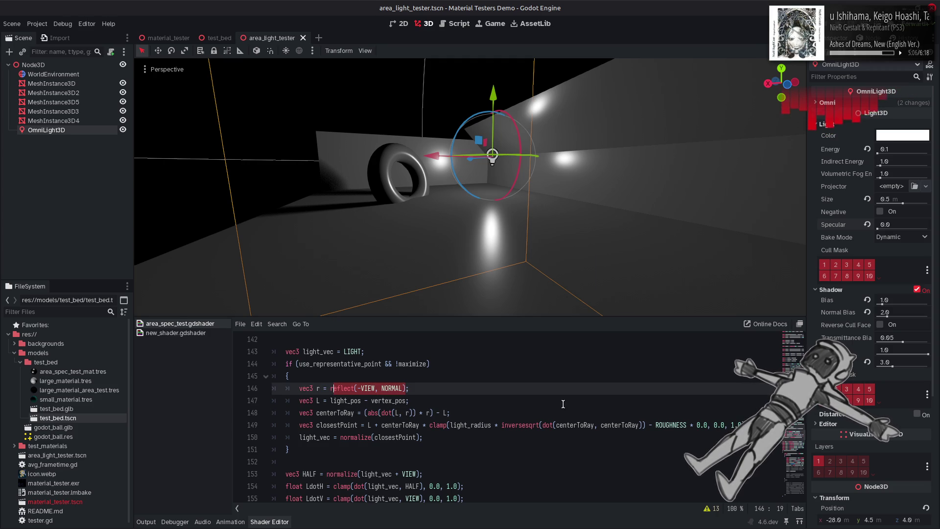
click(890, 226)
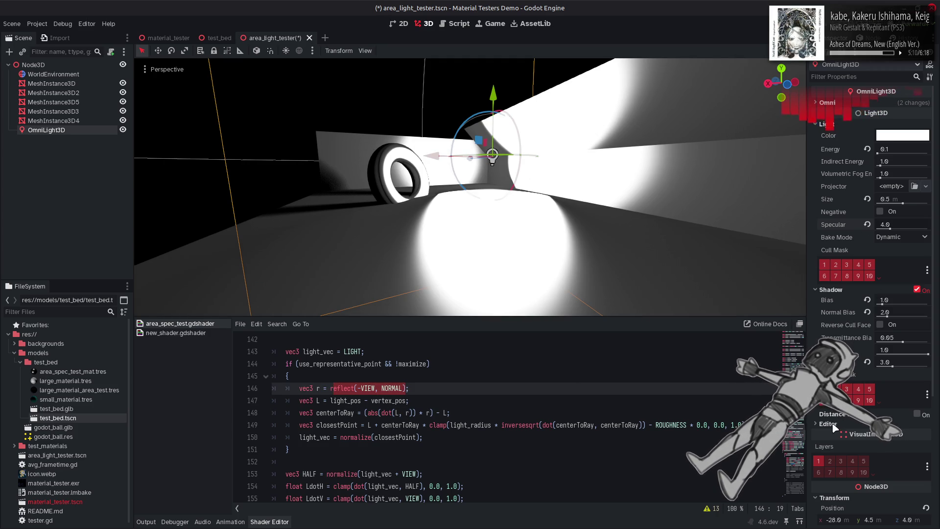
Change the shader's light_pos height on line 134 to 1.5, save, and select the light's Y position
scroll(437, 385, up, 3)
scroll(437, 385, up, 1)
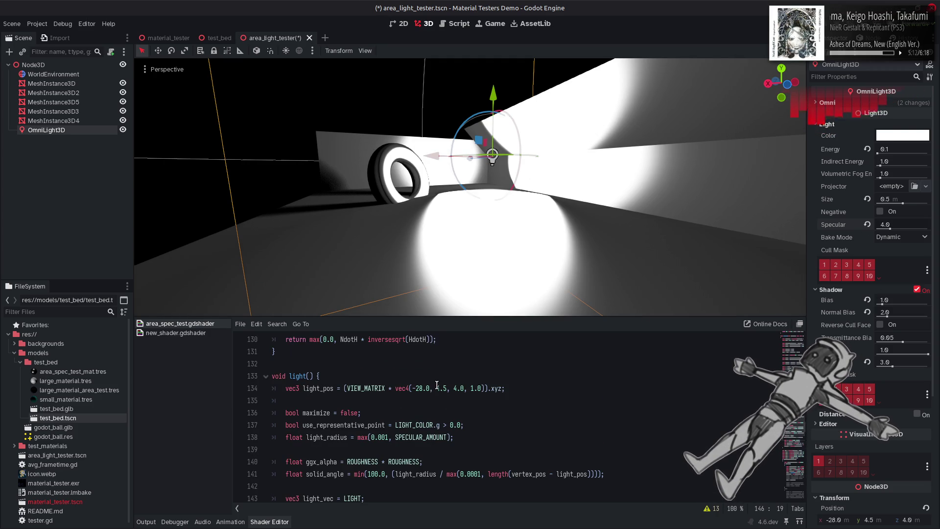
double_click(436, 387)
text(1)
key(ctrl+s)
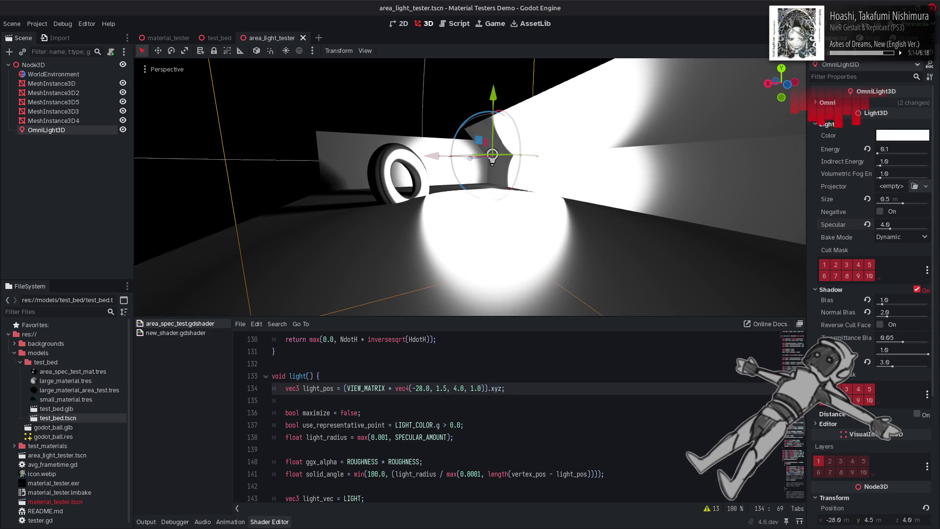
scroll(871, 293, down, 4)
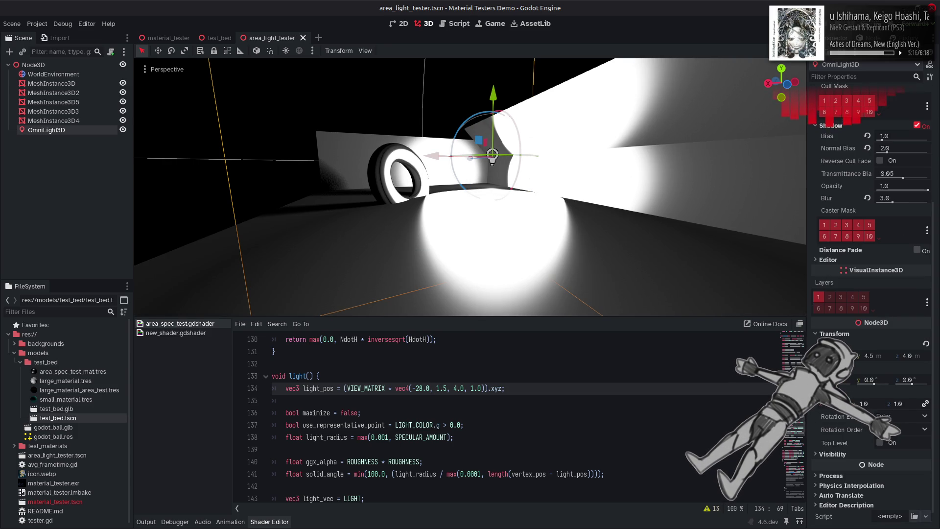
click(874, 358)
Set the OmniLight3D's Y position to 1.5 and orbit to view the light and tire
text(1.5)
key(Return)
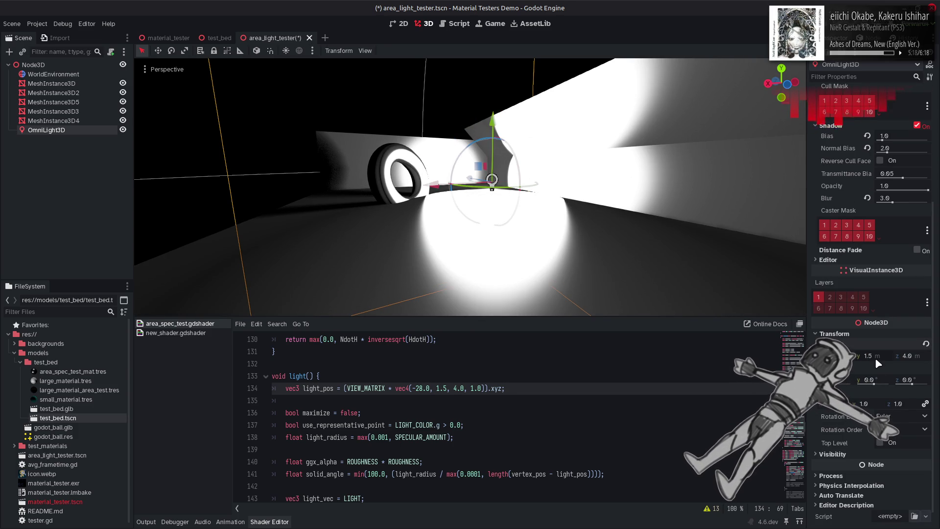
mouse_move(461, 237)
mouse_down()
mouse_move(494, 237)
mouse_move(461, 237)
mouse_move(477, 236)
mouse_move(342, 167)
mouse_up()
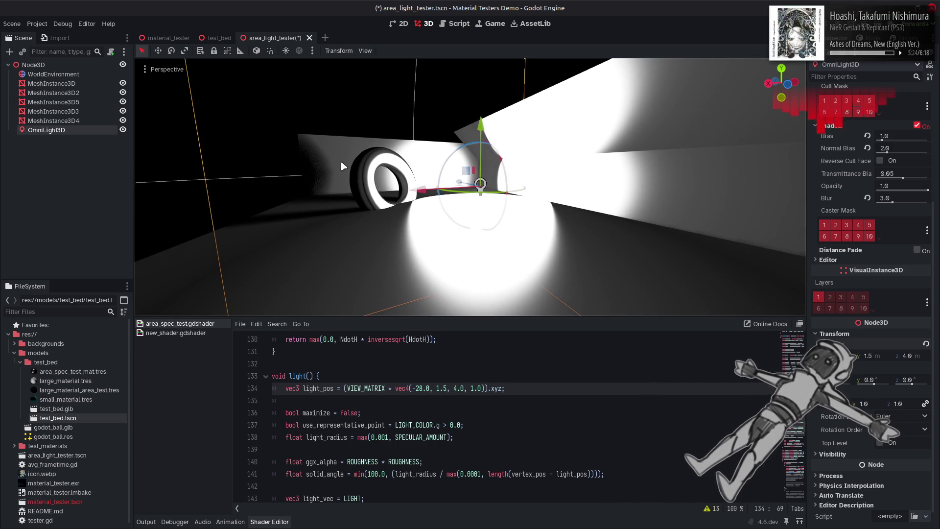
scroll(891, 236, up, 4)
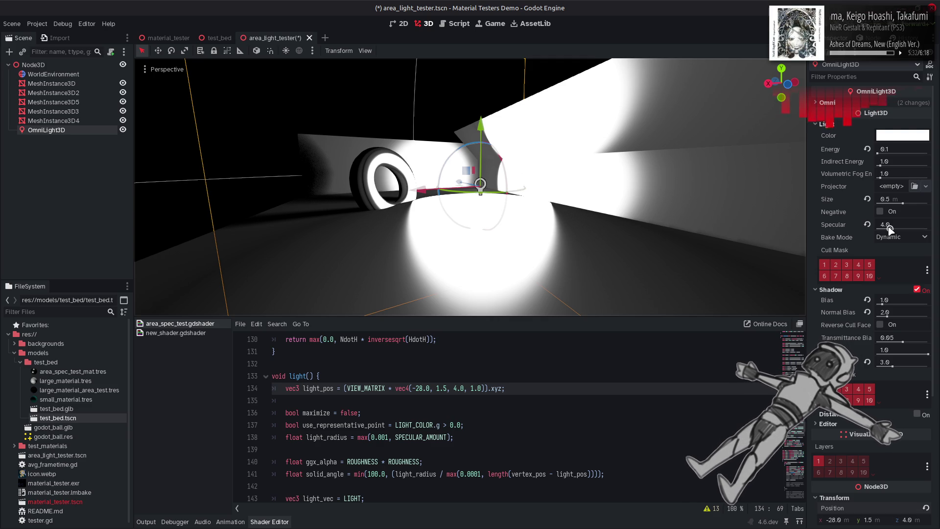
Compare Specular at 0 and 1, settle on about 4.5, and save the scene
click(889, 225)
text(0)
key(Return)
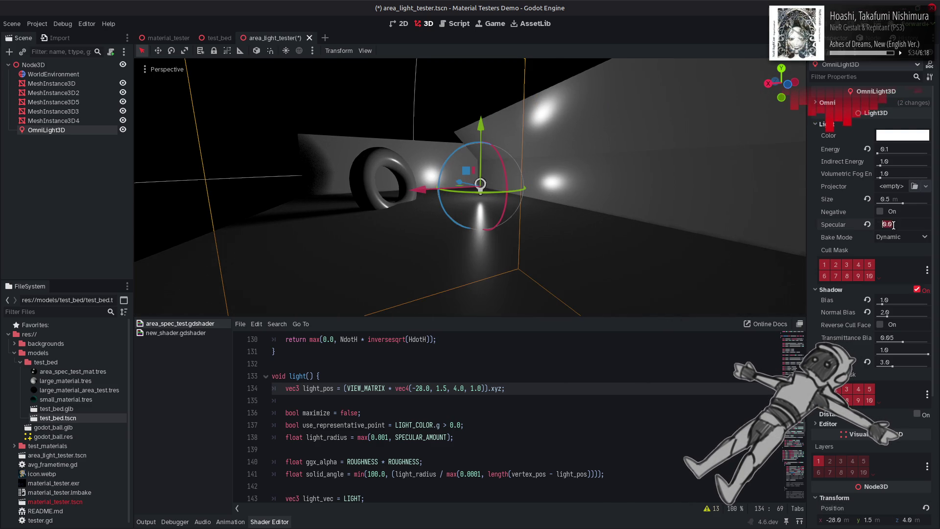
text(1)
key(Return)
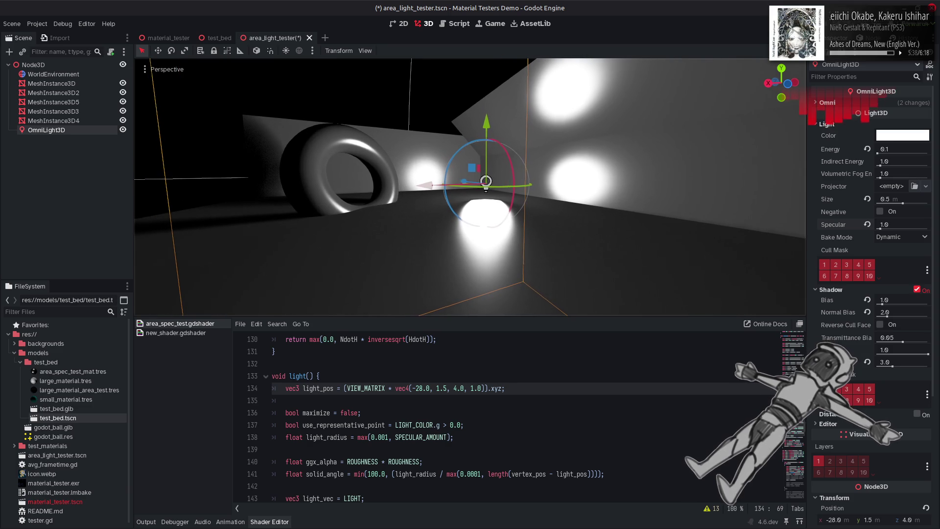
drag(881, 228, 890, 228)
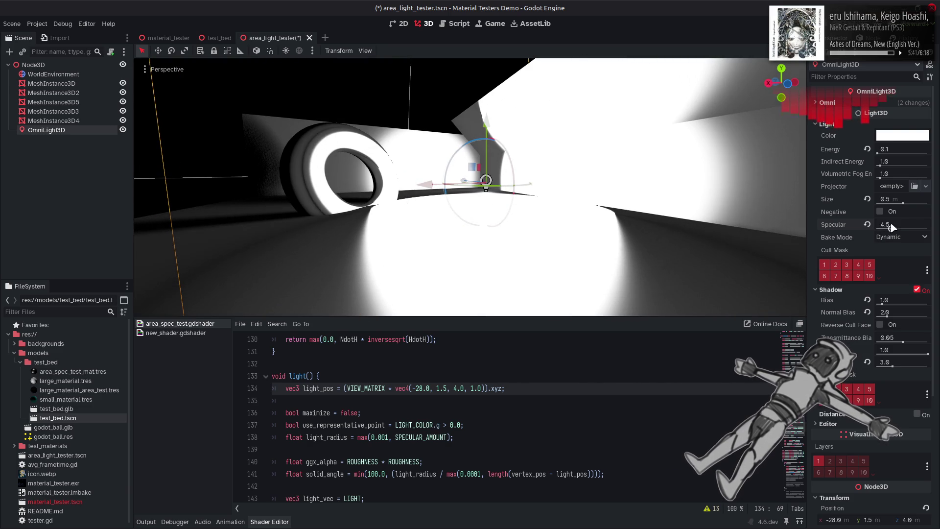
click(422, 348)
key(ctrl+s)
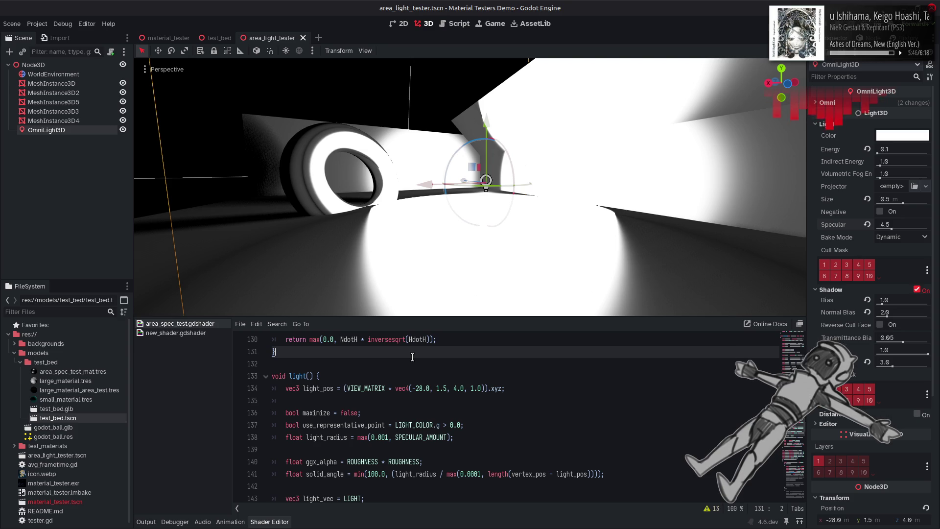
Delete the /* before else on line 179 to re-enable the Ndotl_area branch, then return to line 144
scroll(412, 357, down, 5)
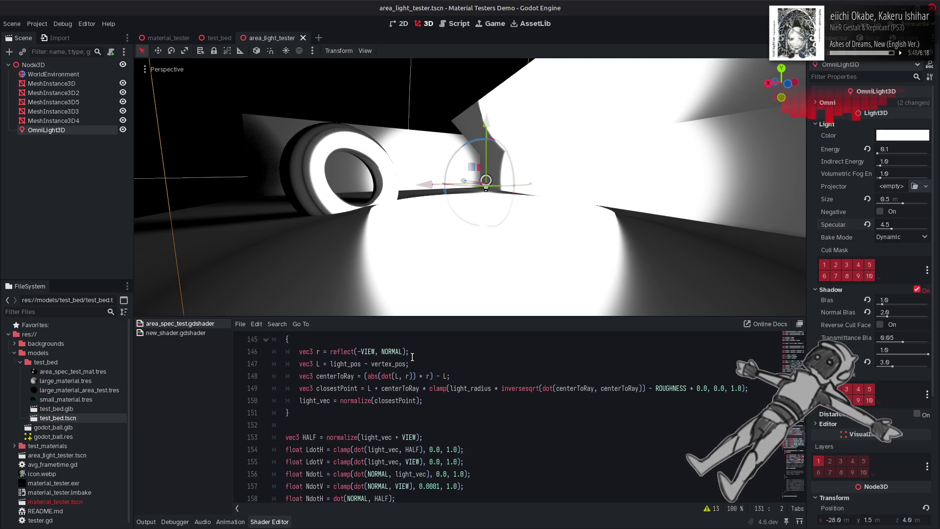
scroll(408, 359, up, 1)
click(281, 363)
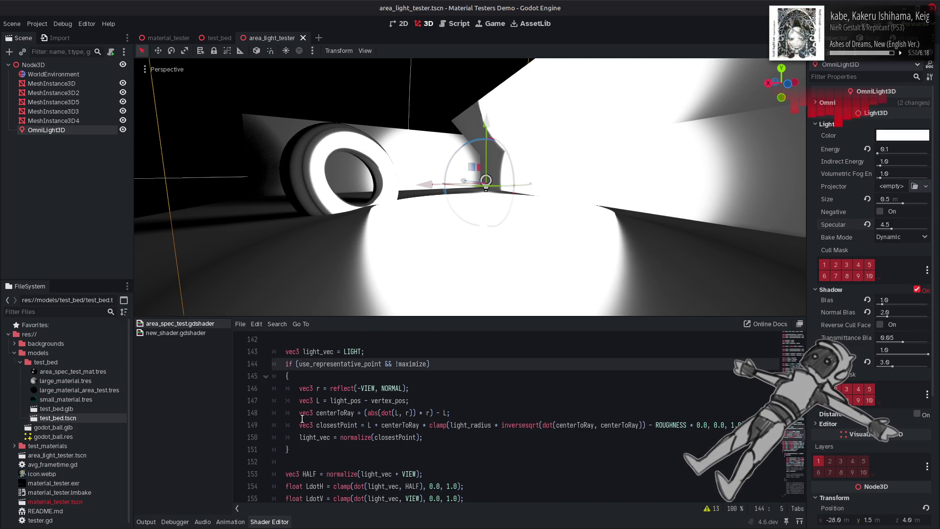
text(/*)
click(309, 448)
scroll(333, 444, down, 4)
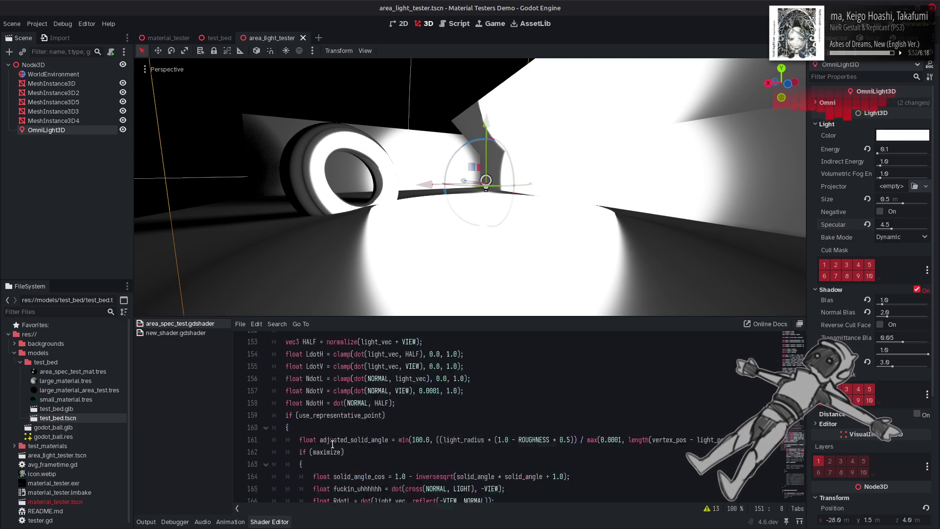
scroll(333, 443, down, 6)
click(307, 429)
key(BackSpace)
key(BackSpace)
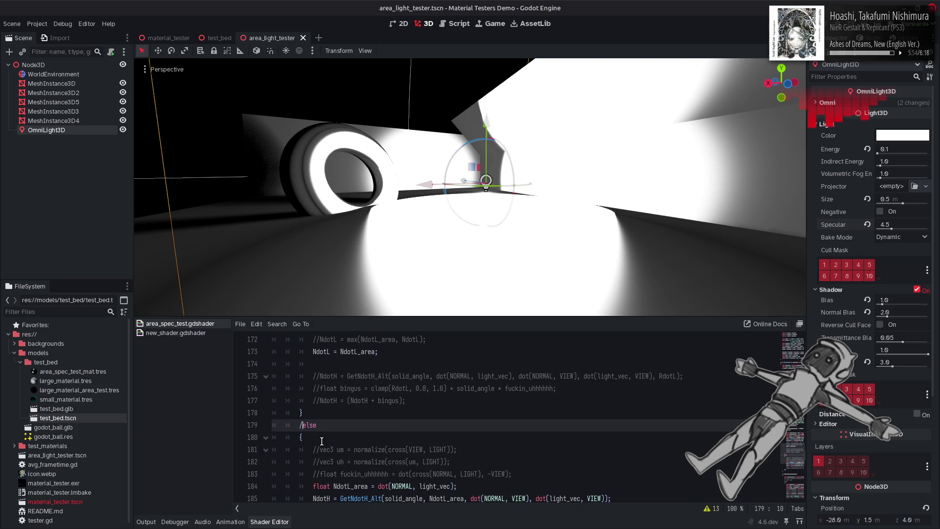
scroll(323, 436, down, 3)
click(324, 437)
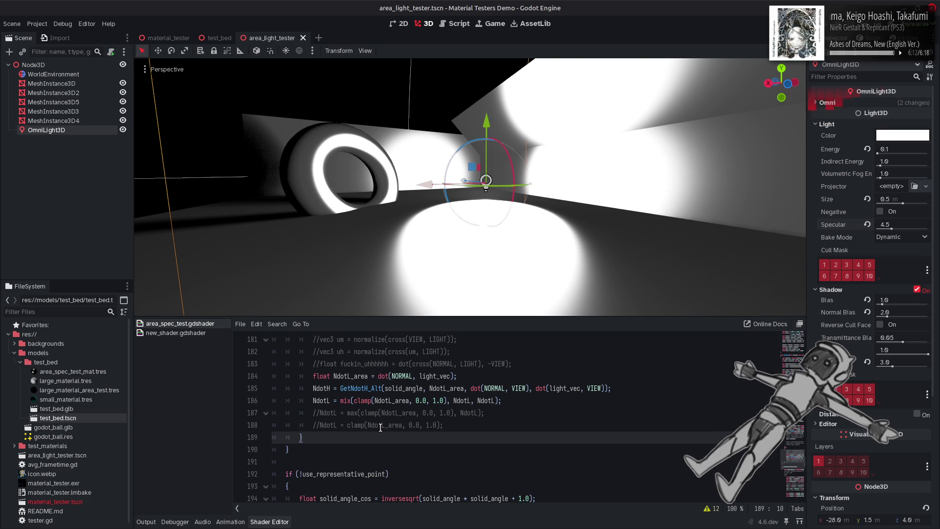
key(Page_Up)
key(Page_Up)
key(Page_Up)
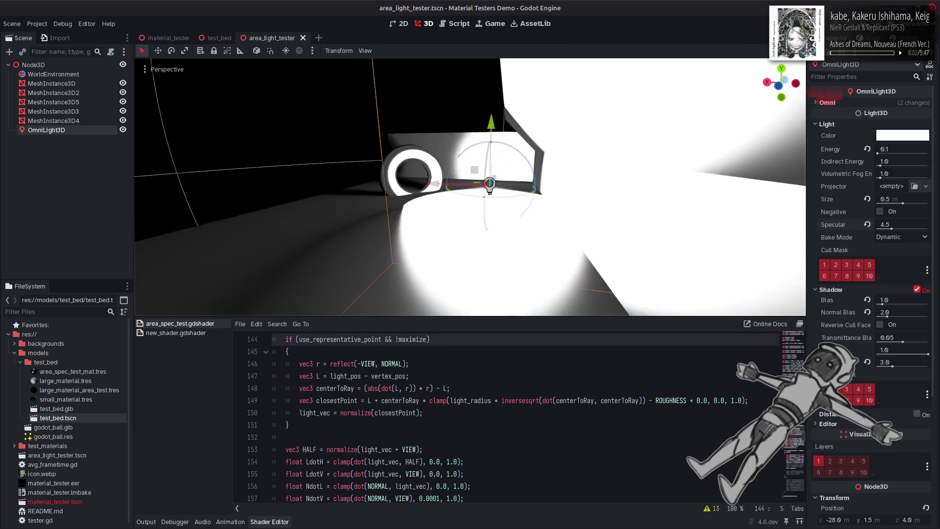
Close the comment after line 151's brace to disable lines 144–151, and save
click(476, 413)
key(Down)
key(Down)
key(Down)
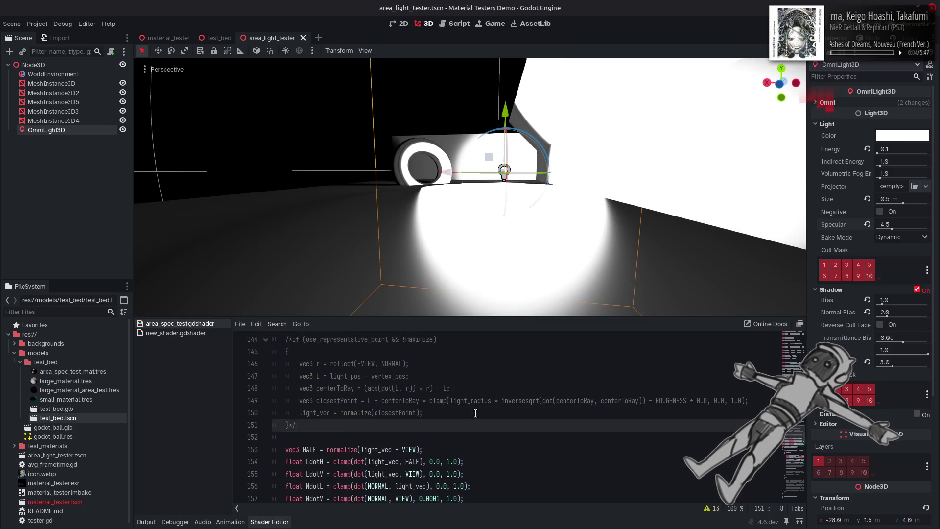
key(ctrl+s)
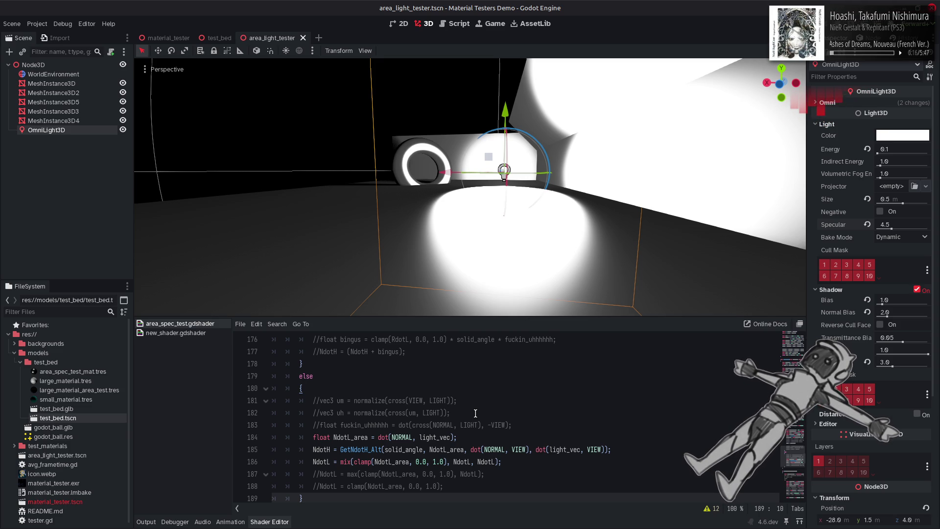
Highlight solid_angle and scroll through the code to see where it is used
double_click(407, 448)
scroll(408, 445, up, 4)
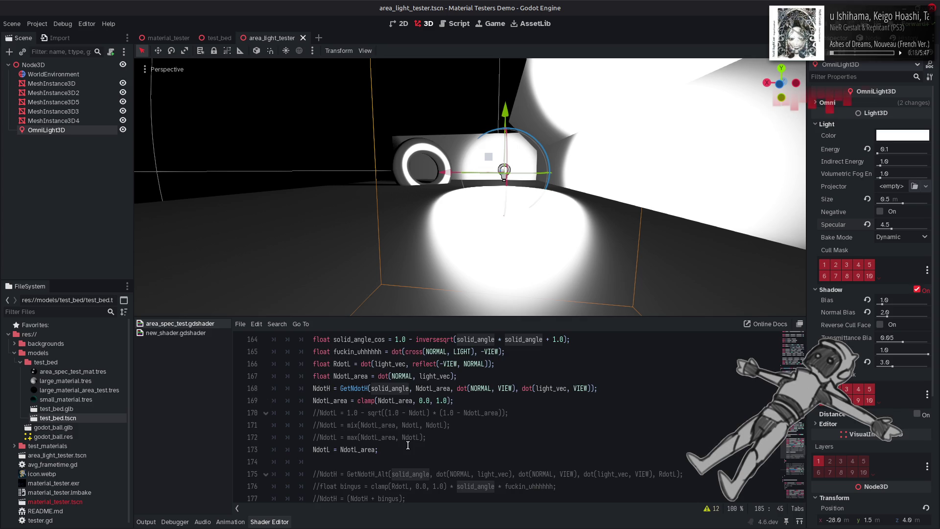
scroll(411, 443, up, 4)
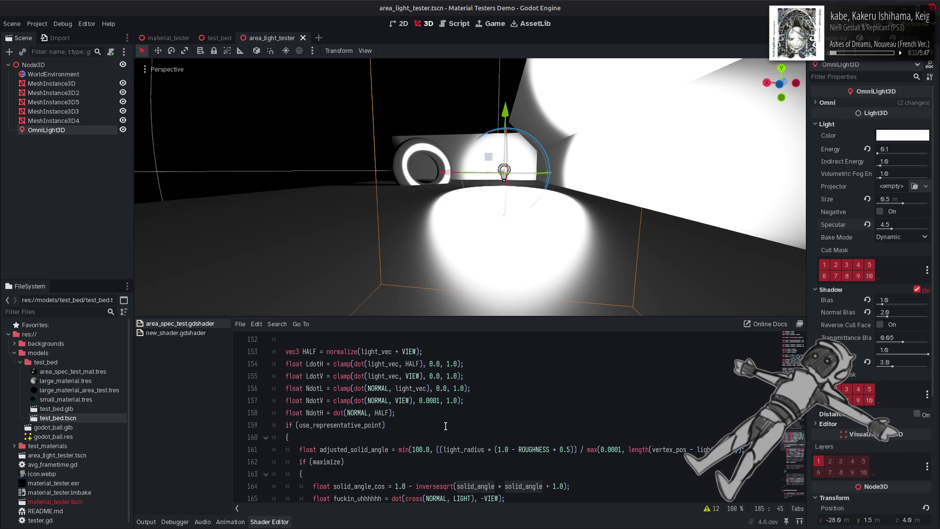
scroll(408, 420, down, 2)
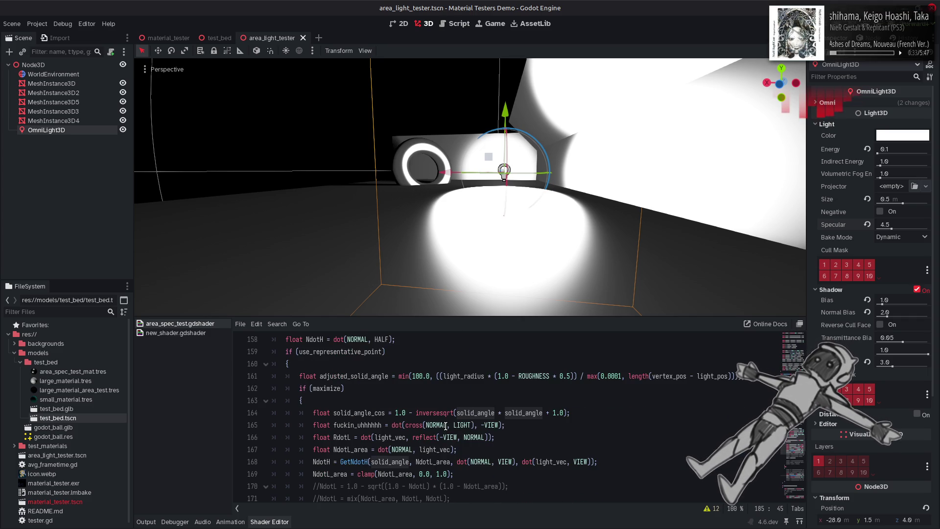
click(408, 419)
scroll(438, 415, down, 3)
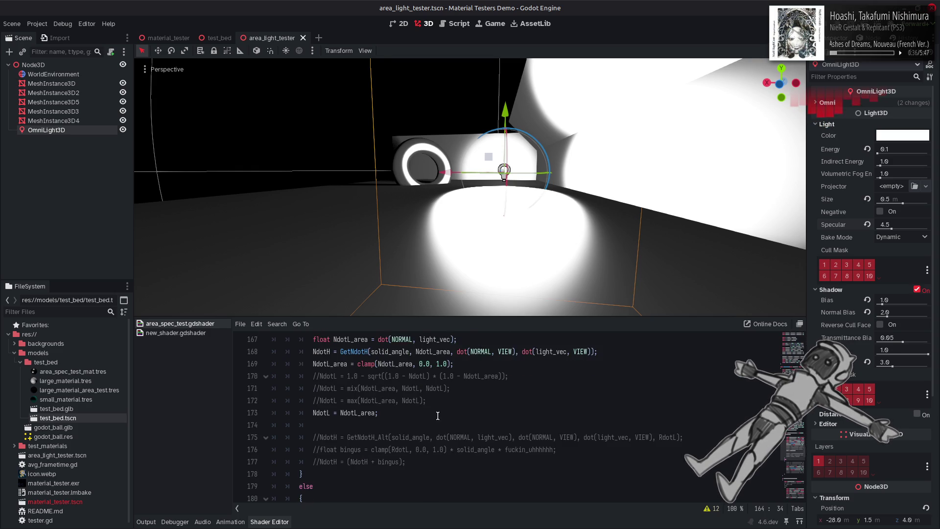
scroll(438, 416, up, 1)
scroll(439, 414, up, 7)
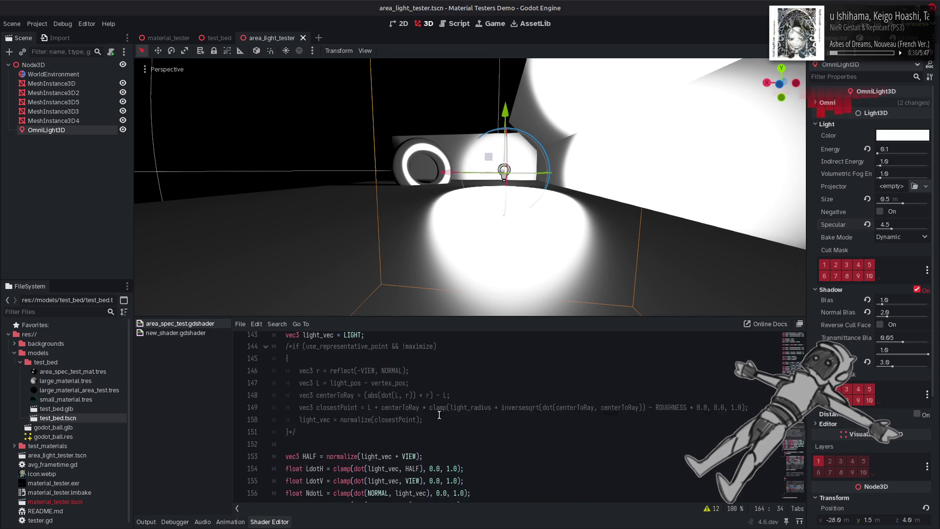
scroll(439, 414, up, 4)
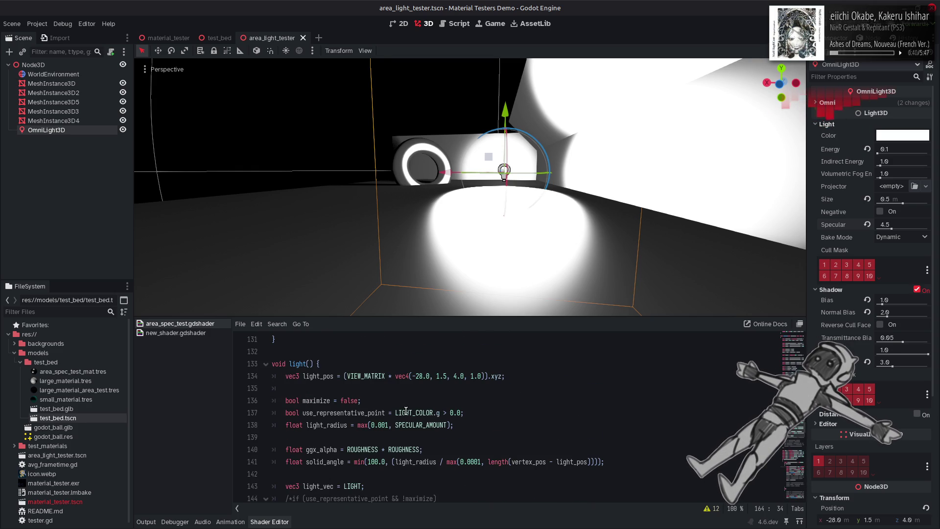
Set the light's Specular to 1.0 and look around the torus
click(895, 223)
text(1)
key(Return)
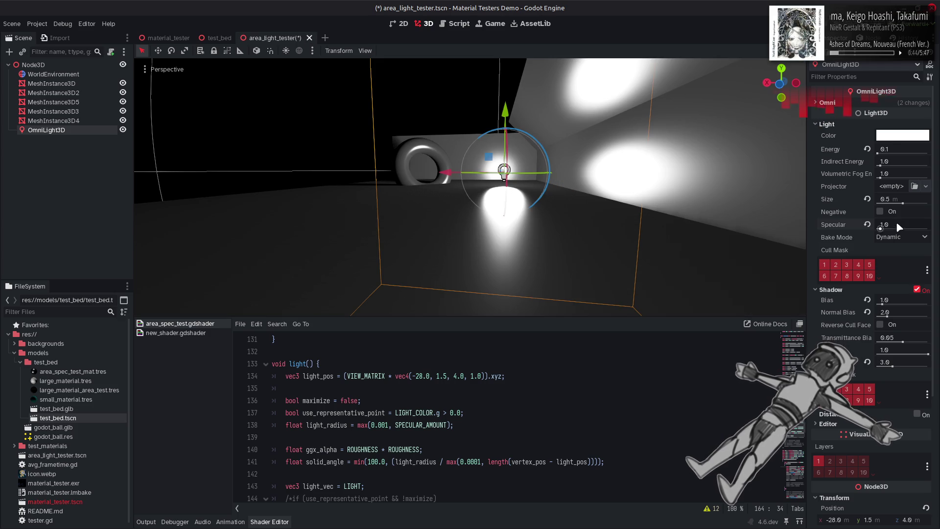
mouse_move(456, 239)
mouse_down()
mouse_move(440, 235)
mouse_move(456, 240)
mouse_up()
Change maximize from false to true, save, and inspect the lit torus up close
double_click(348, 404)
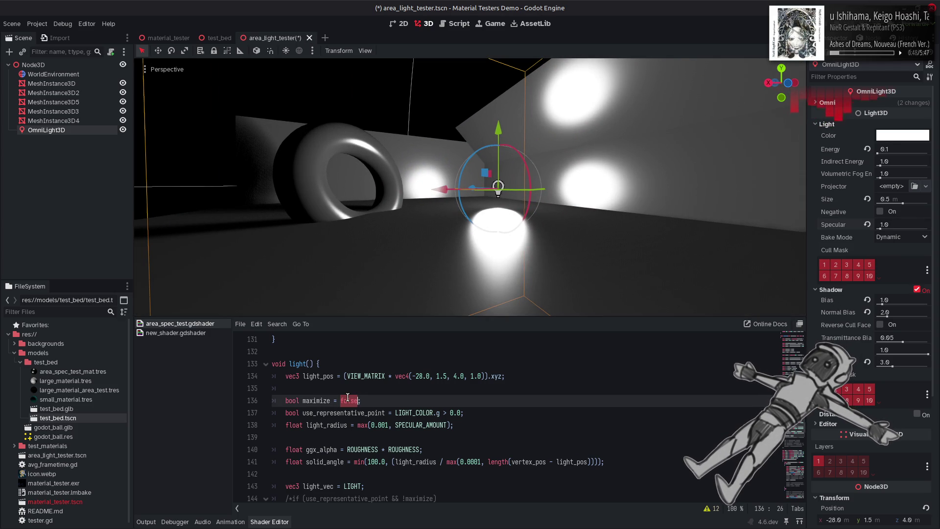
text(true)
key(ctrl+s)
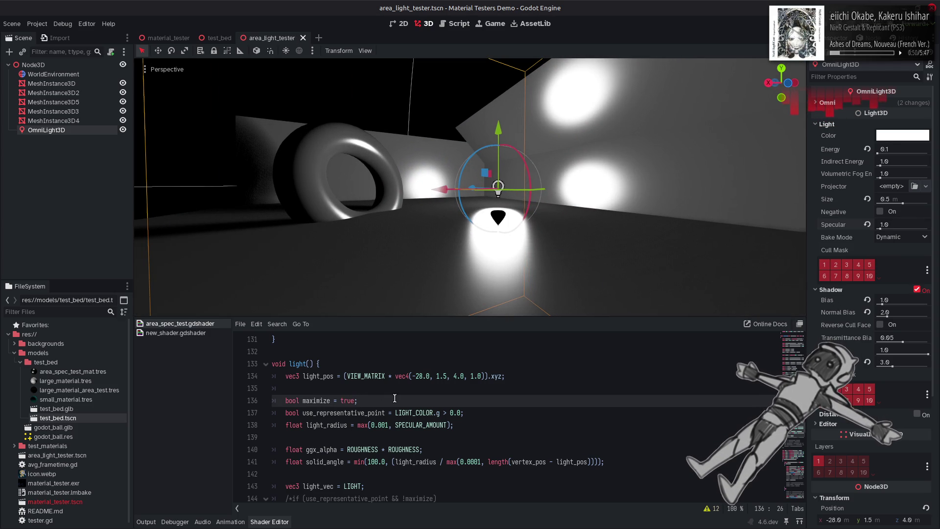
mouse_move(469, 245)
mouse_down()
mouse_move(456, 240)
mouse_move(445, 314)
mouse_up()
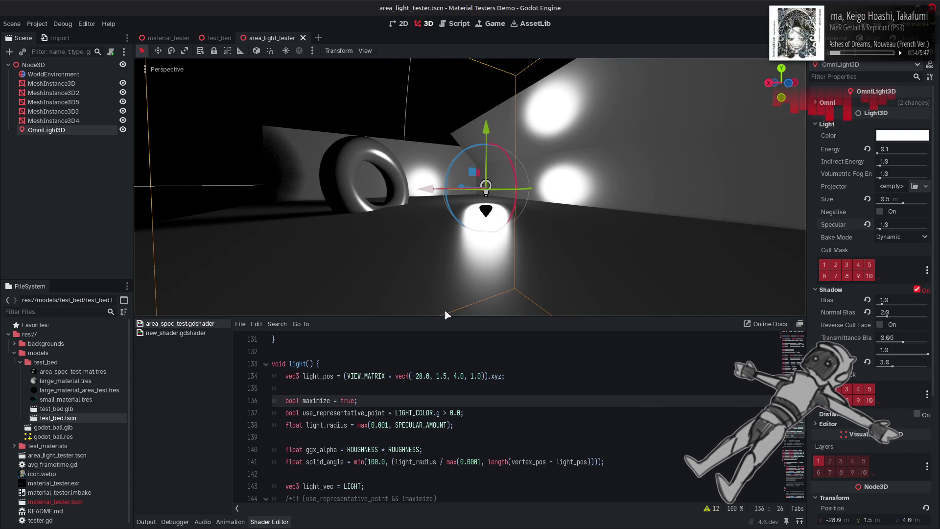
key(Down)
key(Down)
key(Down)
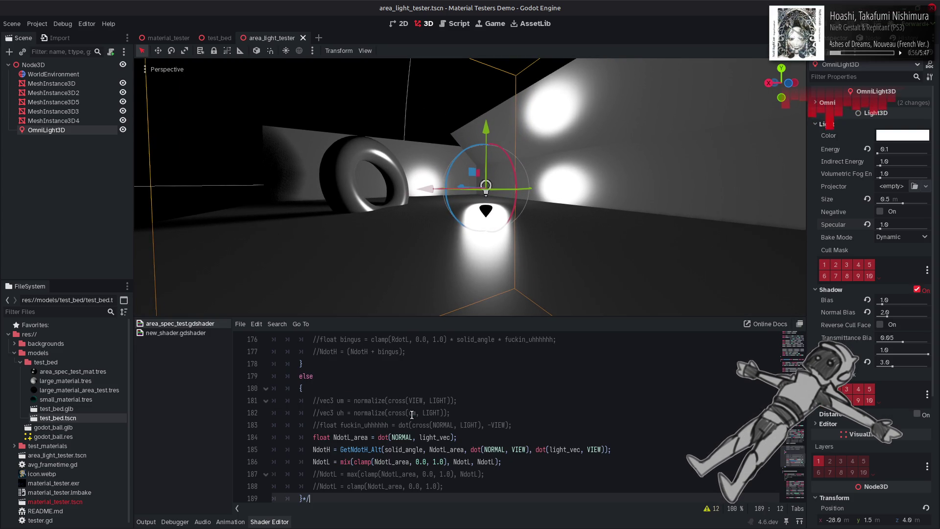
scroll(414, 415, up, 3)
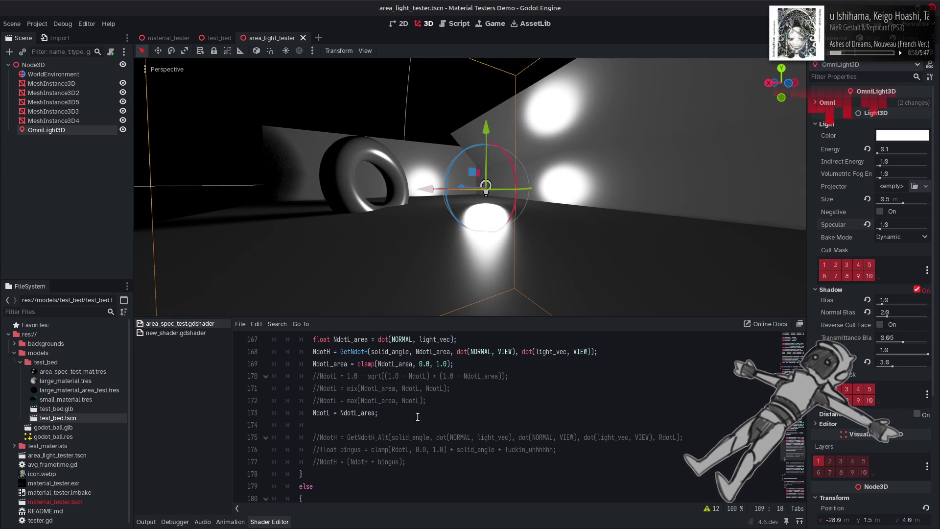
scroll(417, 417, up, 1)
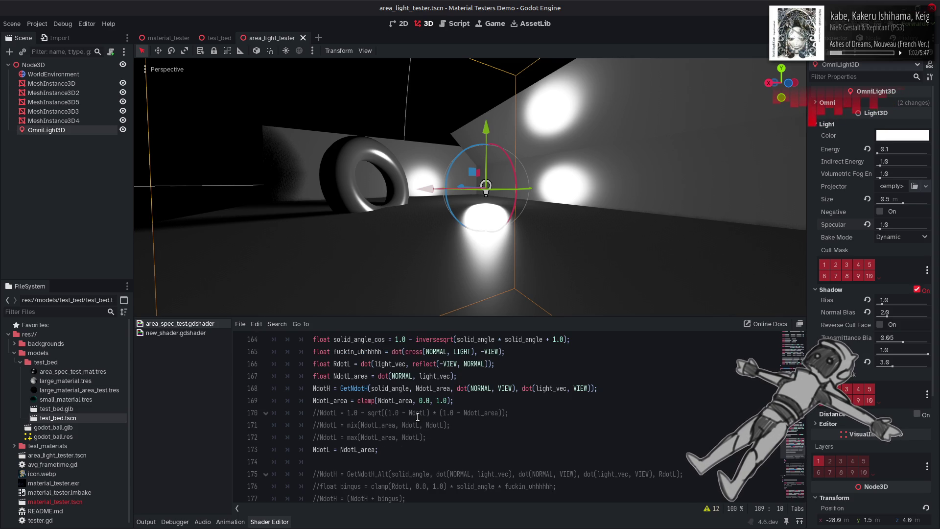
mouse_move(369, 242)
mouse_down()
mouse_move(315, 245)
mouse_move(303, 230)
mouse_move(313, 245)
mouse_move(333, 225)
mouse_up()
click(558, 413)
key(ctrl+z)
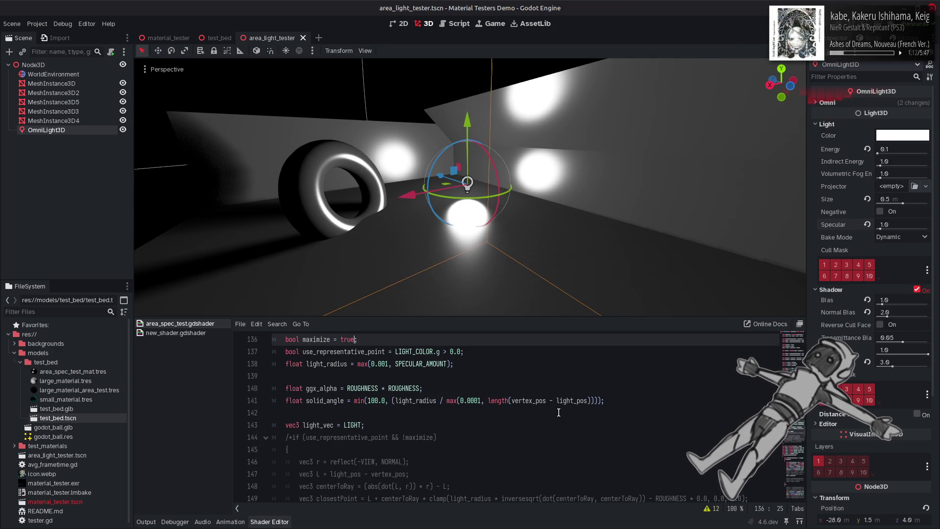
Comment out 'NdotL = NdotL_area;' and the max line, leaving mix(NdotL_area, NdotL, NdotL) active
scroll(473, 382, down, 10)
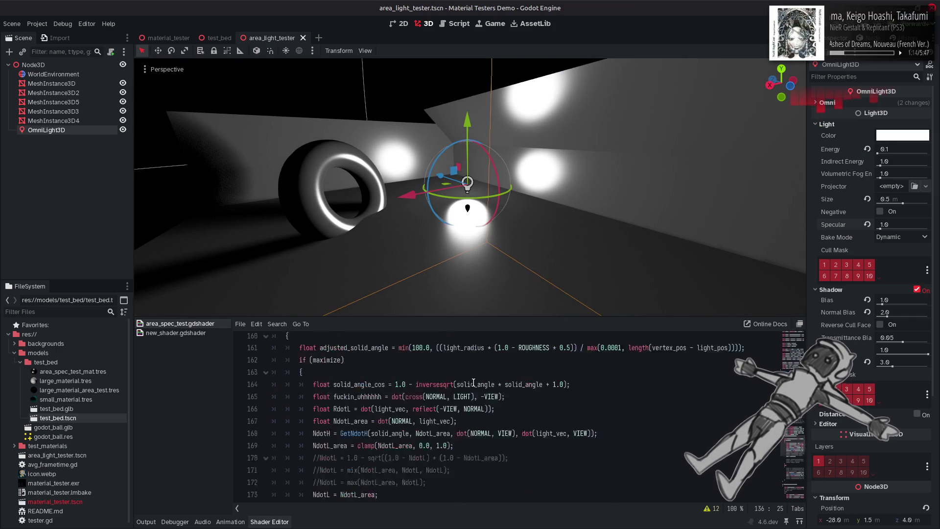
click(306, 376)
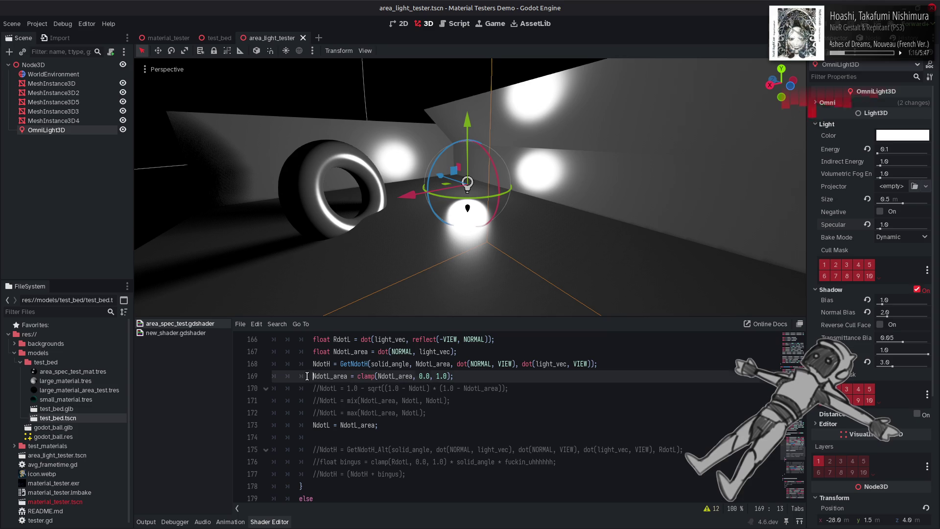
click(305, 424)
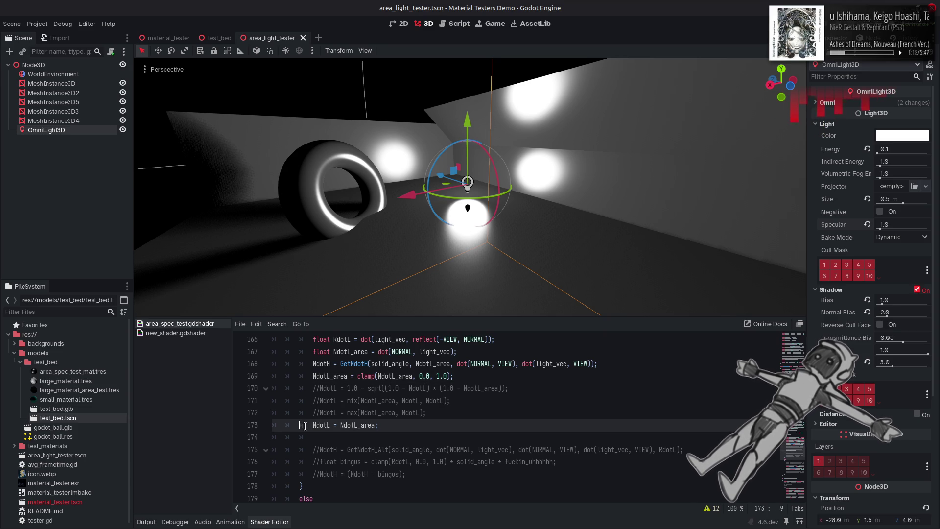
key(ctrl+k)
key(Up)
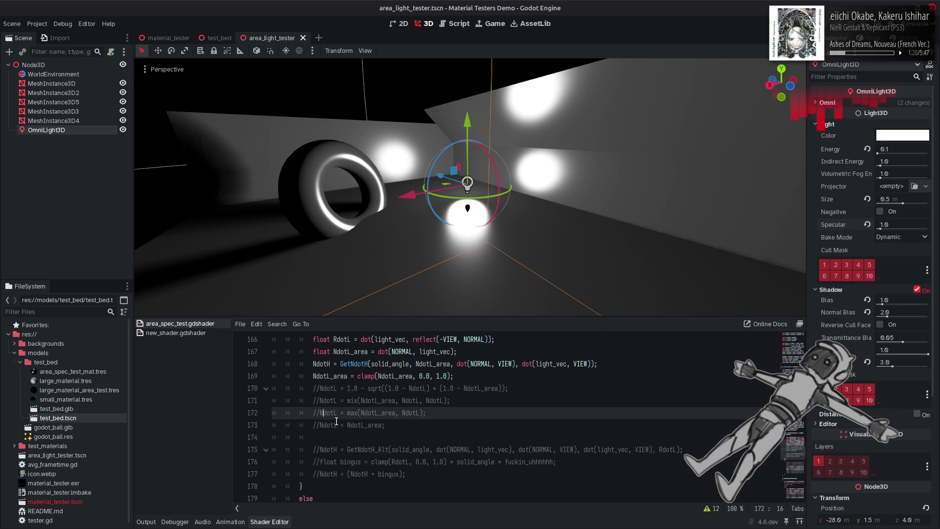
key(ctrl+k)
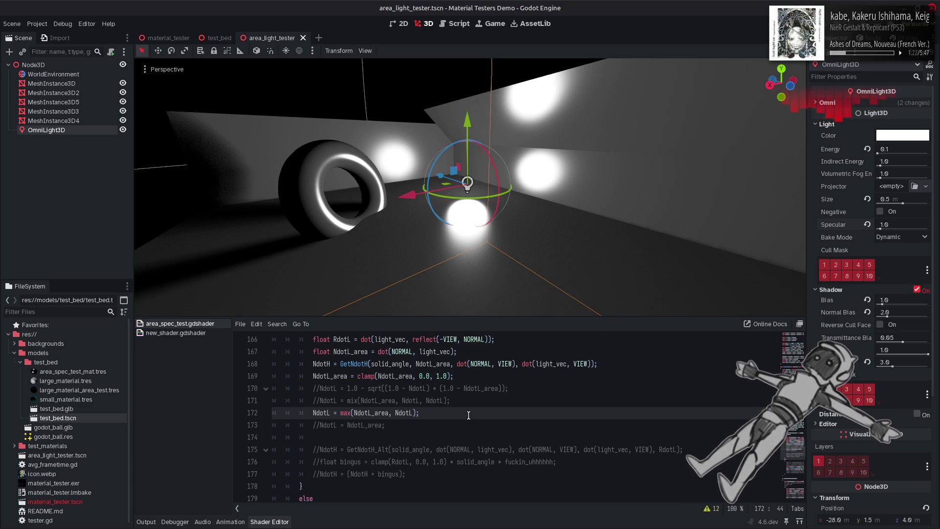
key(ctrl+k)
key(Up)
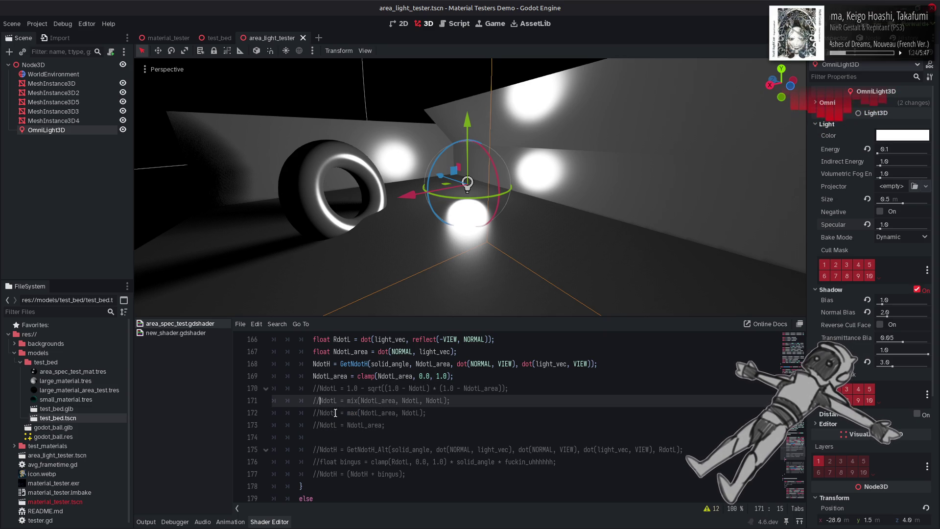
key(ctrl+k)
key(Down)
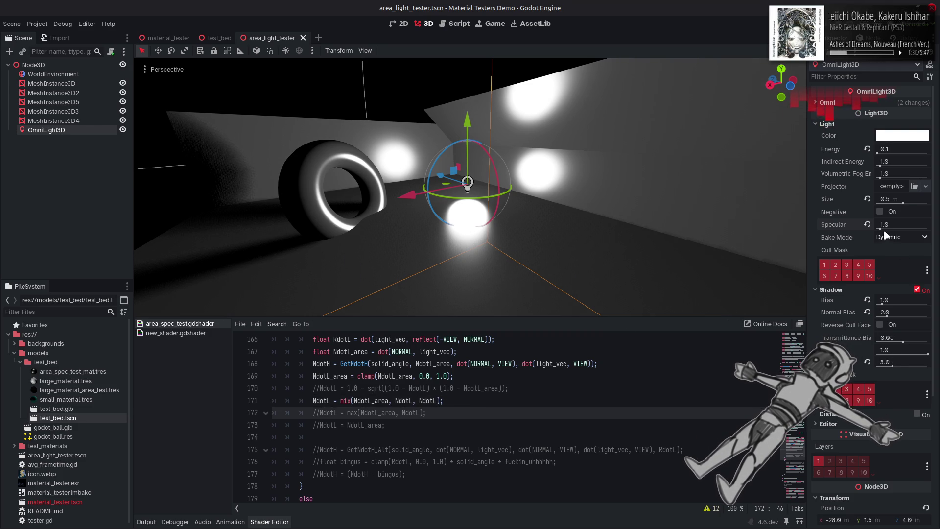
Raise the OmniLight3D's Specular to 16.0
drag(881, 228, 936, 231)
mouse_move(912, 231)
mouse_down()
mouse_move(935, 235)
mouse_move(849, 240)
mouse_move(934, 246)
mouse_move(867, 241)
mouse_move(930, 249)
mouse_move(911, 250)
mouse_up()
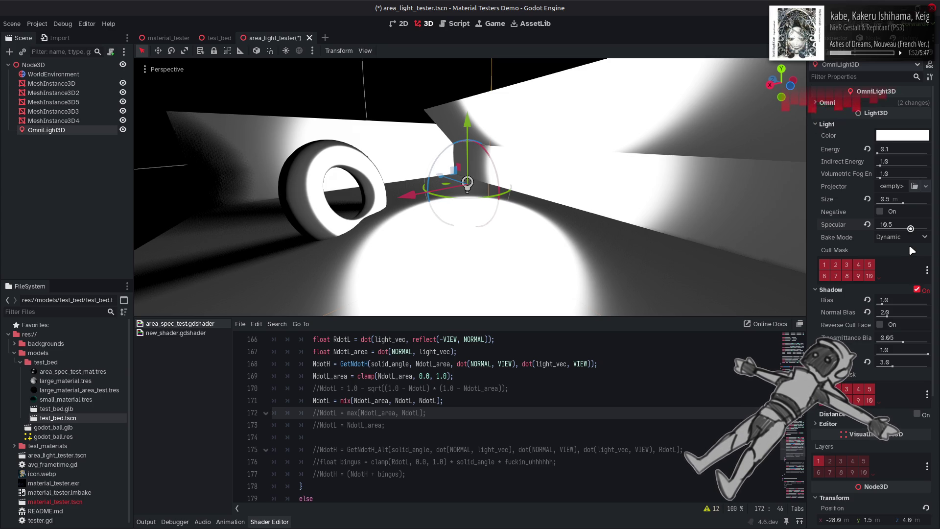
drag(908, 245, 909, 245)
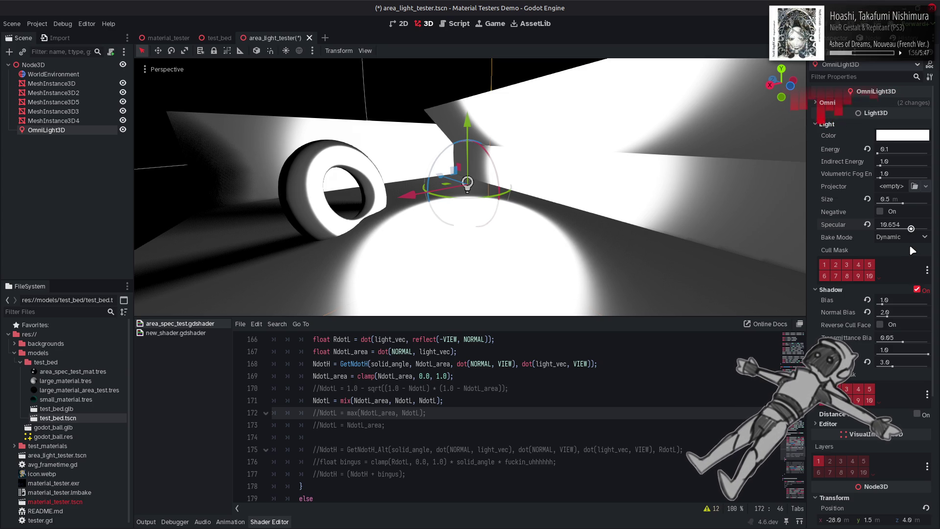
drag(909, 244, 927, 229)
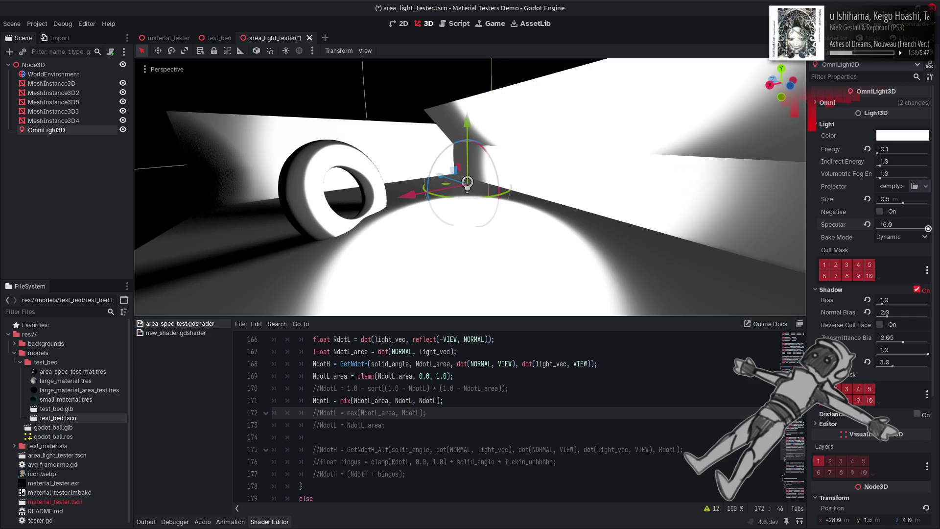
Uncomment the pow(1.0 - LdotH, 5.0) Fresnel term on line 236 and save
scroll(536, 408, down, 15)
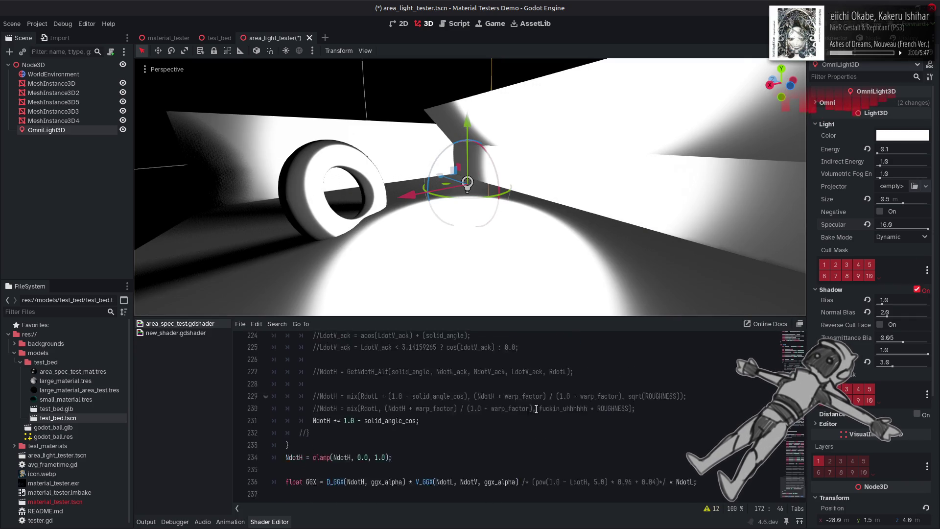
scroll(536, 408, down, 1)
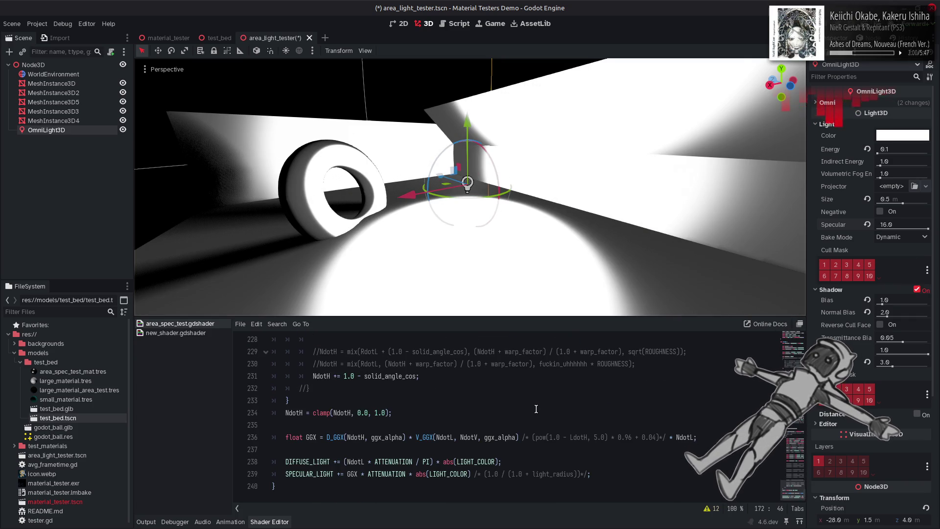
click(668, 437)
key(BackSpace)
key(BackSpace)
click(526, 437)
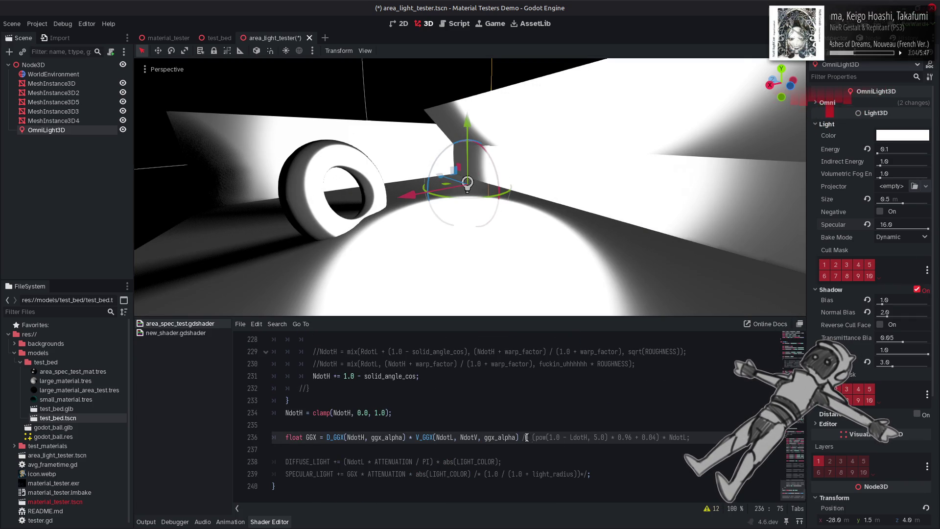
key(BackSpace)
click(568, 420)
key(ctrl+s)
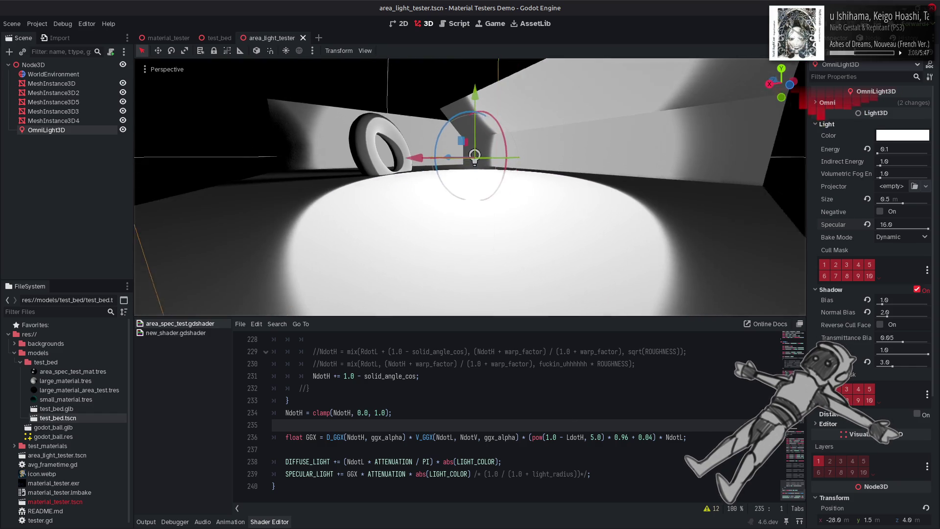
scroll(523, 420, up, 6)
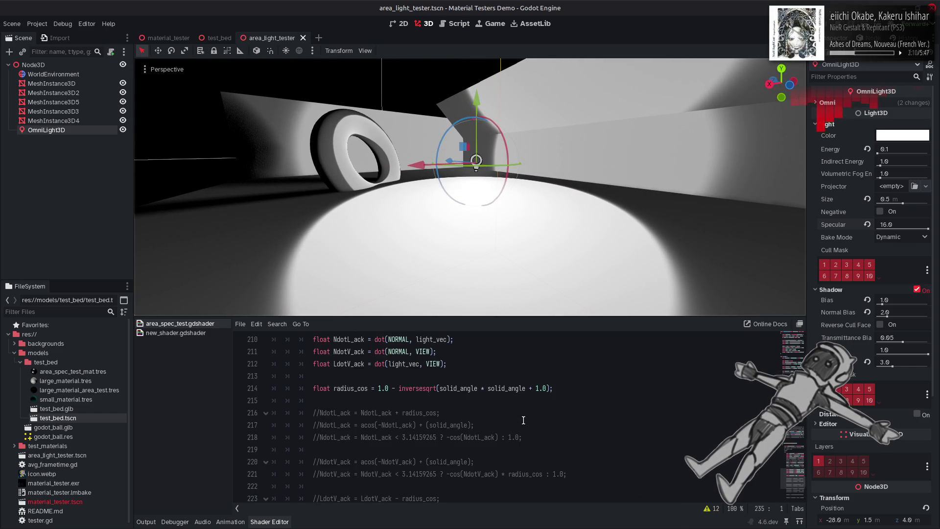
scroll(523, 420, up, 3)
scroll(523, 420, up, 7)
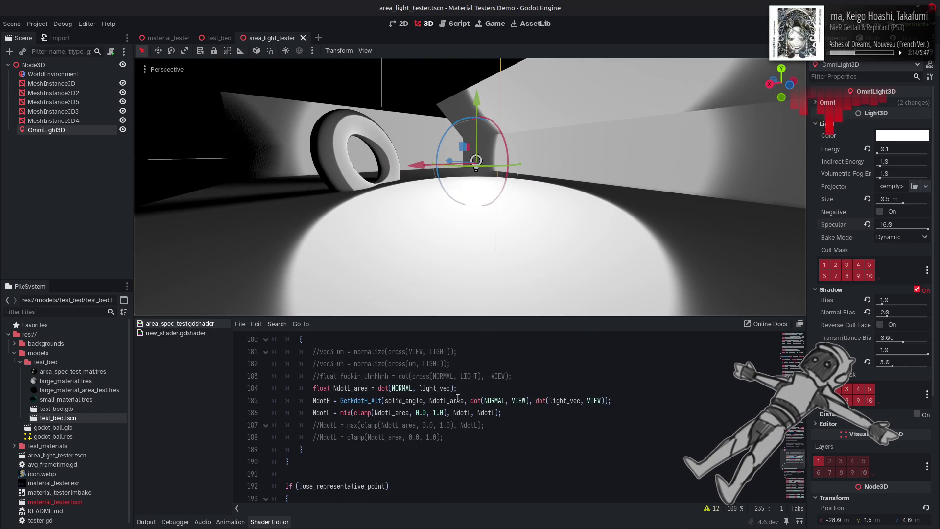
drag(458, 391, 314, 391)
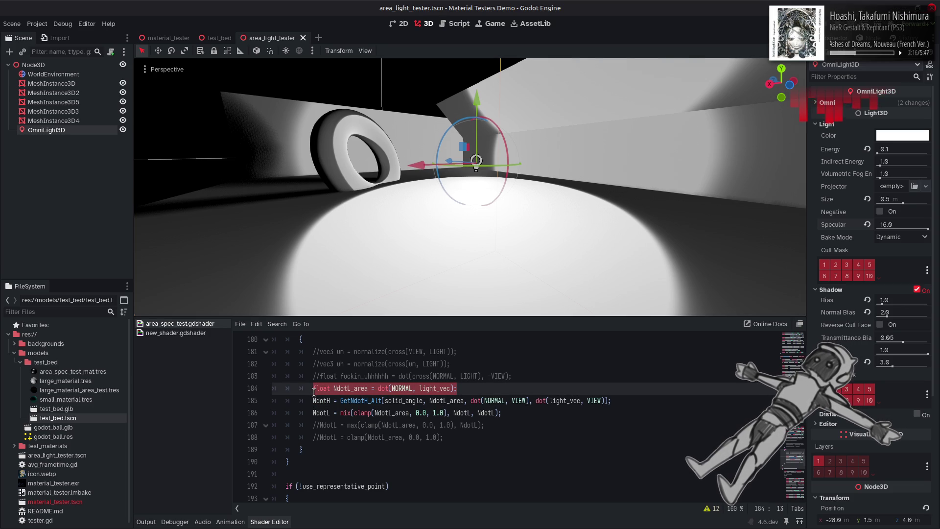
scroll(314, 392, up, 9)
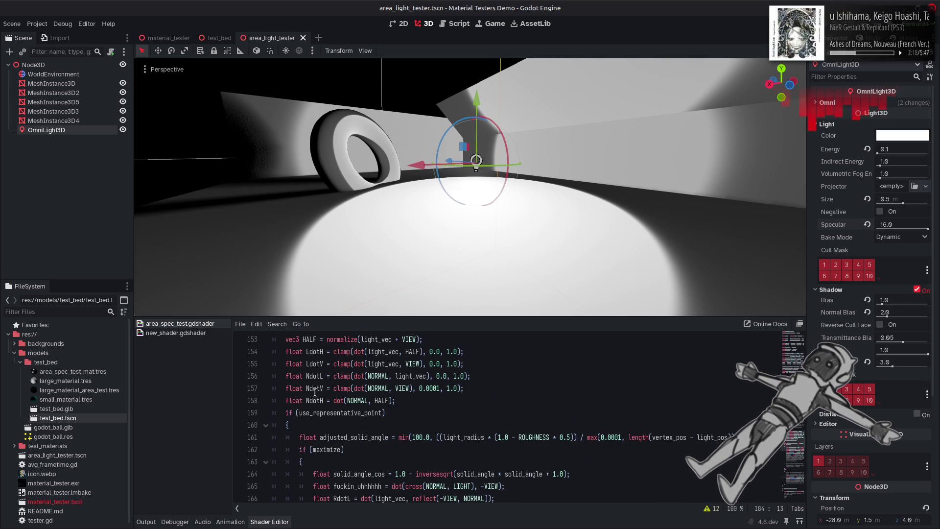
double_click(321, 352)
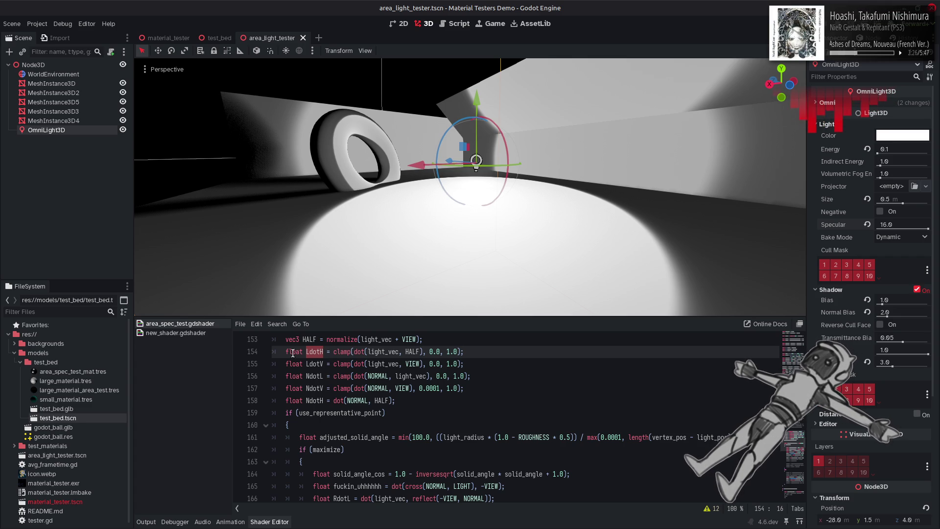
scroll(368, 402, down, 7)
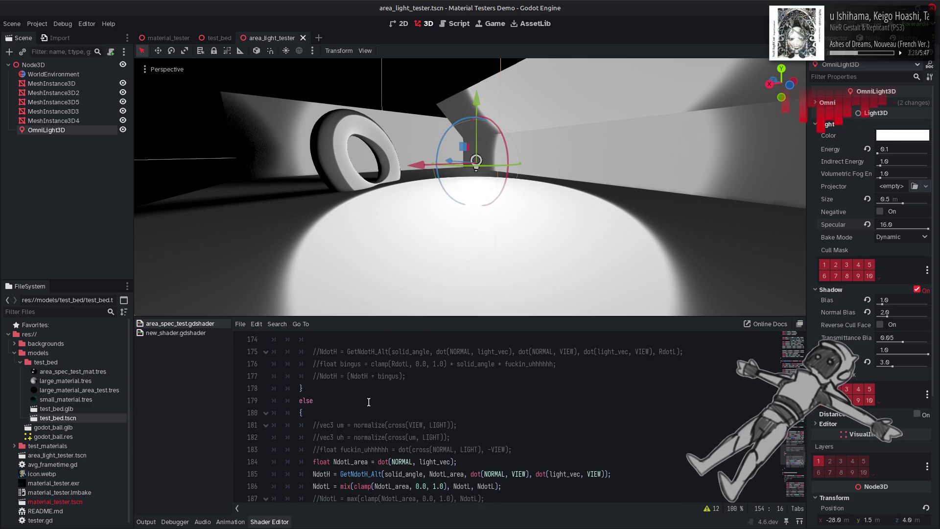
scroll(368, 402, down, 1)
click(474, 426)
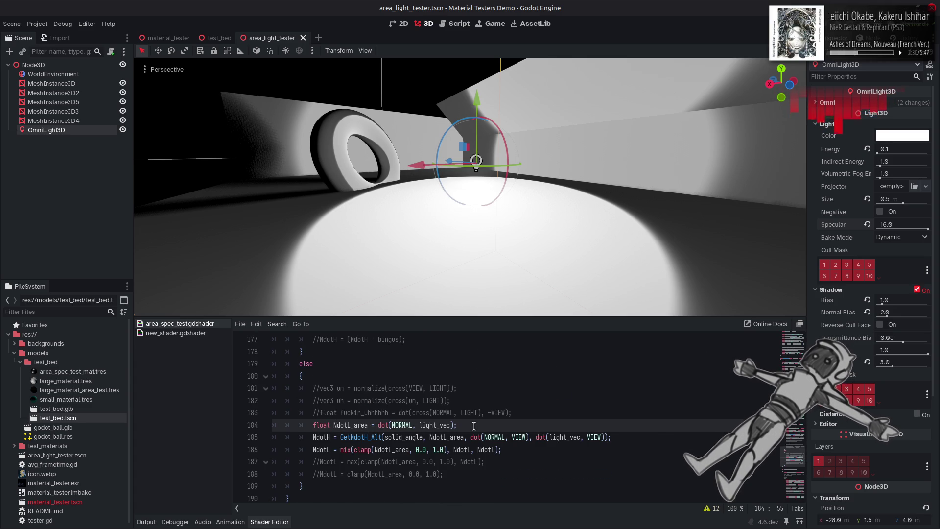
scroll(496, 387, up, 5)
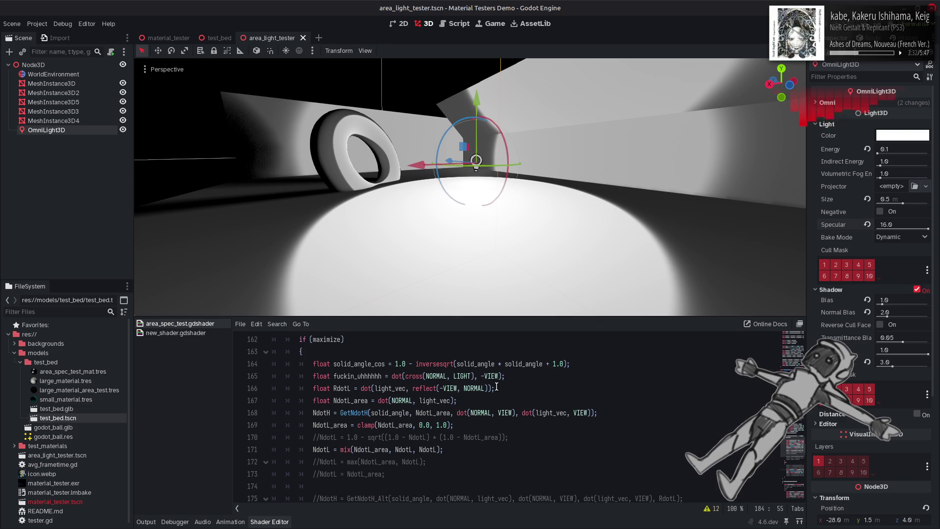
Declare float LdotH_area = LdotH; below the RdotL line and save the shader
click(496, 387)
key(Return)
key(Down)
key(End)
key(Return)
text(float LdotH)
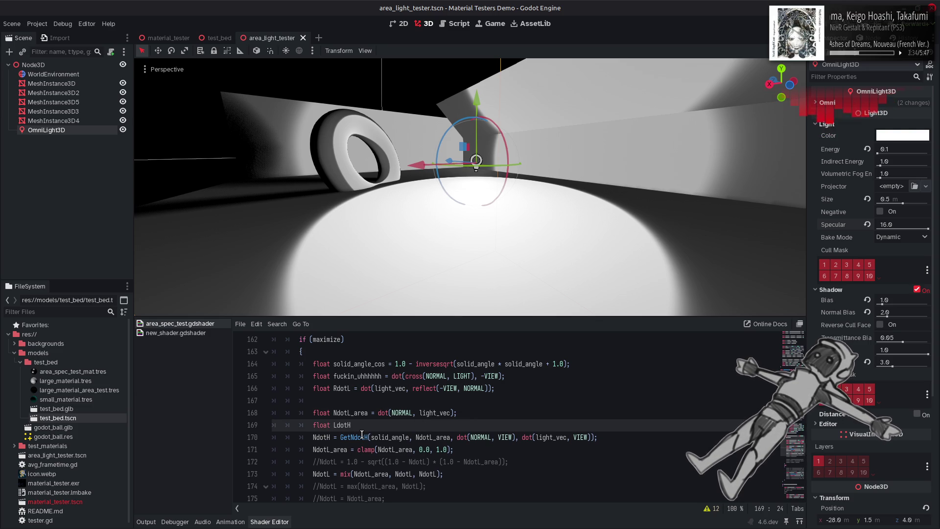
text(_area =)
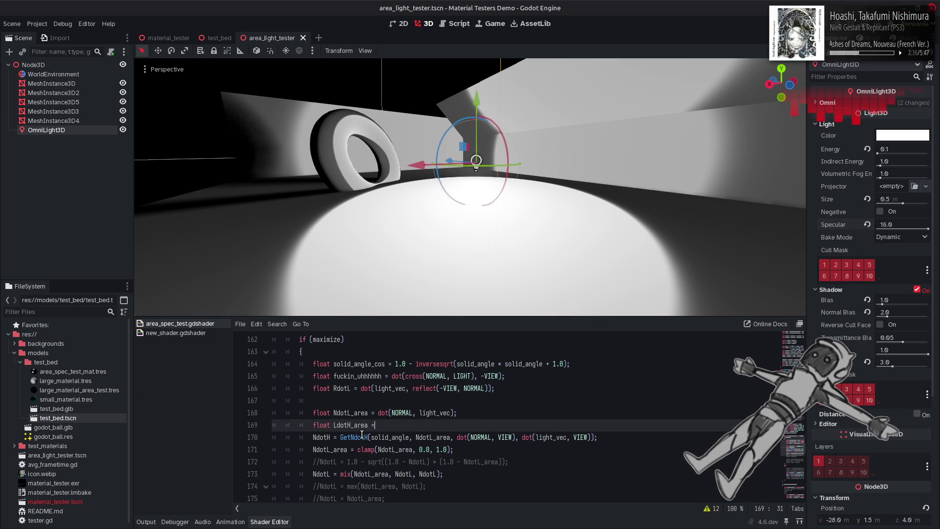
text( 1)
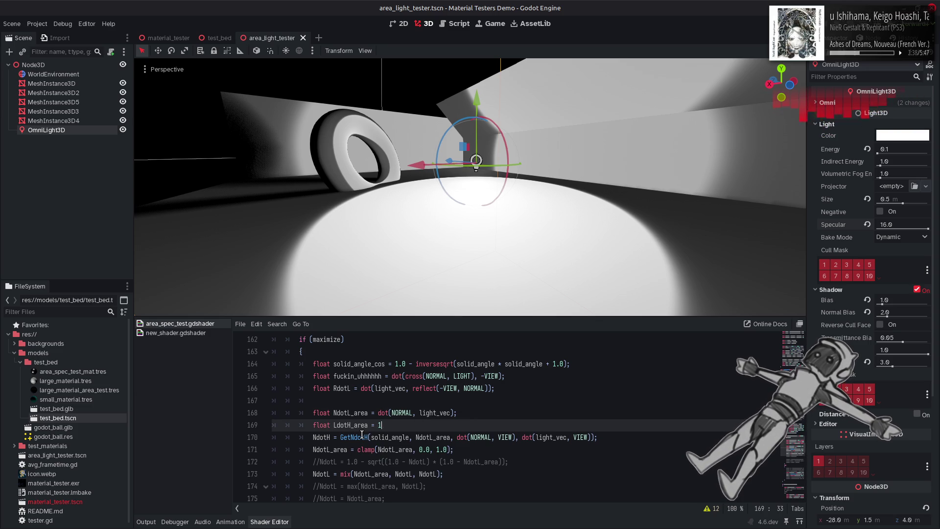
key(BackSpace)
text(LdotH)
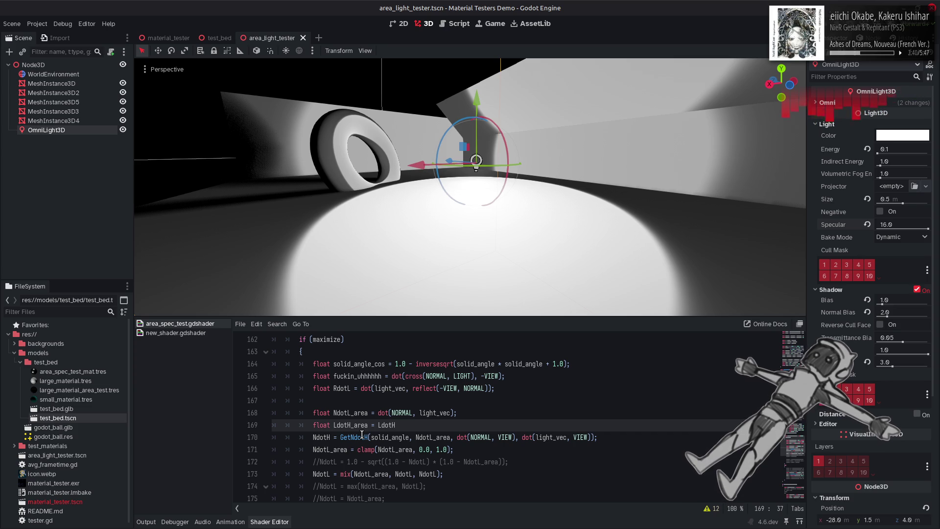
text(;)
key(ctrl+s)
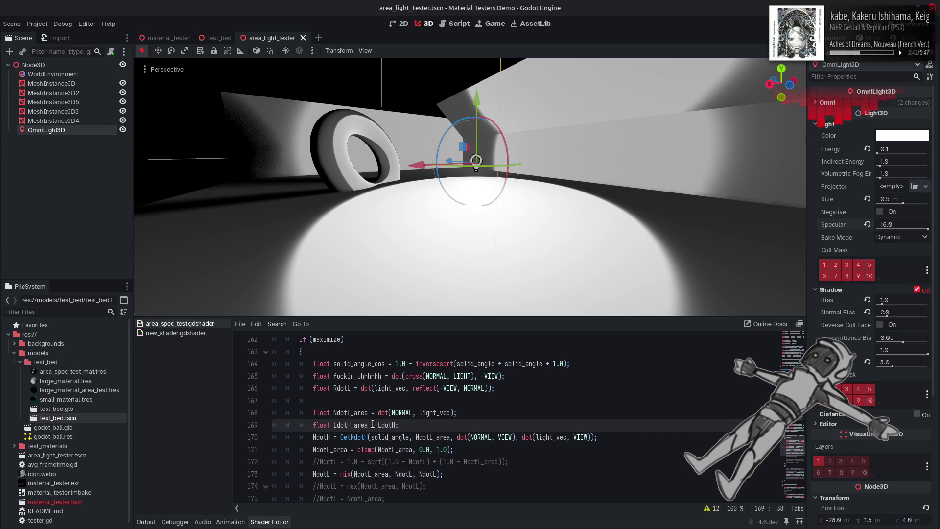
Pass LdotH_area as the fifth argument of the GetNdotH call
key(ctrl+f)
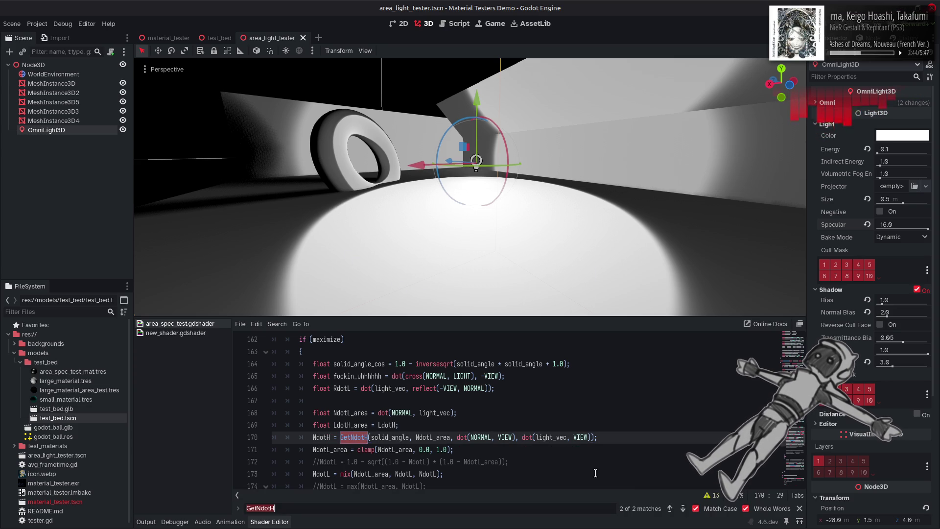
key(Escape)
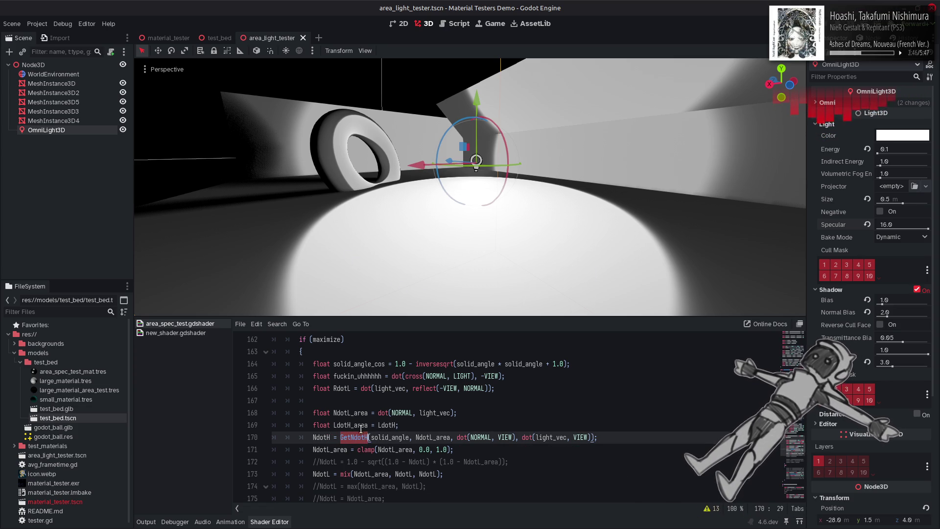
click(594, 436)
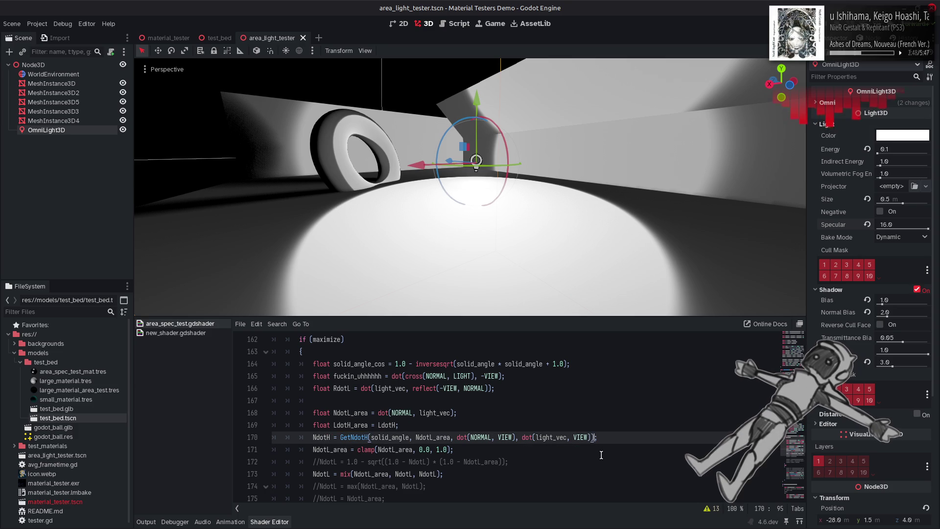
key(Left)
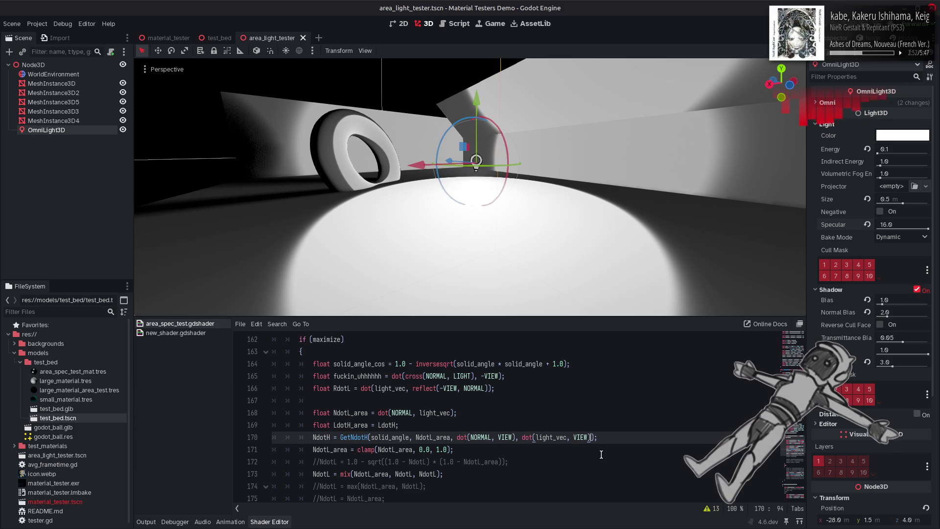
text(, LdotH_area)
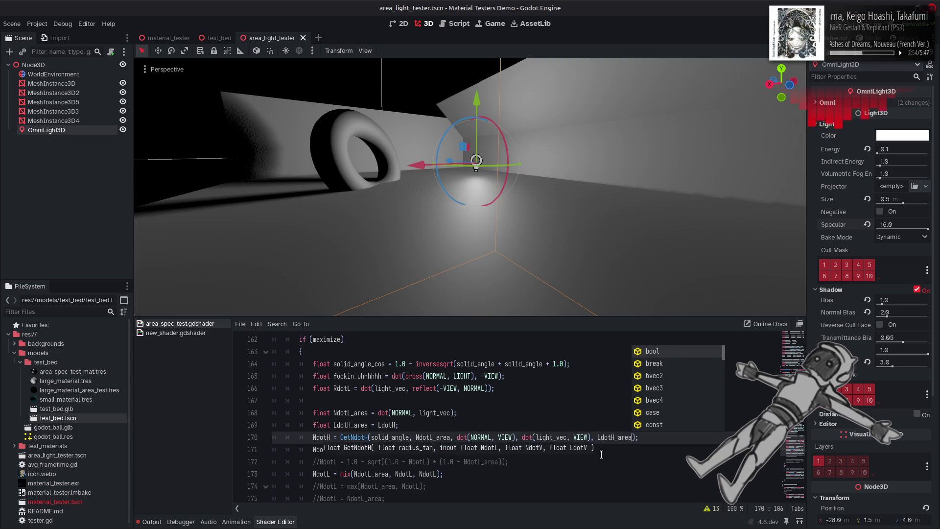
key(Escape)
scroll(523, 442, up, 6)
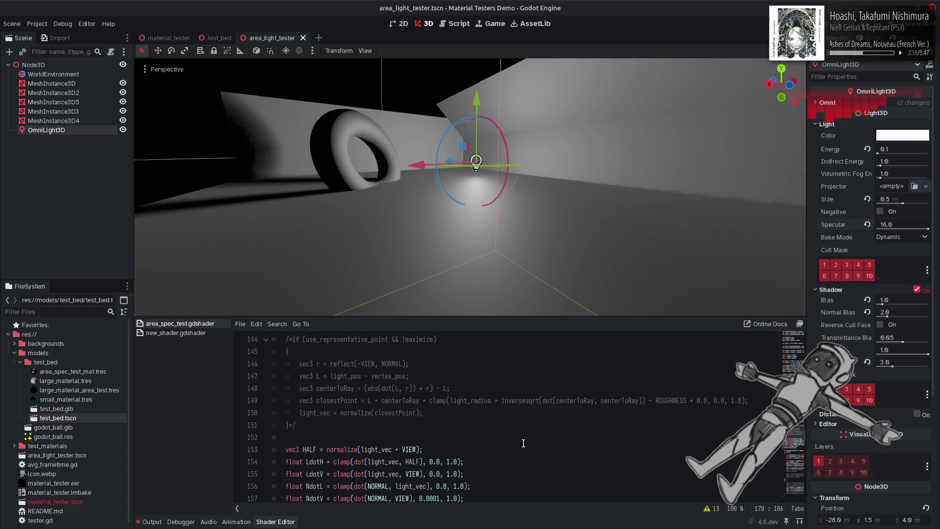
scroll(524, 442, up, 20)
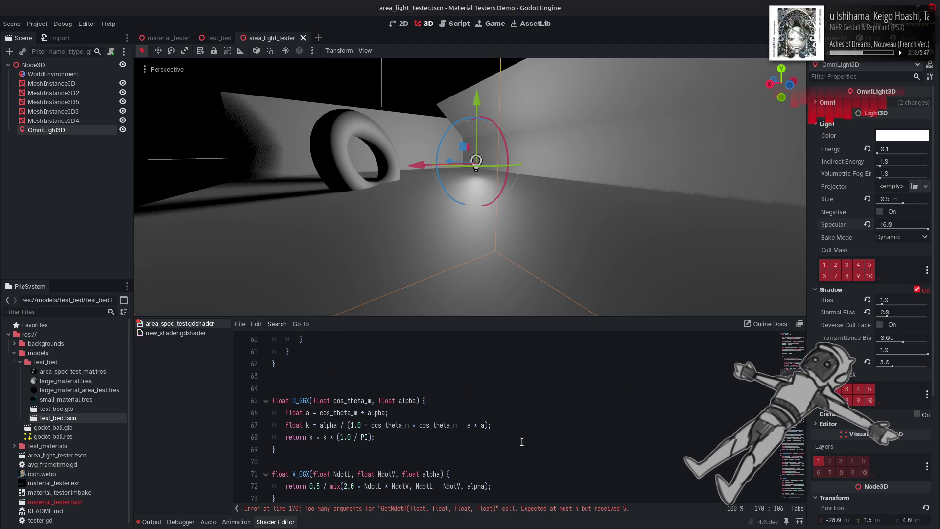
scroll(522, 442, down, 4)
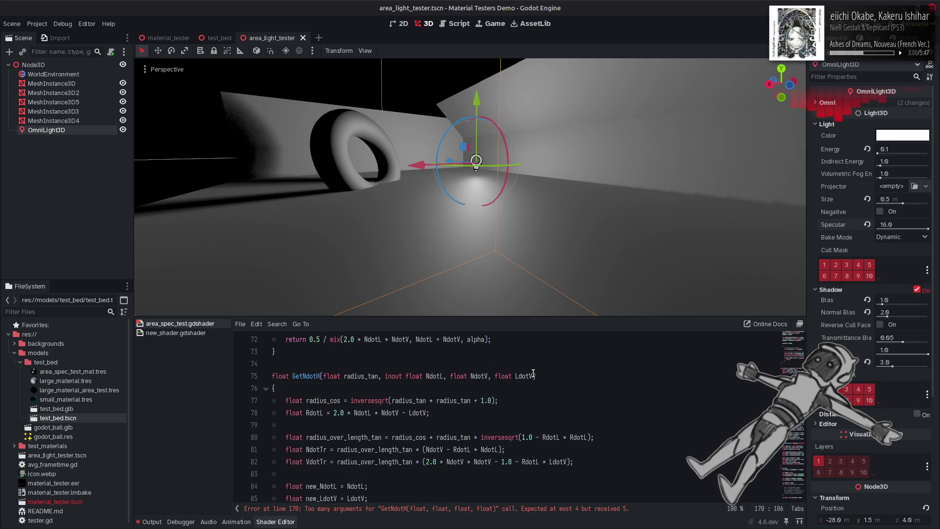
Add an 'out float LdotH' parameter after LdotV in GetNdotH's signature
click(533, 375)
text(, float LdotH)
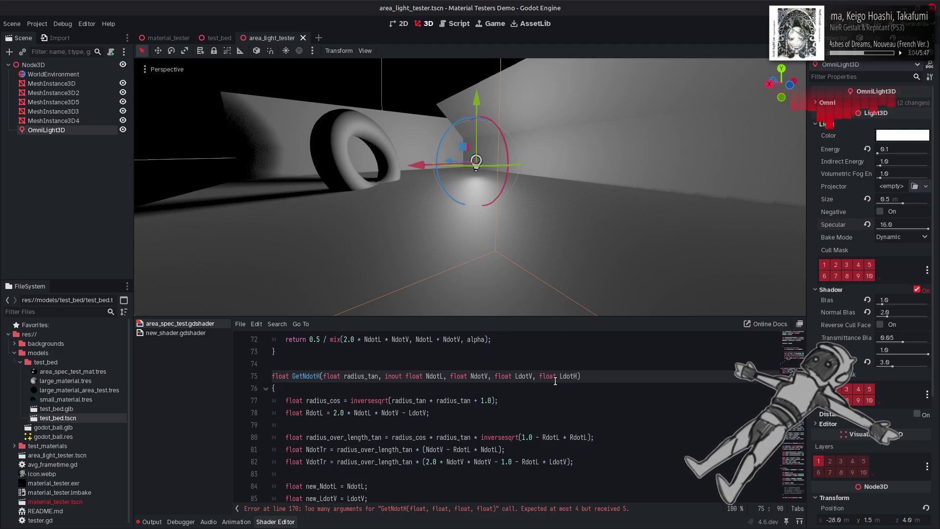
key(ctrl+Left)
key(ctrl+Left)
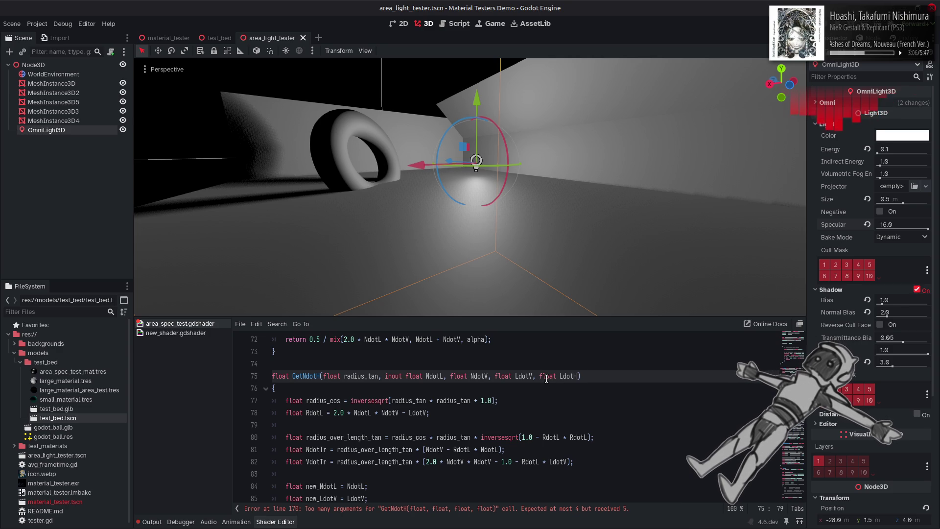
text(out)
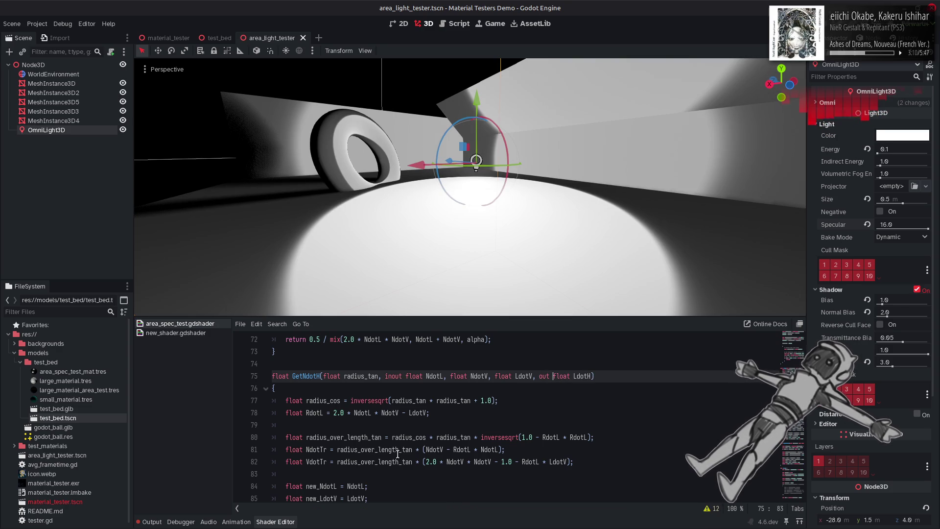
double_click(582, 375)
scroll(543, 396, down, 3)
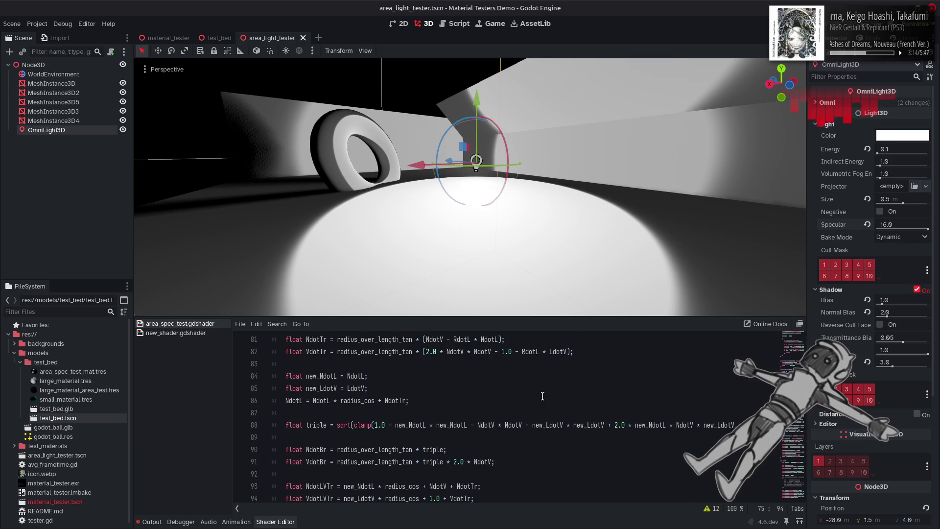
scroll(542, 395, down, 8)
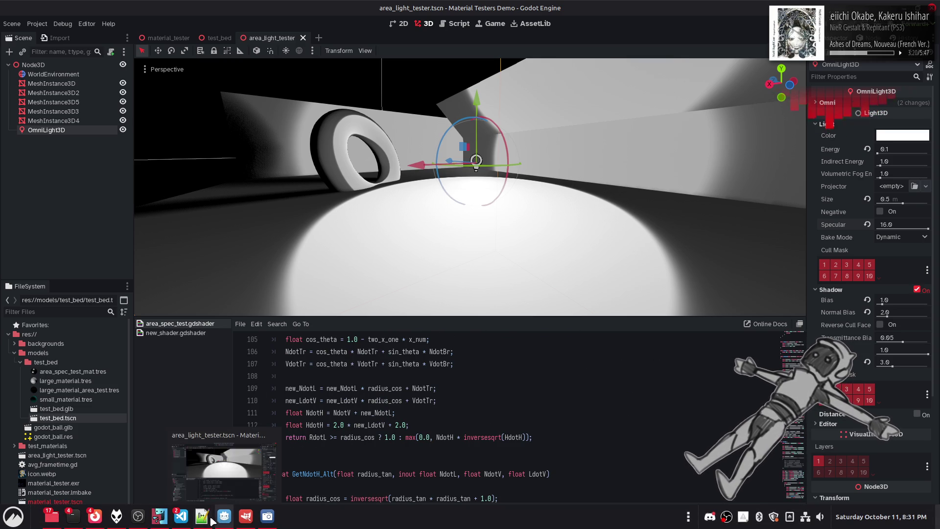
click(202, 516)
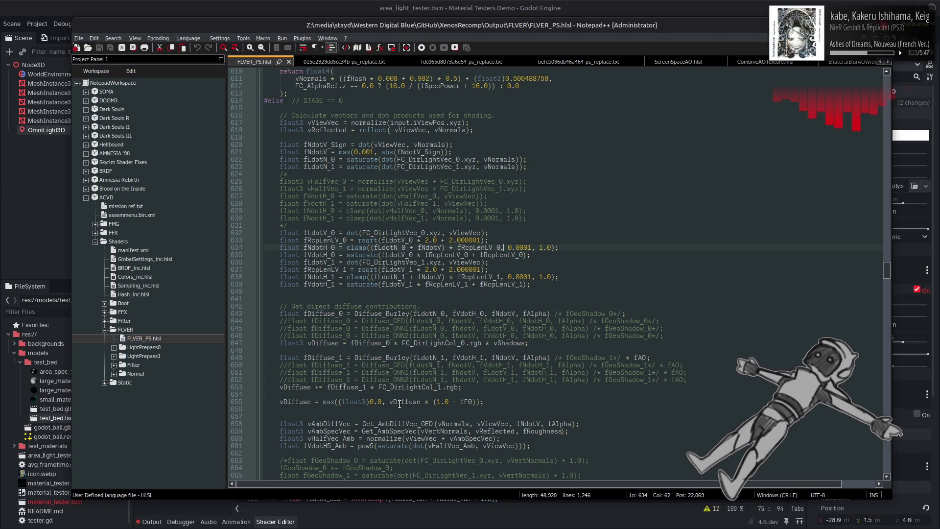
double_click(398, 284)
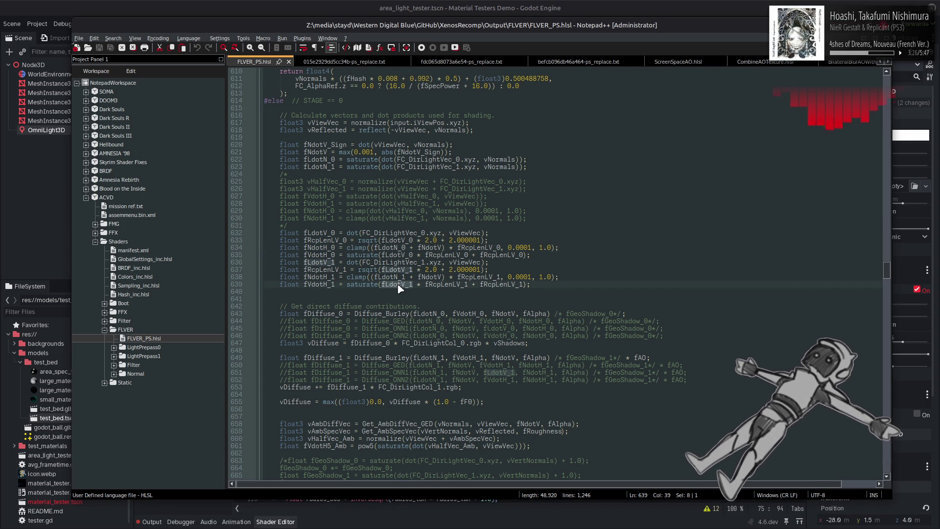
double_click(445, 284)
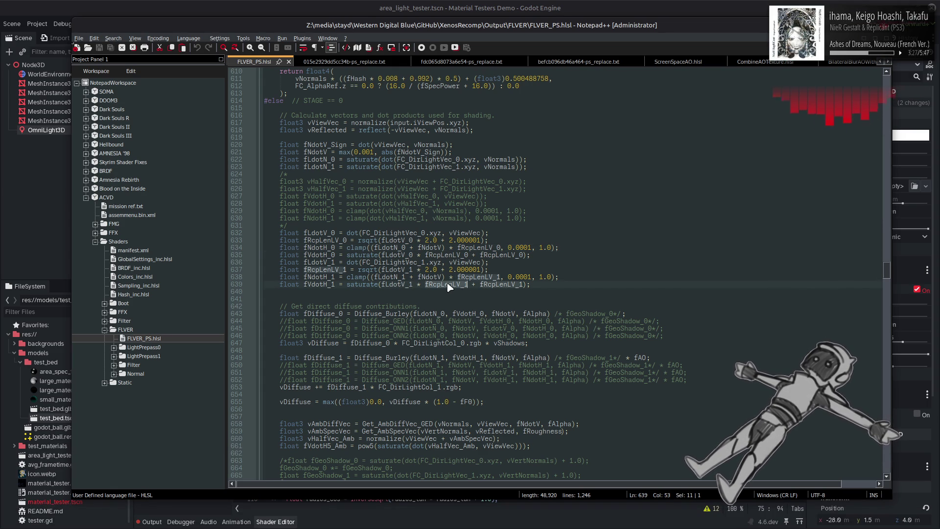
double_click(504, 284)
key(alt+Tab)
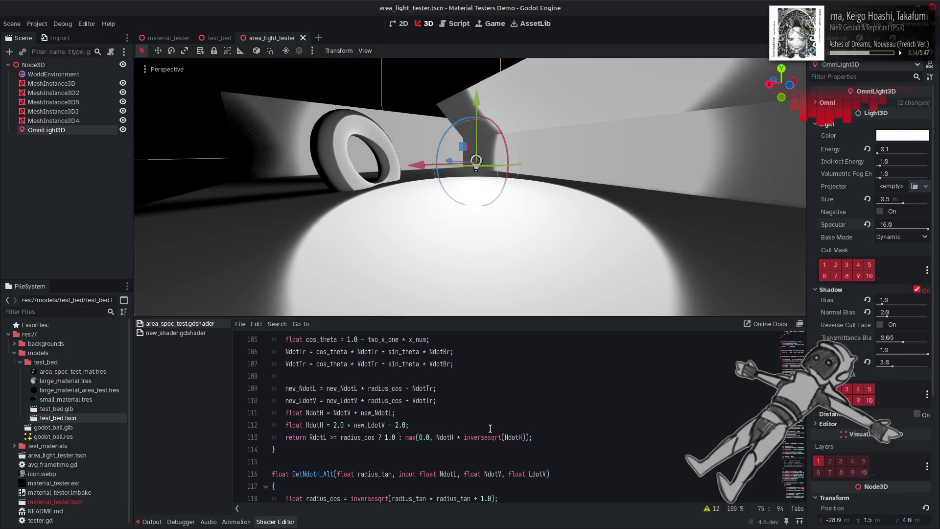
Move inversesqrt into an HdotH_inv variable on line 112 and use HdotH_inv in the return
click(324, 425)
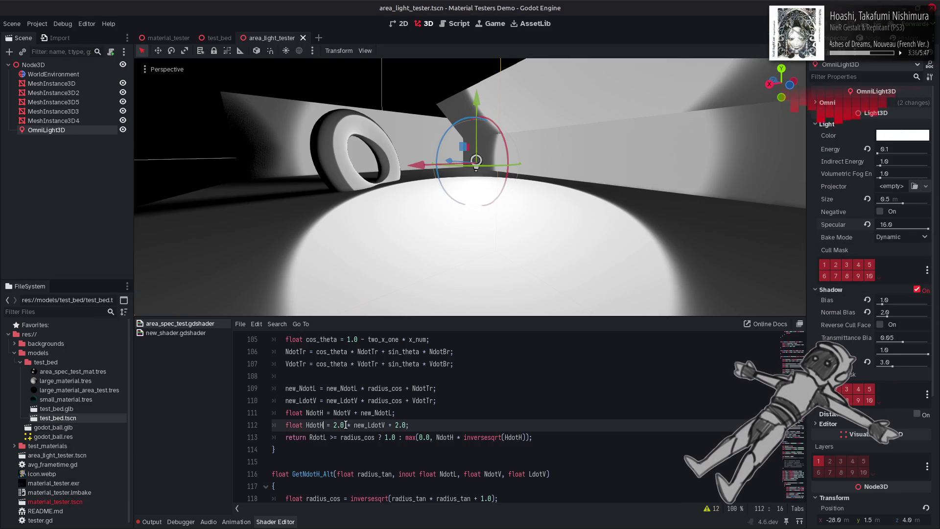
text(_inv)
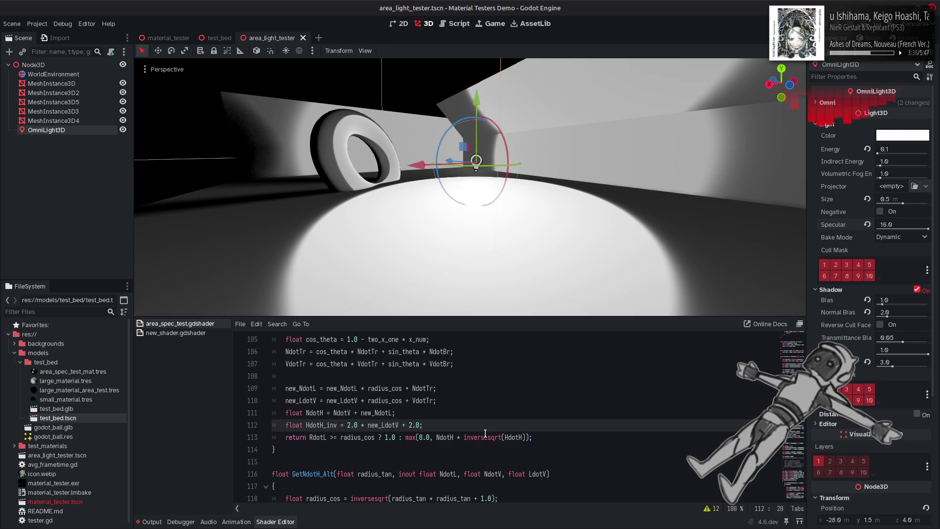
double_click(485, 433)
key(ctrl+x)
click(347, 425)
key(ctrl+v)
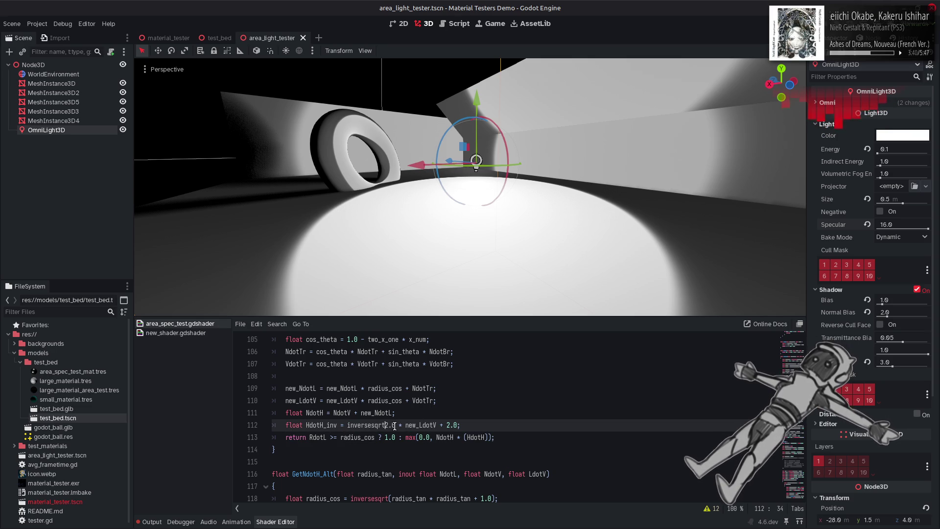
text(()
click(460, 425)
text())
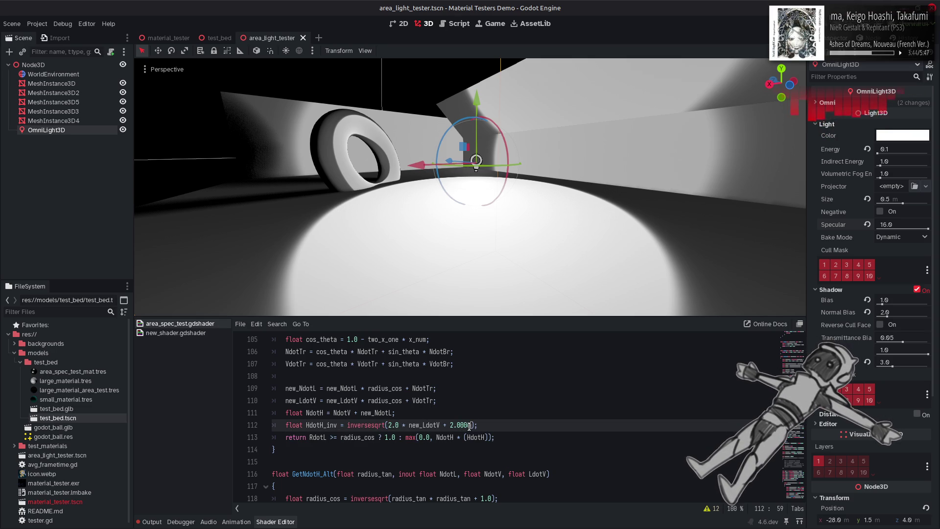
text( *)
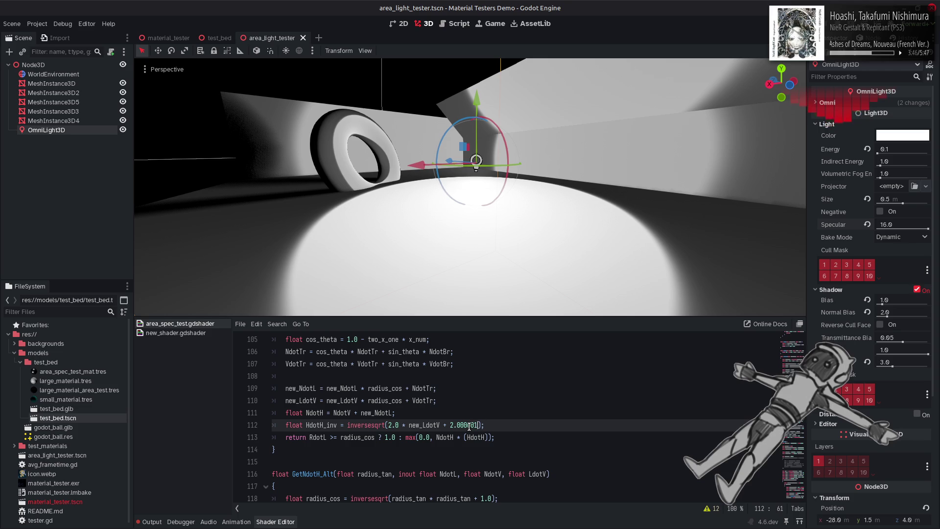
click(488, 436)
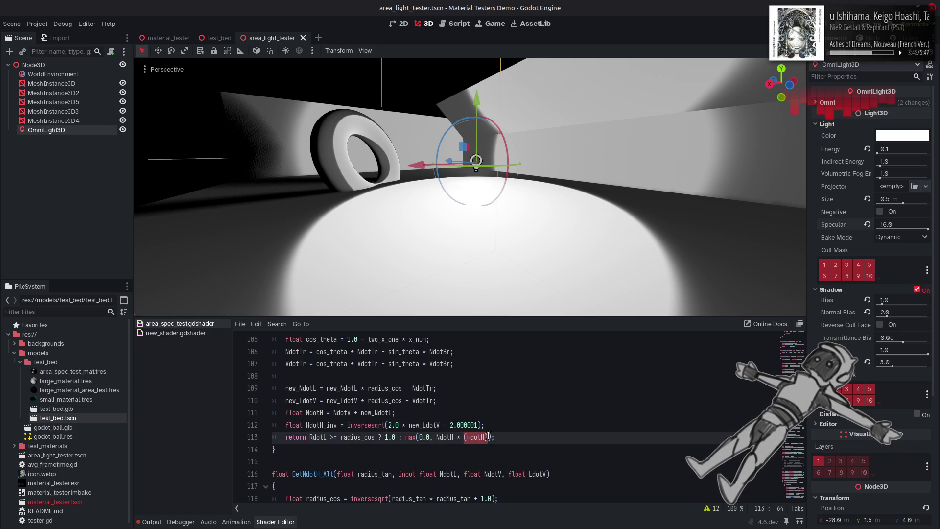
key(ctrl+z)
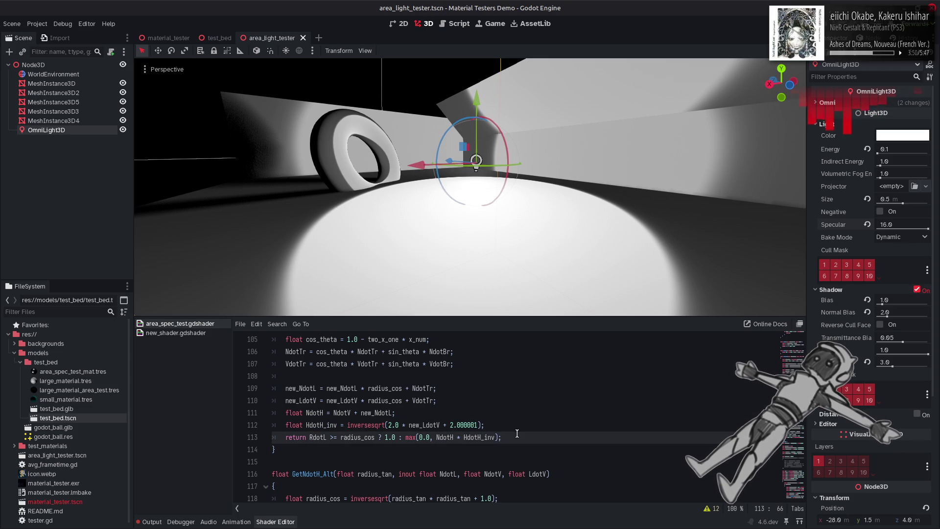
Start a new line 113 reading LdotH = new_LdotV, checking the Notepad++ reference shader
key(alt+Tab)
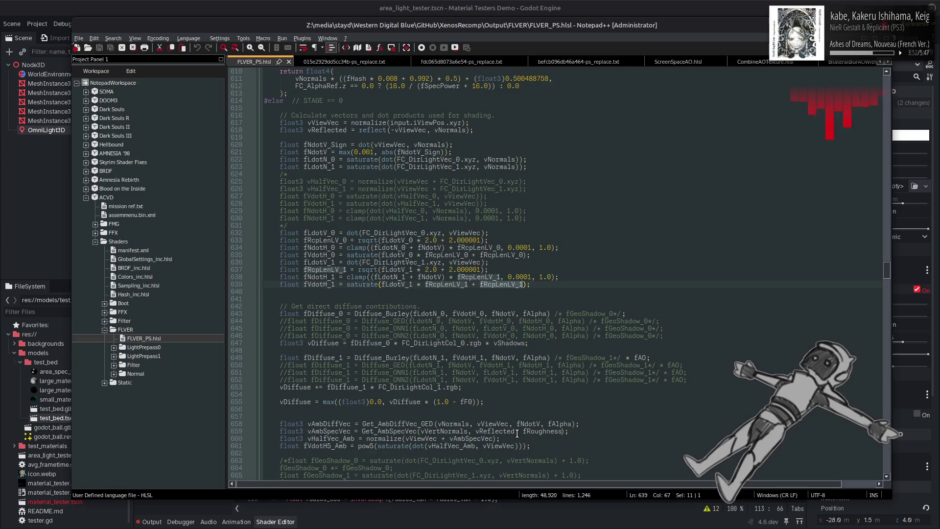
key(alt+Tab)
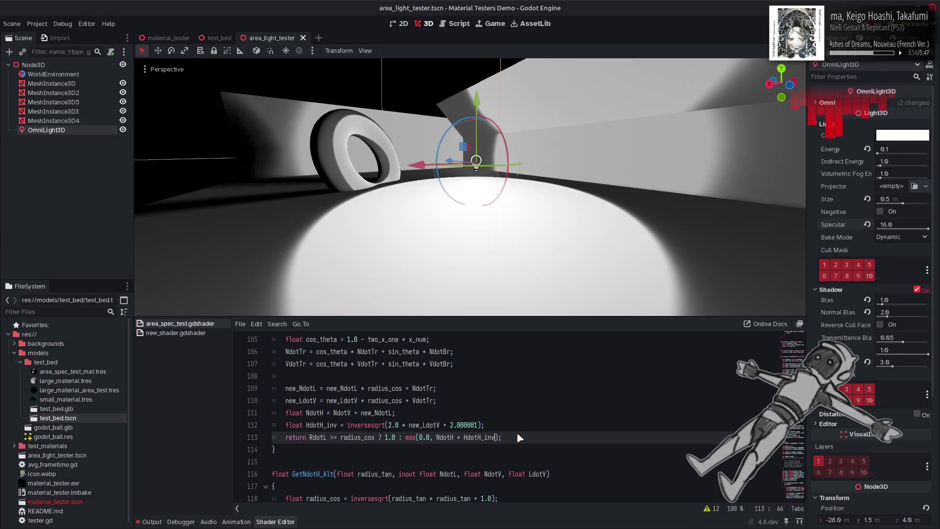
double_click(297, 399)
scroll(343, 399, up, 12)
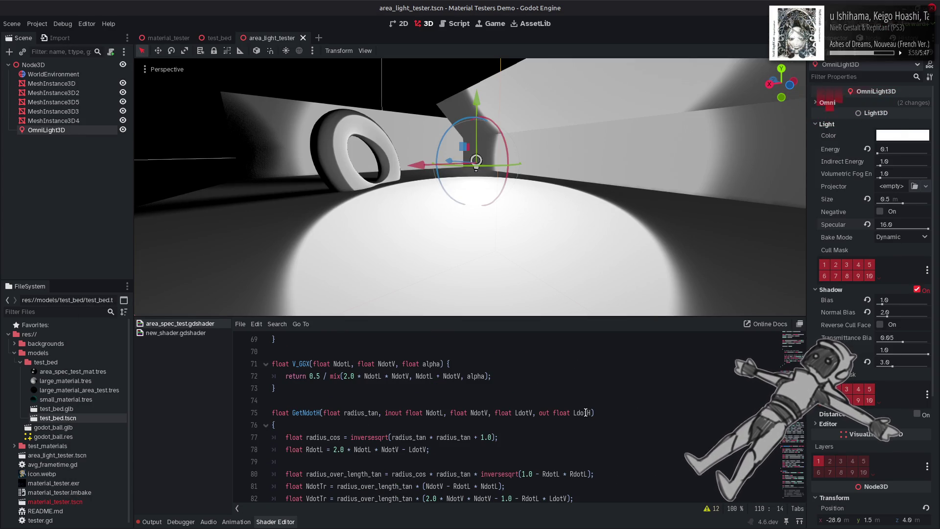
click(585, 412)
scroll(434, 436, down, 13)
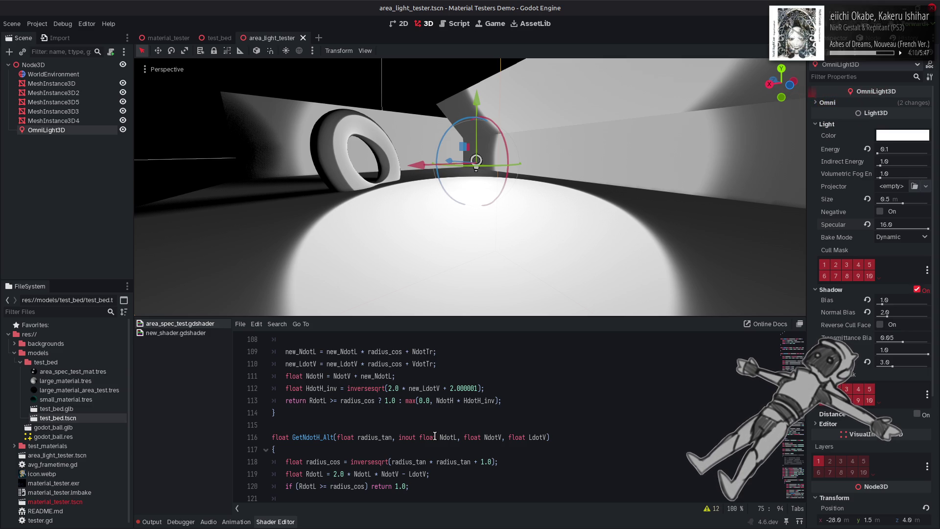
click(497, 386)
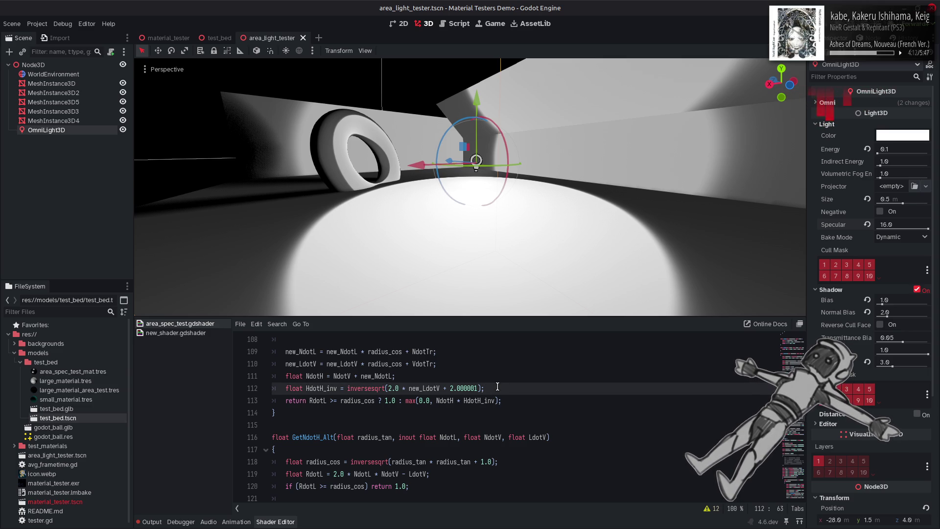
key(Return)
text(LdotH )
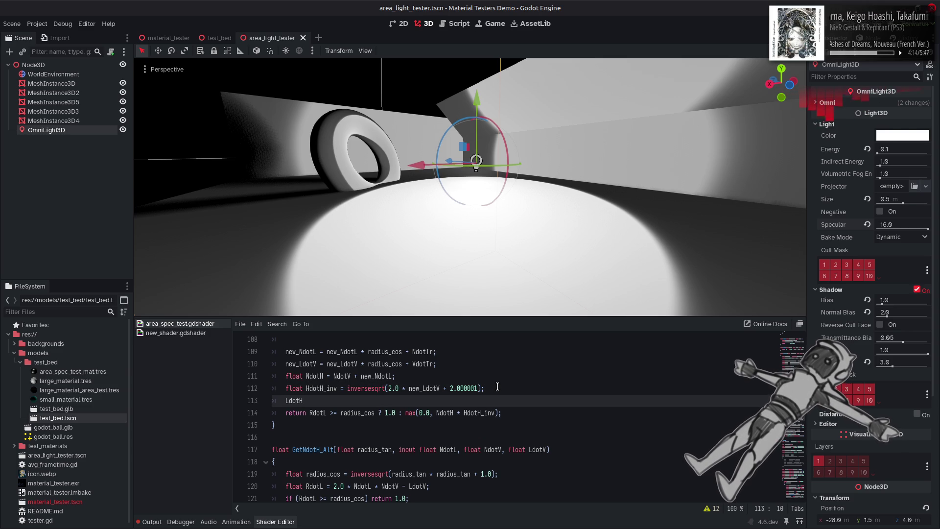
text(=)
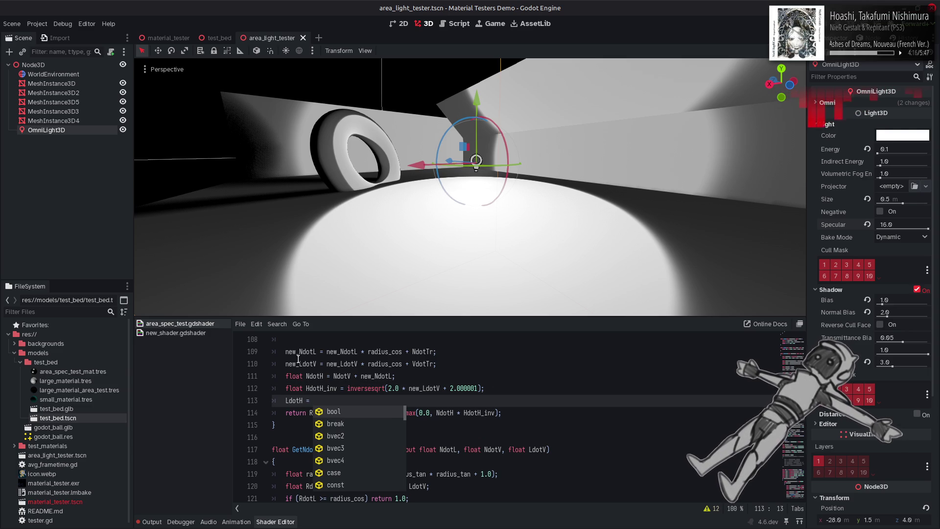
double_click(300, 363)
key(ctrl+c)
click(343, 400)
key(ctrl+v)
Complete it as LdotH = clamp(new_LdotV * HdotH_inv + HdotH_inv, 0.0, 1.0); and save
key(alt+Tab)
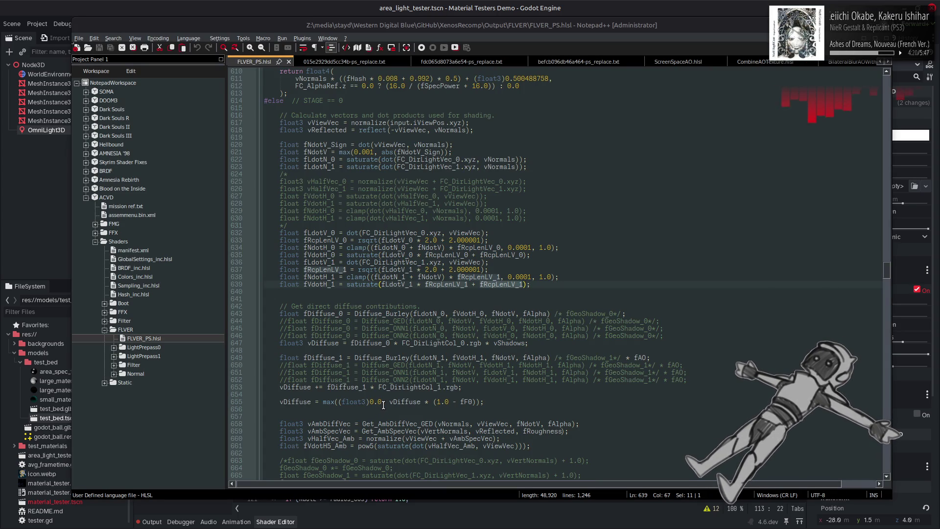
key(alt+Tab)
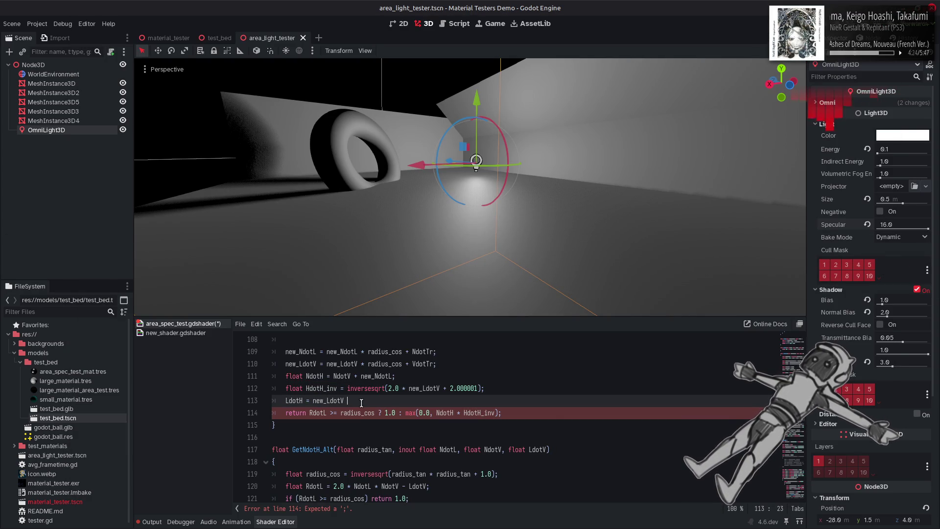
text(HdotH_inv + HdotH_inv)
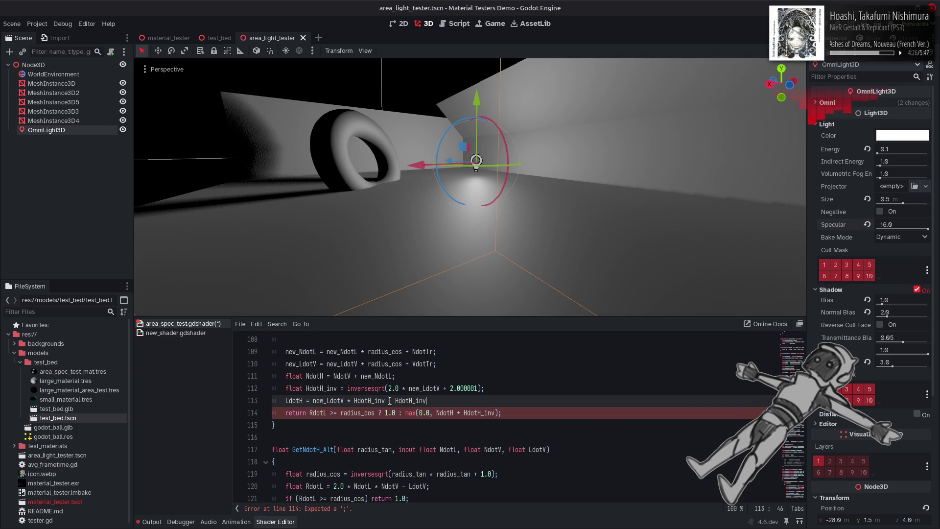
text(;)
click(315, 401)
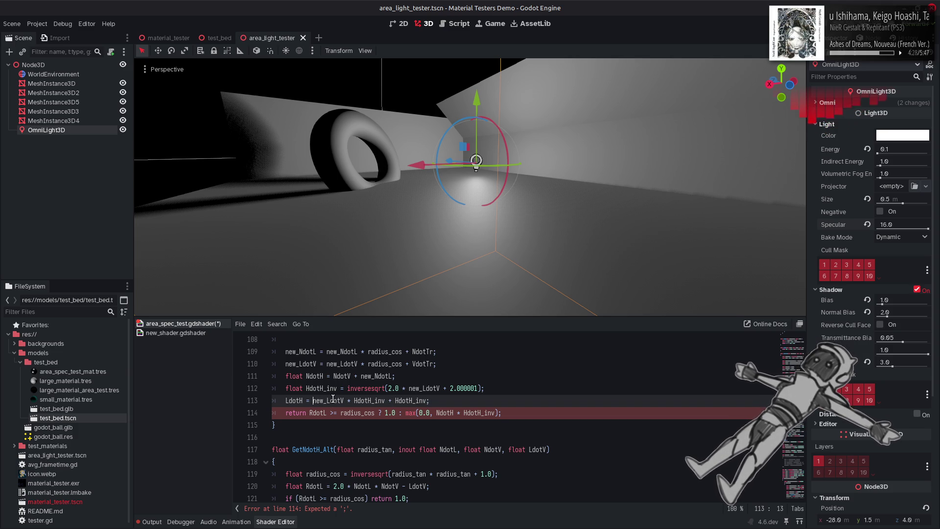
text(clamp()
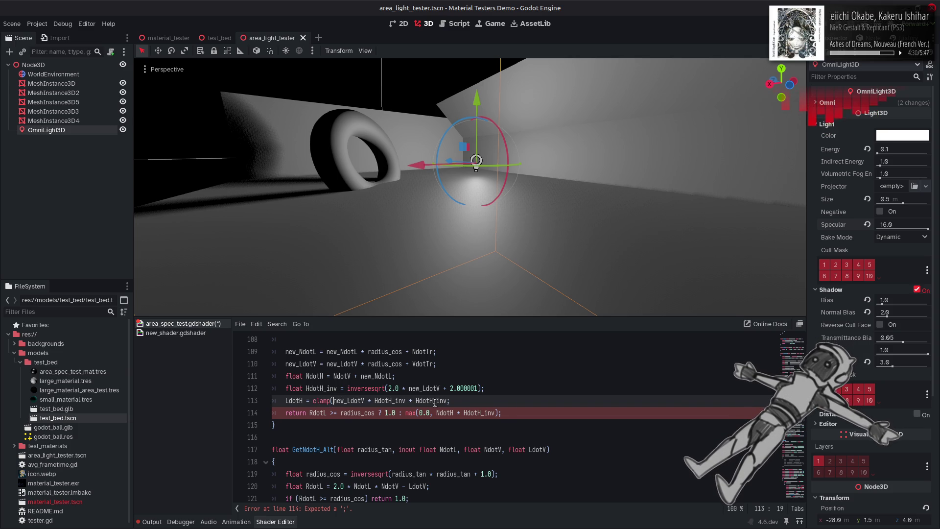
click(448, 401)
text())
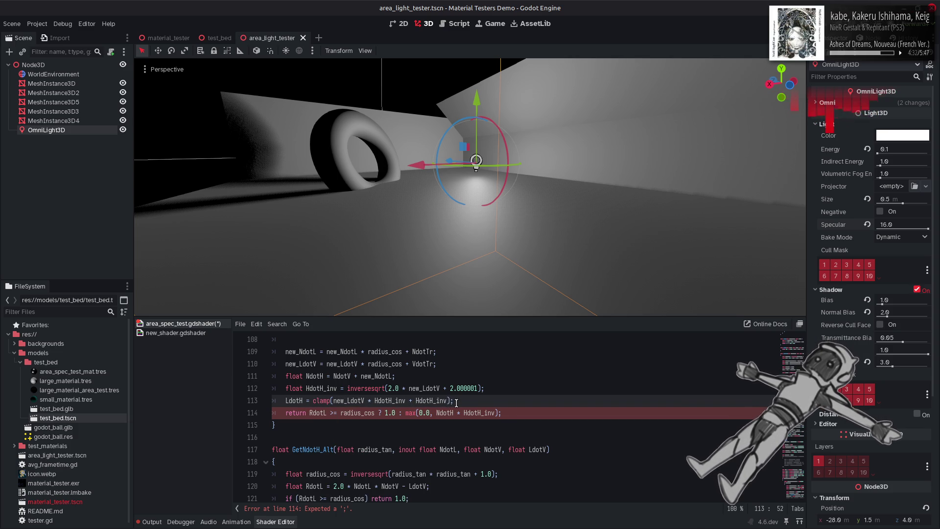
text(, 0.0, 1.0)
key(ctrl+s)
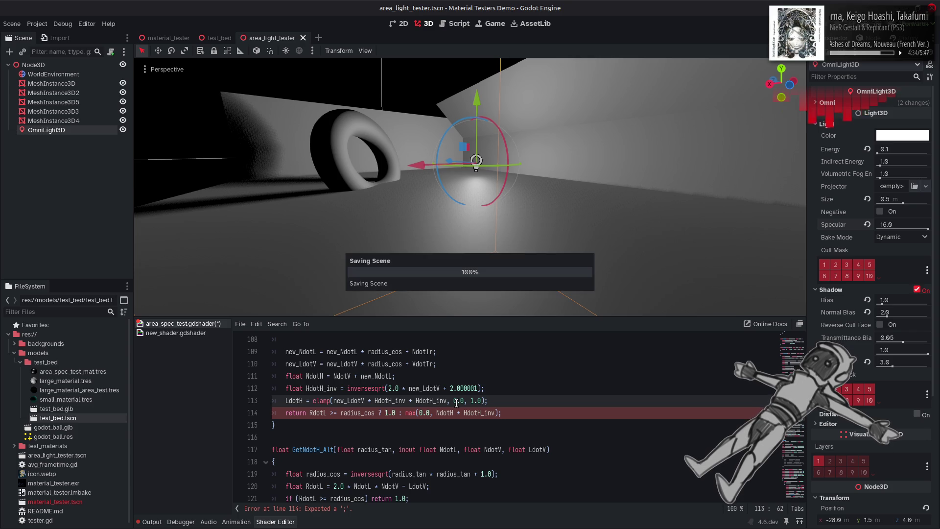
double_click(296, 400)
Find the GetNdotH call inside the fragment function
scroll(317, 384, up, 9)
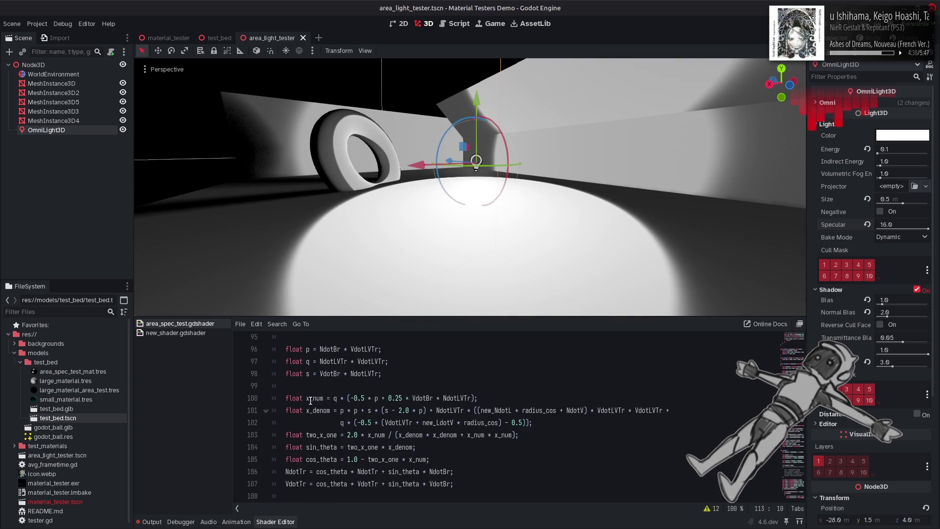
scroll(317, 385, up, 3)
double_click(316, 377)
key(ctrl+f)
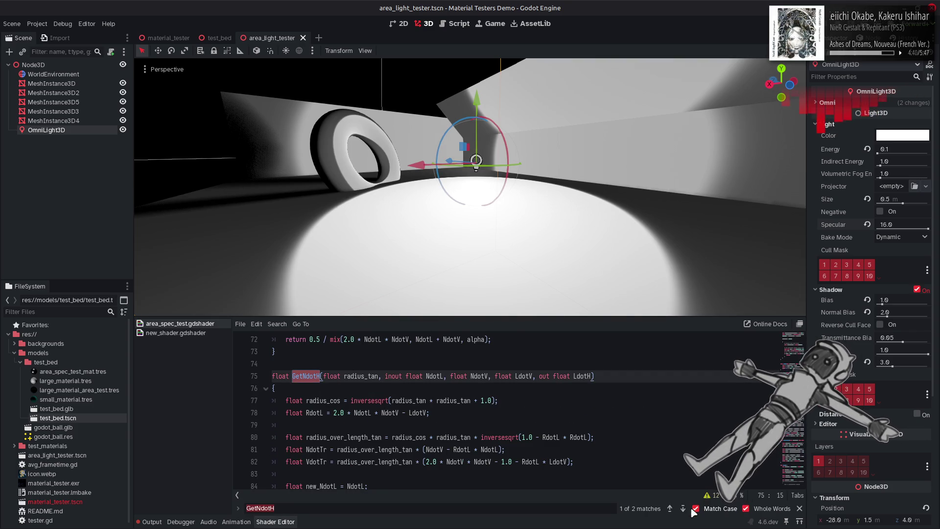
click(683, 508)
click(799, 508)
double_click(342, 400)
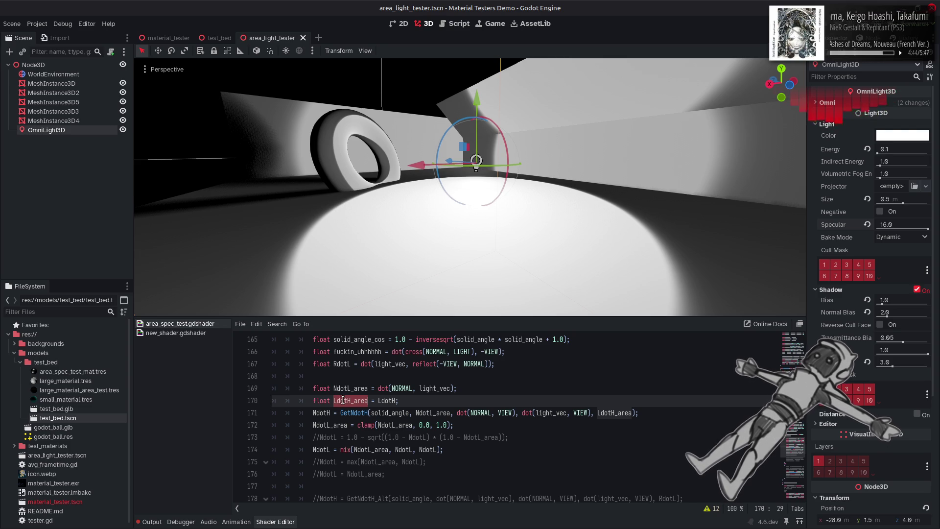
scroll(342, 400, up, 4)
click(319, 363)
scroll(348, 378, down, 4)
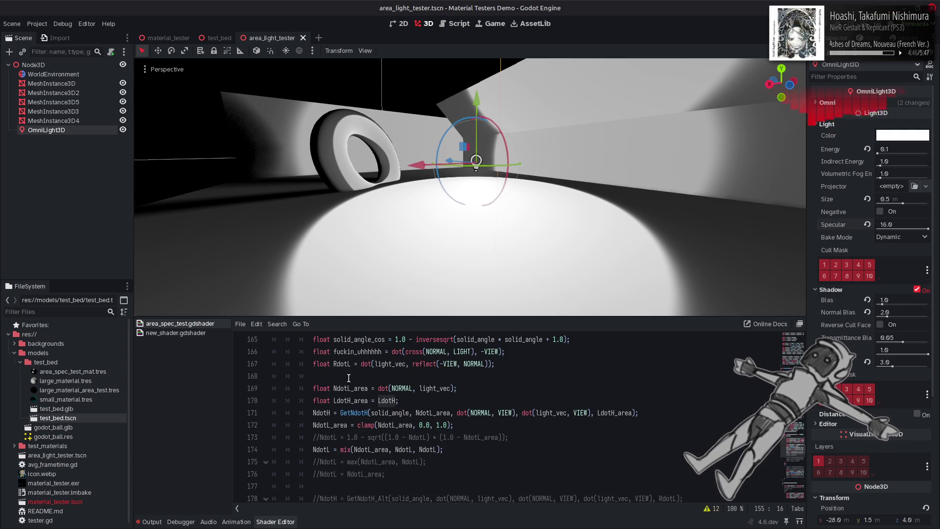
Add LdotH = LdotH_area; on a new line after that call and save
click(652, 411)
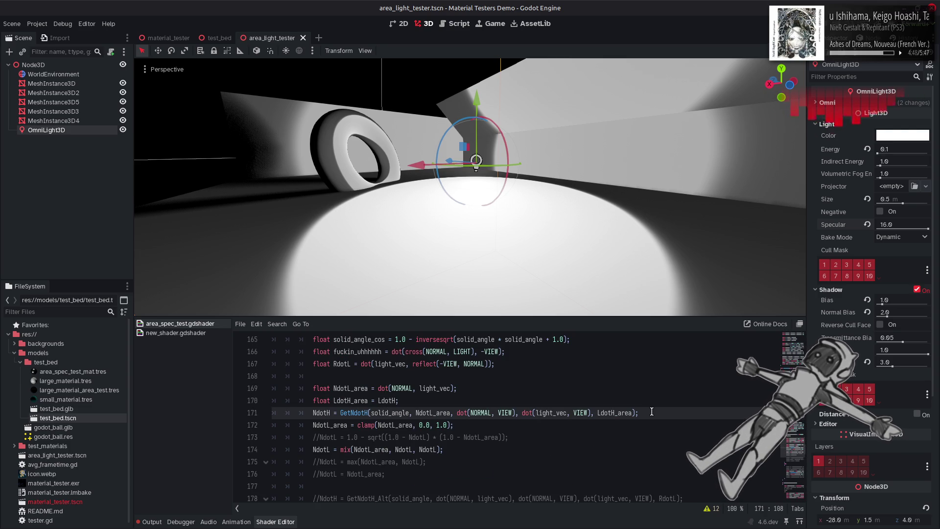
key(Return)
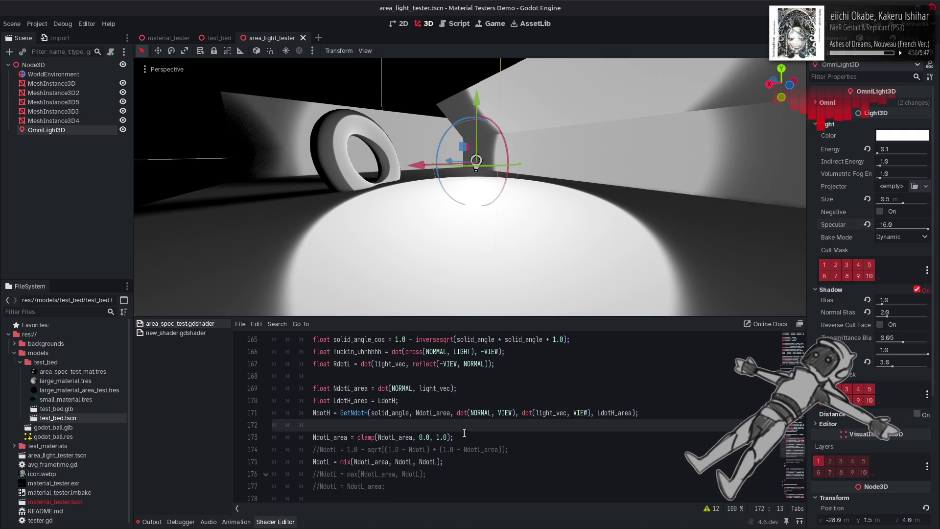
text(LdotH )
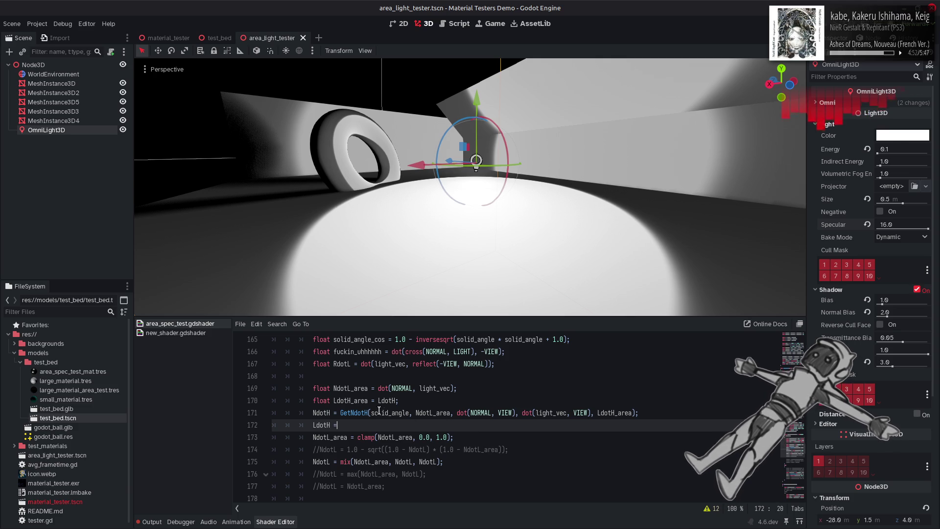
text(=)
double_click(363, 401)
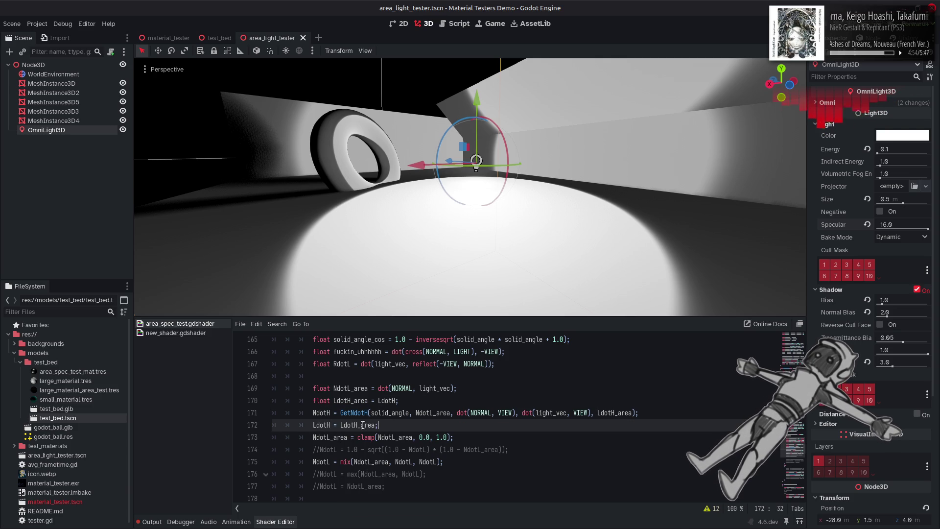
key(ctrl+s)
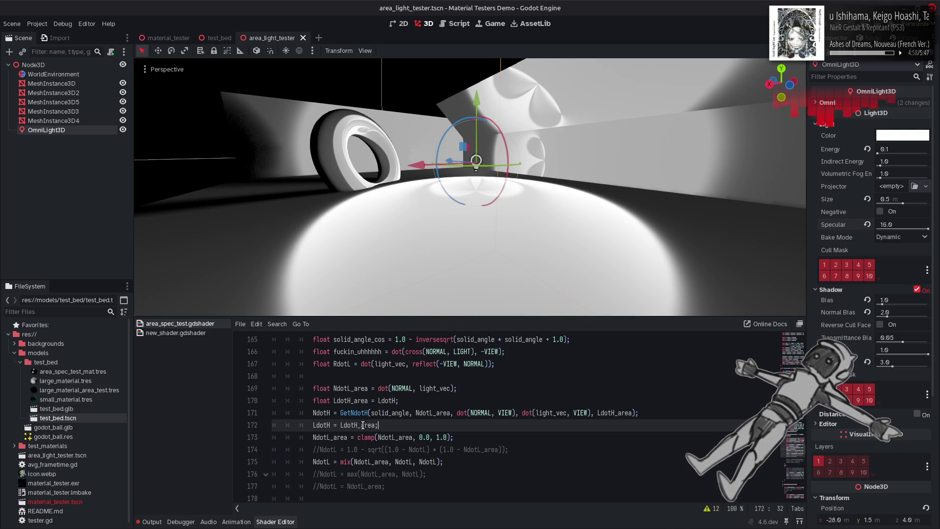
Set the OmniLight3D's Specular to 1, then to 4, viewing the lit floor up close
mouse_move(466, 229)
mouse_down()
mouse_move(467, 269)
mouse_move(657, 183)
mouse_up()
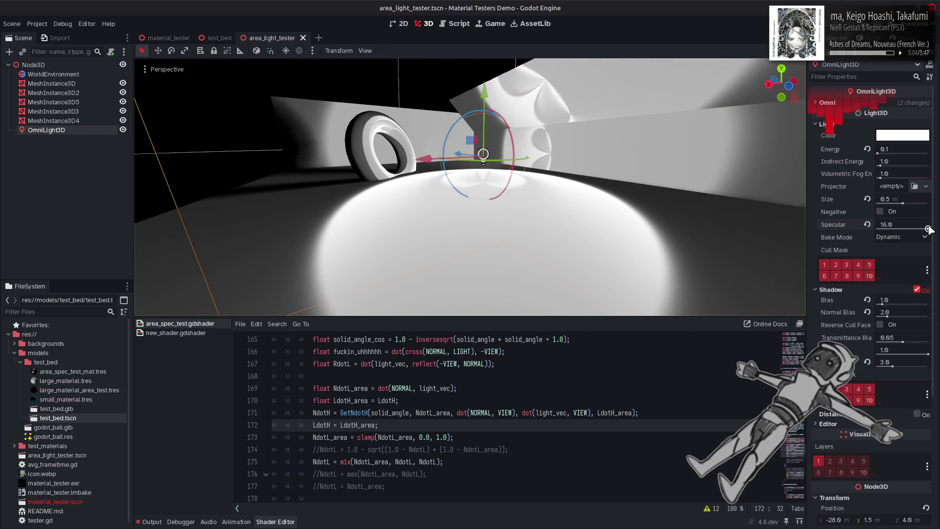
mouse_move(928, 229)
mouse_down()
mouse_move(880, 228)
mouse_move(927, 228)
mouse_up()
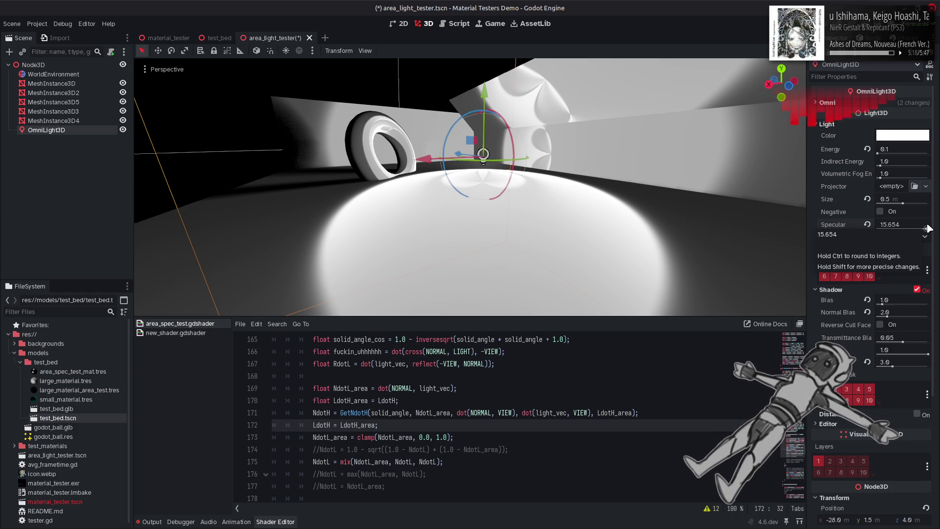
click(908, 223)
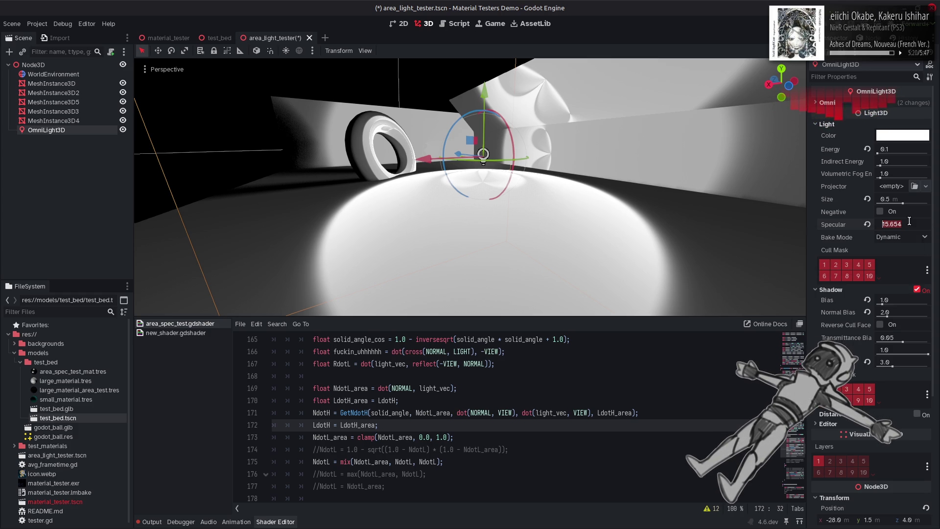
text(1)
key(Return)
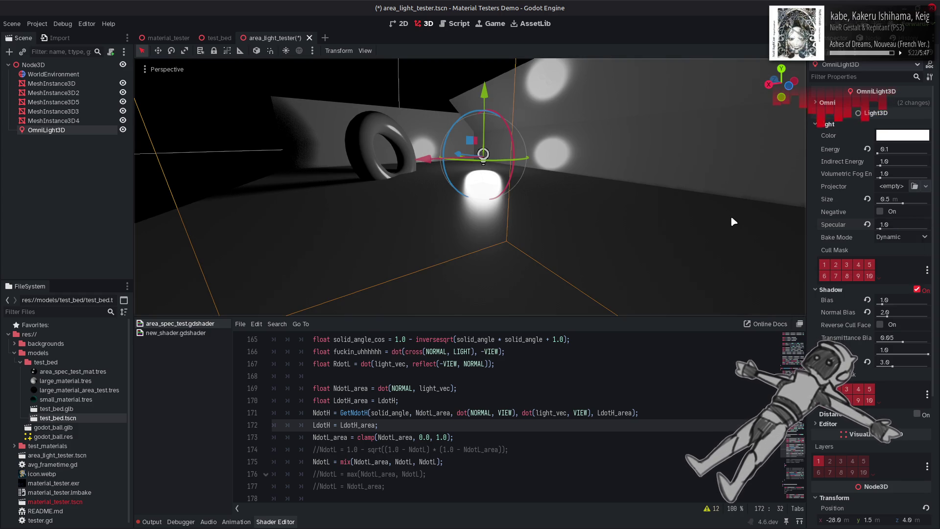
click(311, 425)
text(//)
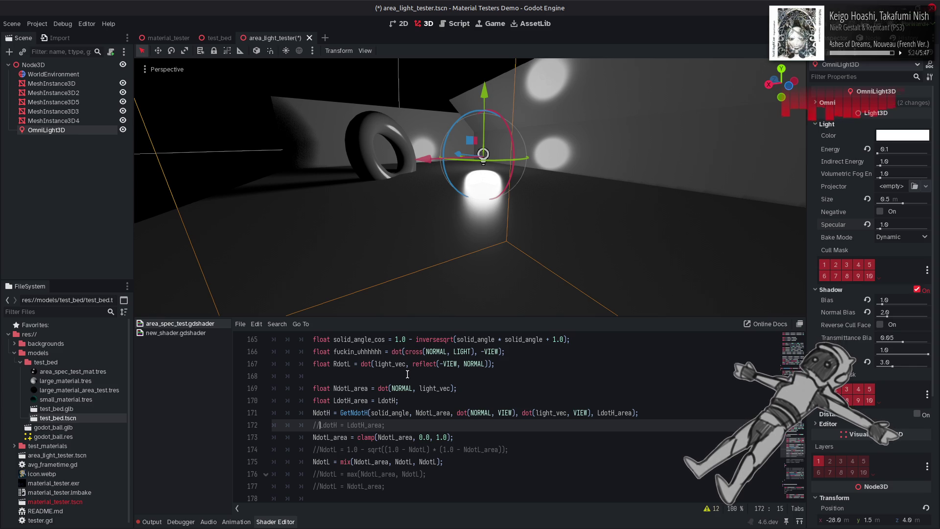
key(ctrl+s)
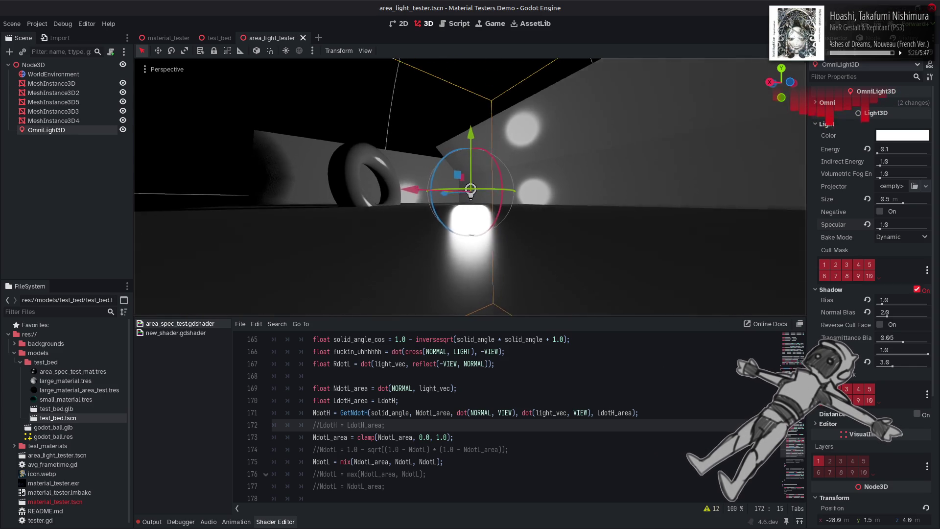
click(883, 224)
text(4)
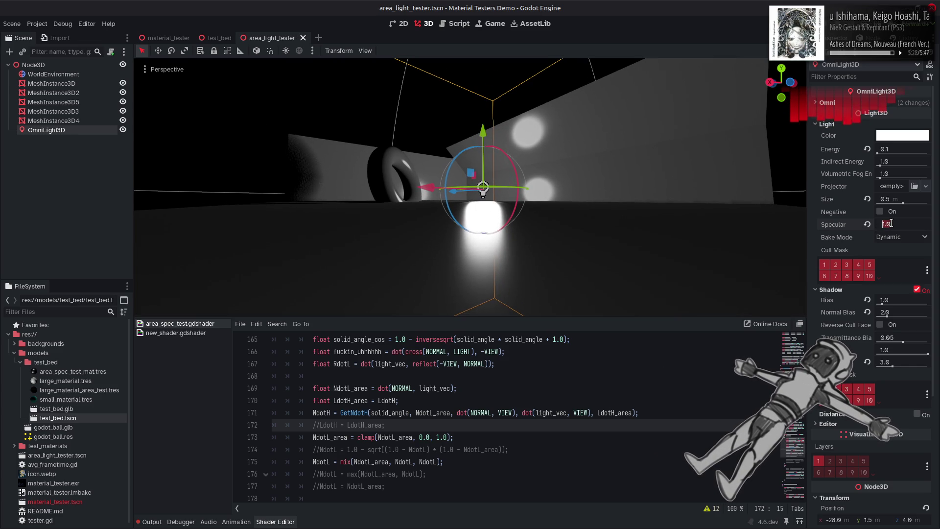
key(Return)
Comment out line 172 so it reads //LdotH = LdotH_area; and save
click(490, 411)
key(Down)
key(ctrl+k)
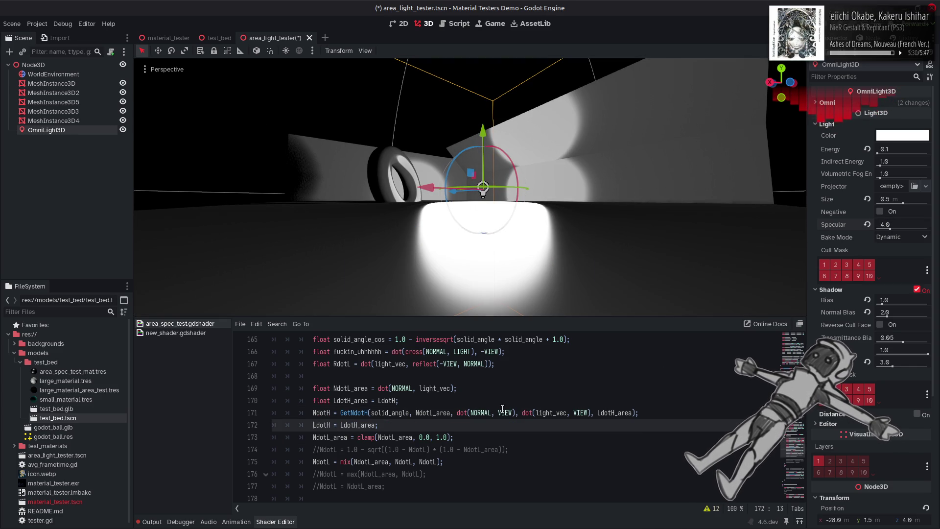
key(ctrl+s)
click(502, 413)
key(Down)
key(Home)
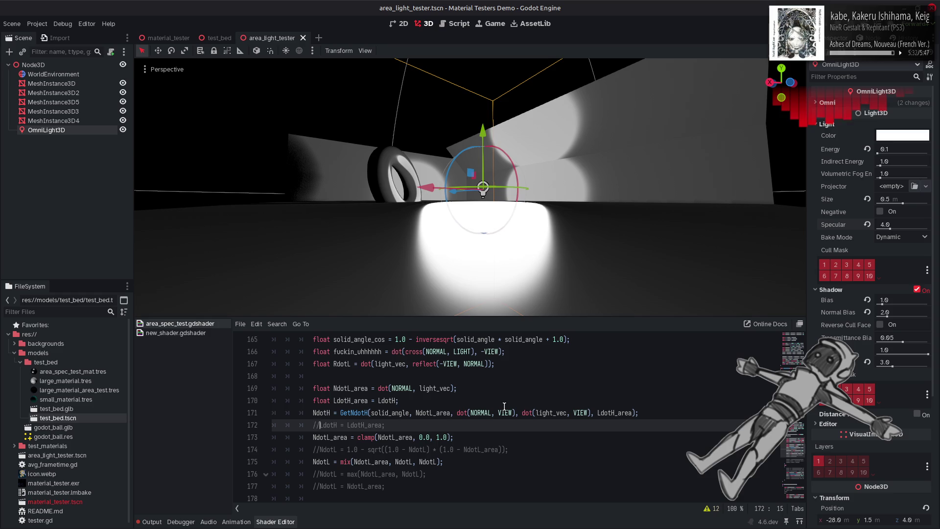
key(ctrl+k)
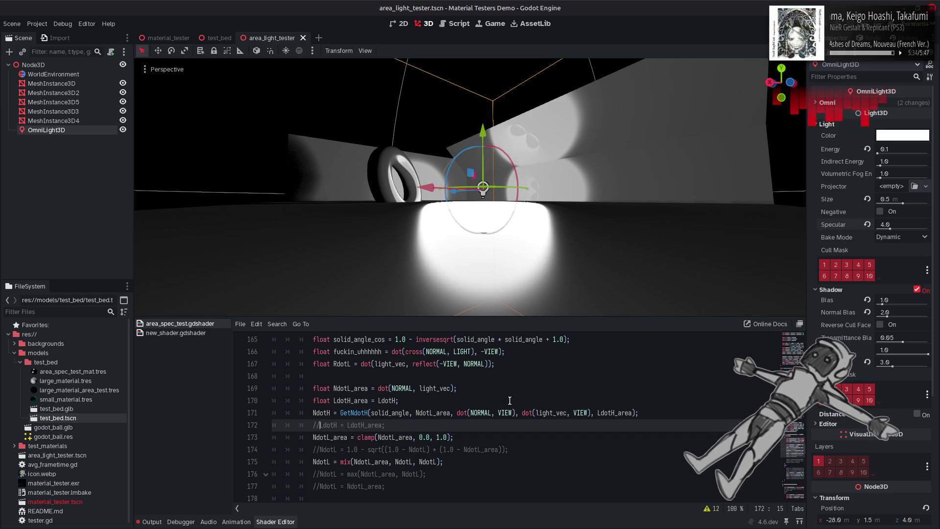
key(ctrl+s)
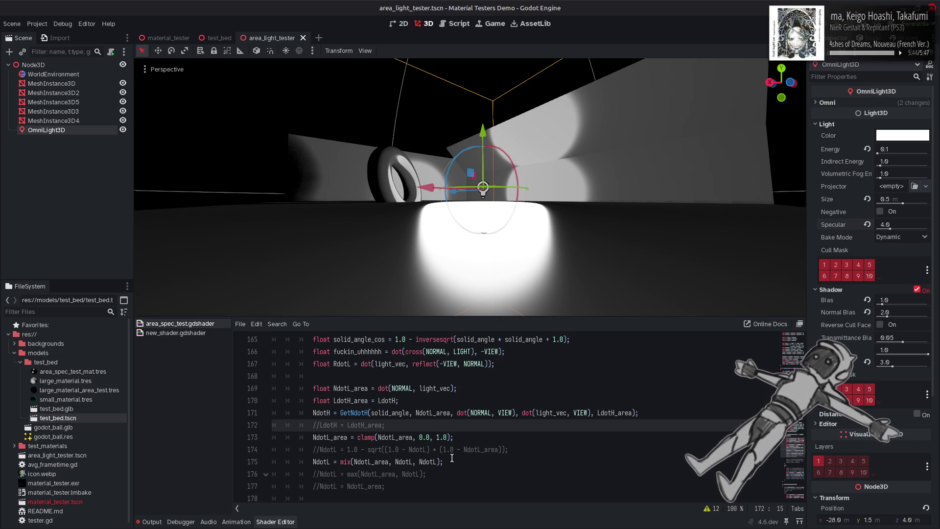
Replace line 172's value with the mix() from line 175, swapping in LdotH and LdotH_area arguments
drag(450, 461, 311, 464)
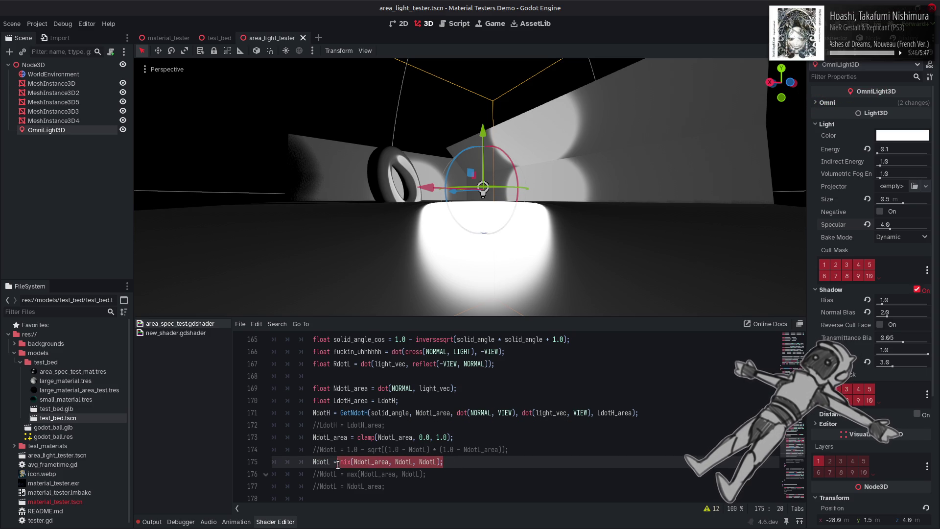
key(ctrl+c)
double_click(364, 424)
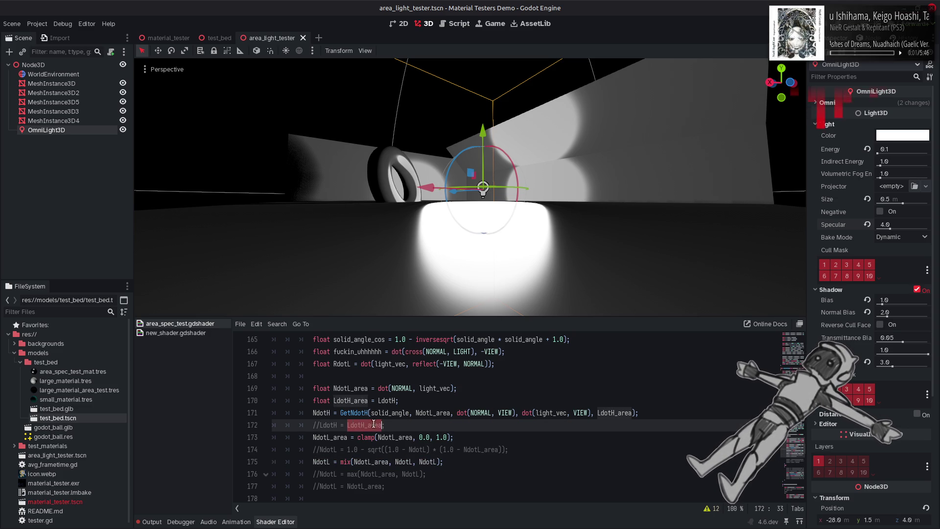
key(ctrl+v)
double_click(328, 425)
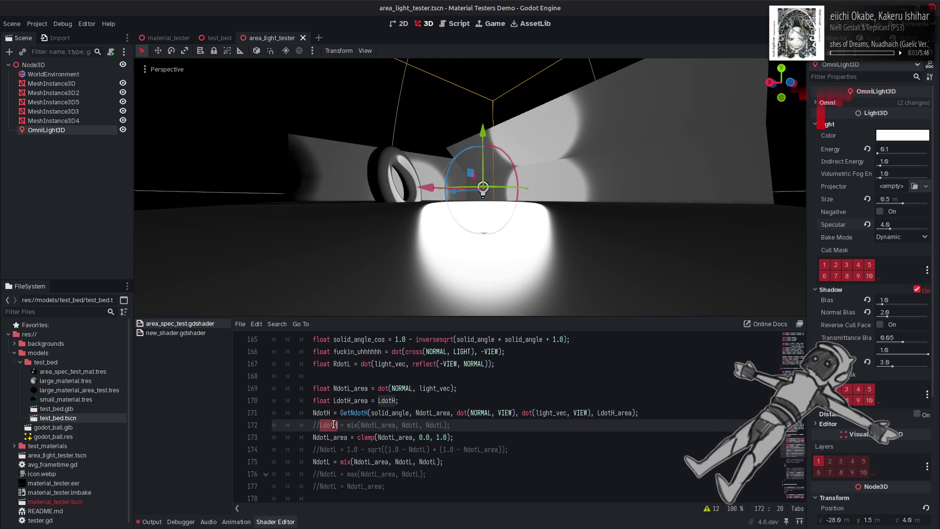
key(ctrl+c)
double_click(436, 425)
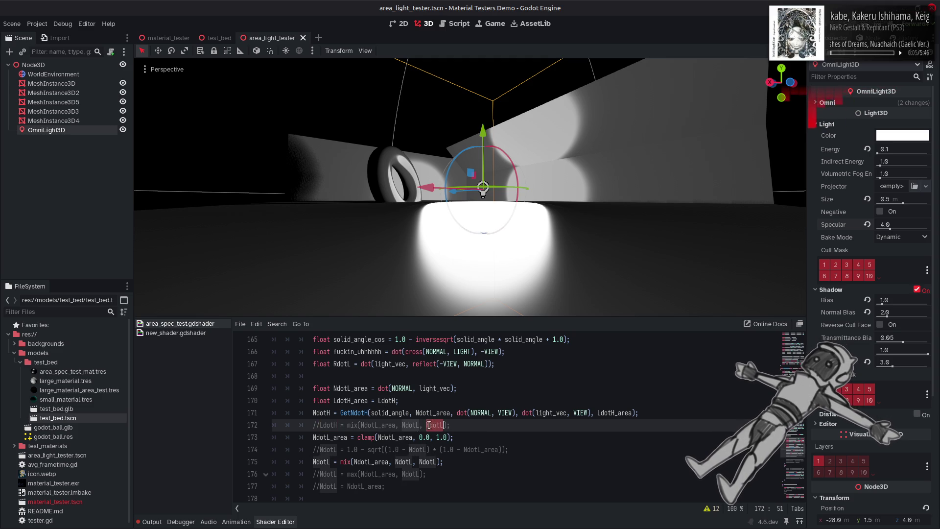
key(ctrl+v)
drag(405, 424, 420, 425)
key(ctrl+v)
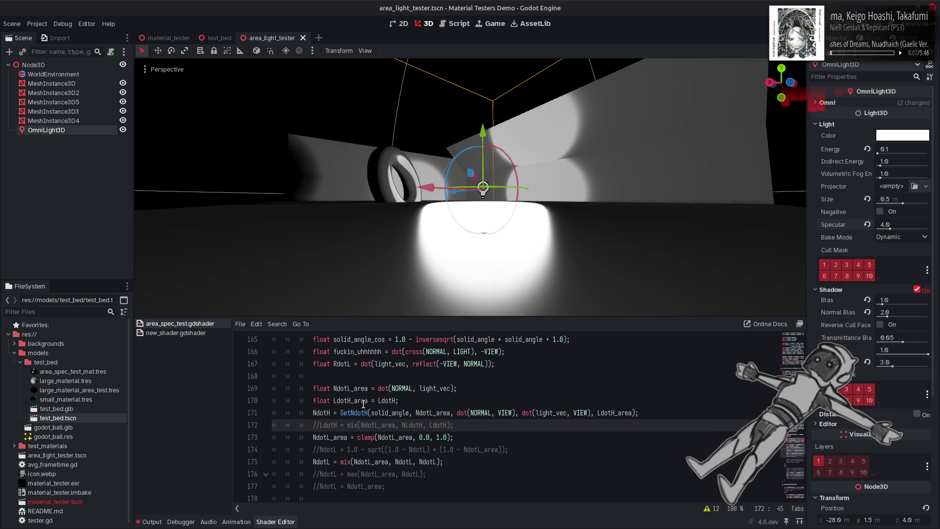
key(ctrl+z)
double_click(406, 425)
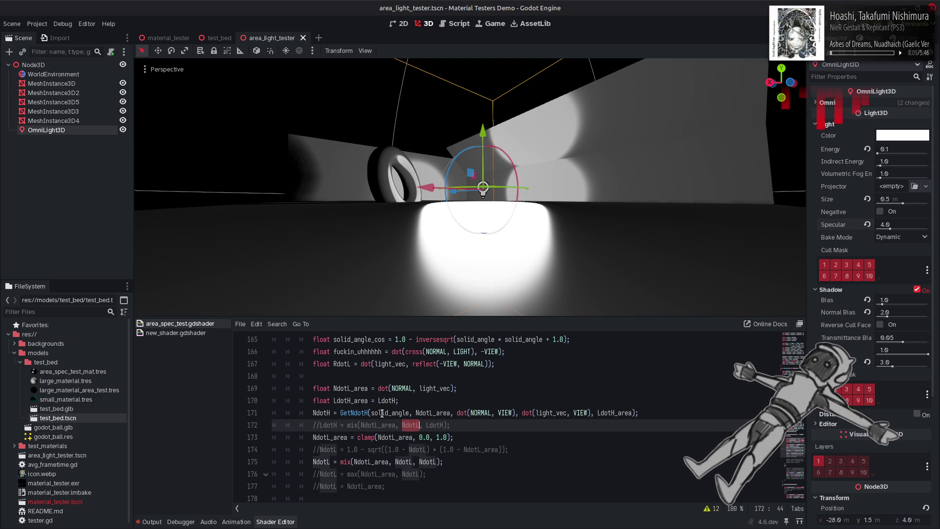
key(ctrl+v)
double_click(385, 425)
text(LdotH_area)
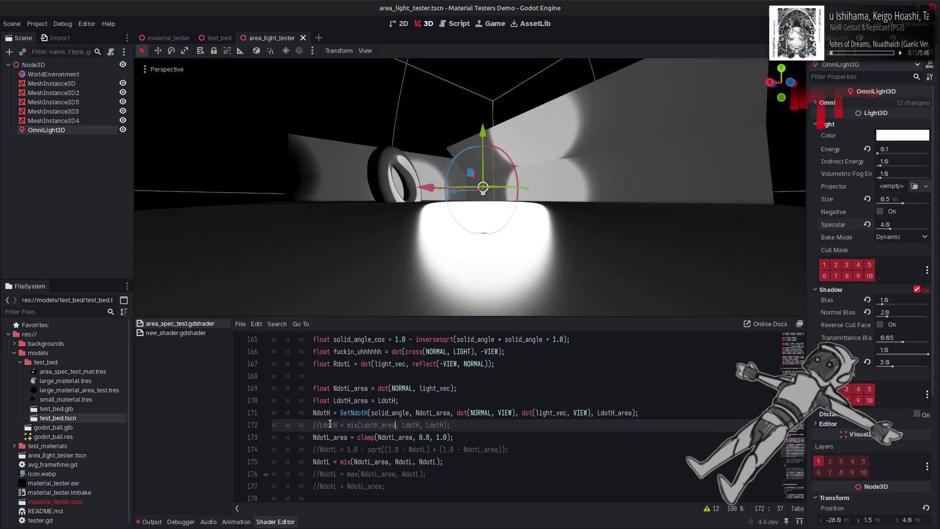
Toggle line 172 on and off with saves to compare lighting, leaving it active
key(ctrl+k)
key(ctrl+s)
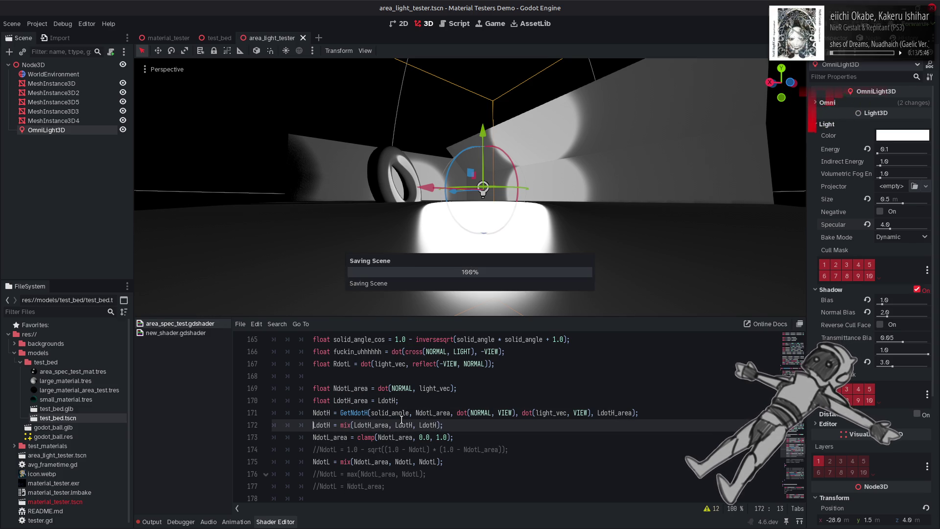
key(ctrl+k)
key(ctrl+s)
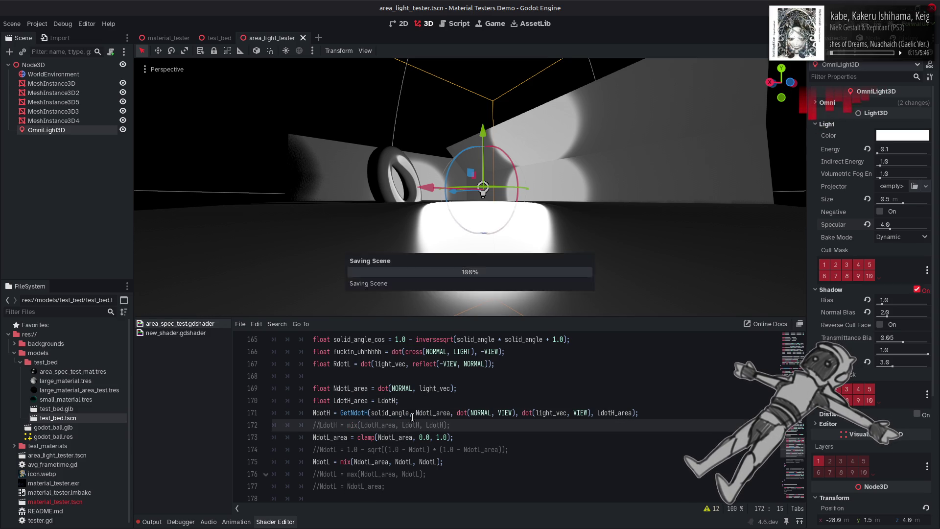
key(ctrl+k)
key(ctrl+k)
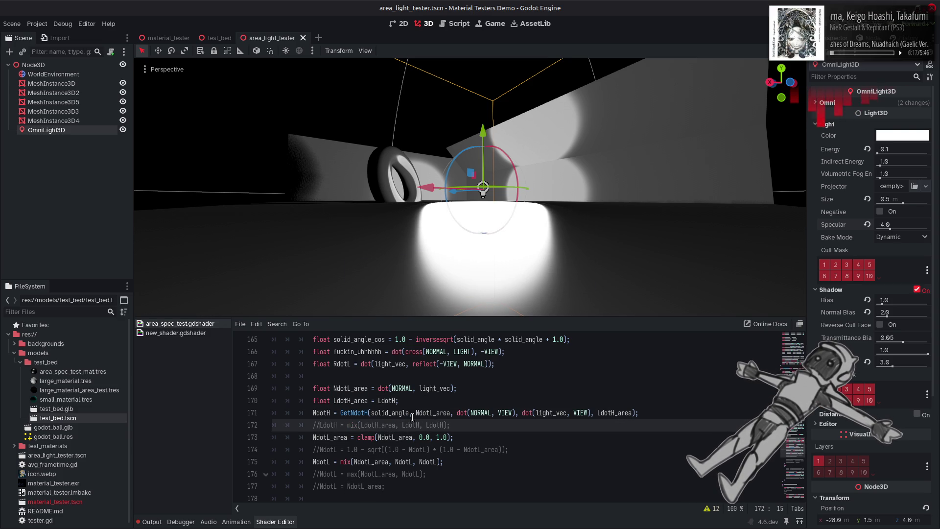
key(ctrl+k)
key(ctrl+s)
key(ctrl+k)
key(ctrl+s)
key(ctrl+k)
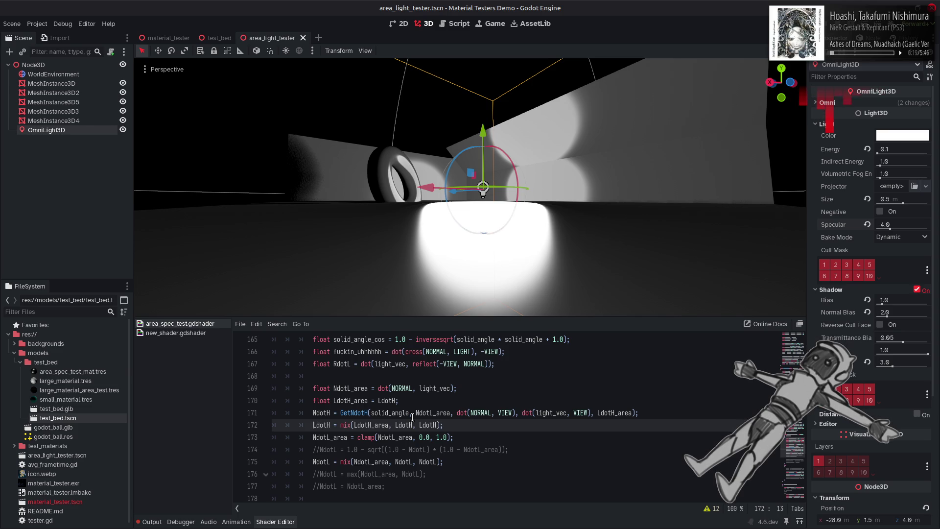
key(ctrl+s)
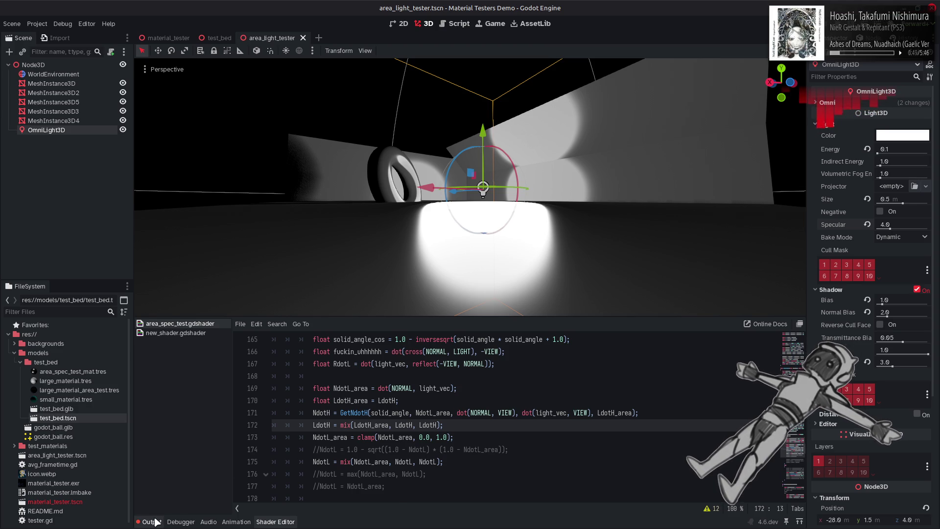
Clear the output log, change the last mix argument to LdotH_area, and save
key(alt+o)
click(786, 324)
click(269, 521)
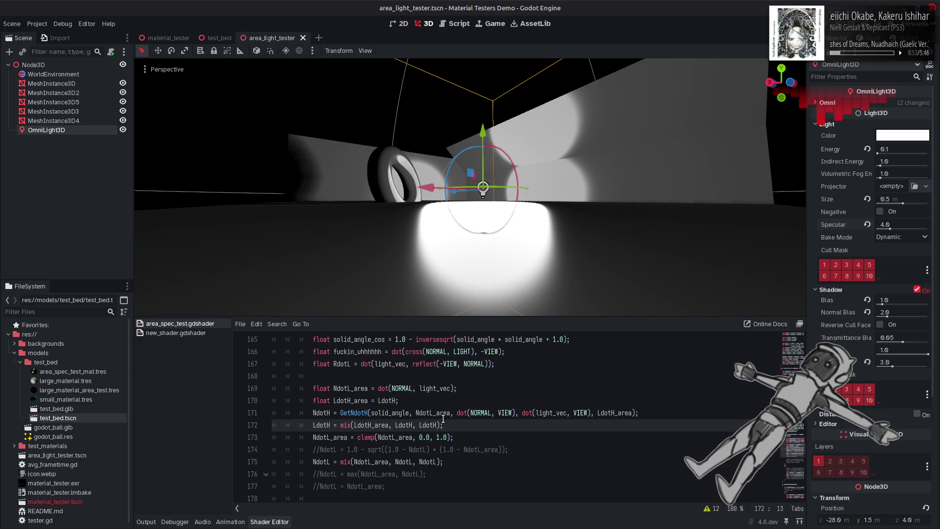
double_click(371, 425)
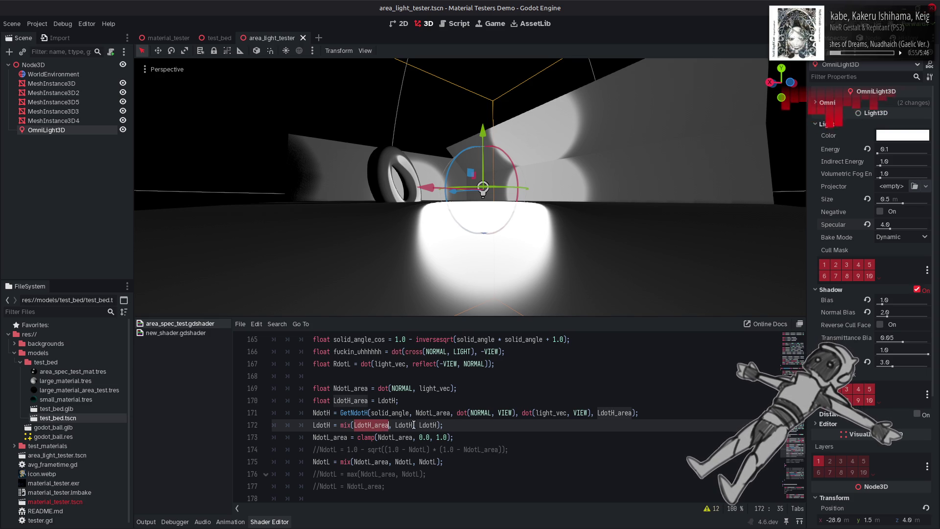
key(ctrl+c)
double_click(429, 425)
key(ctrl+v)
key(ctrl+s)
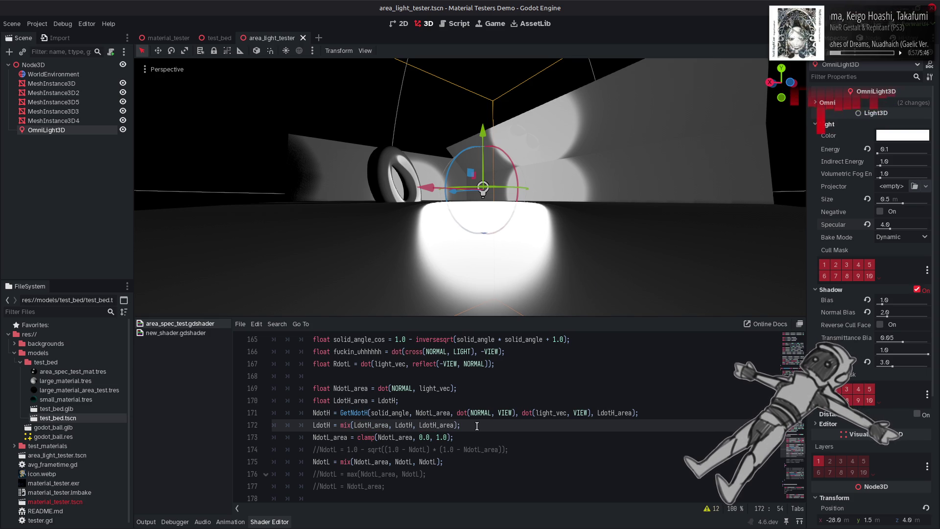
Revert the last mix argument to LdotH and toggle line 172 to compare
key(Home)
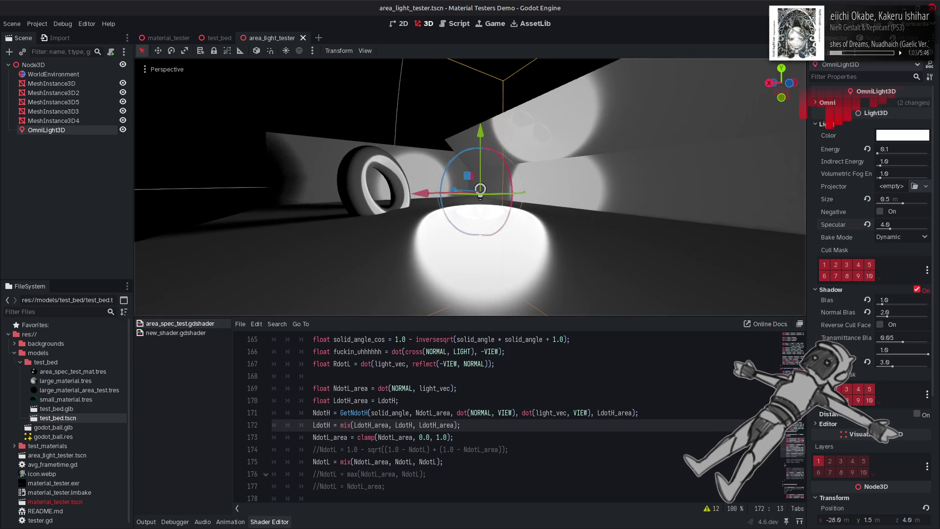
double_click(431, 425)
key(ctrl+v)
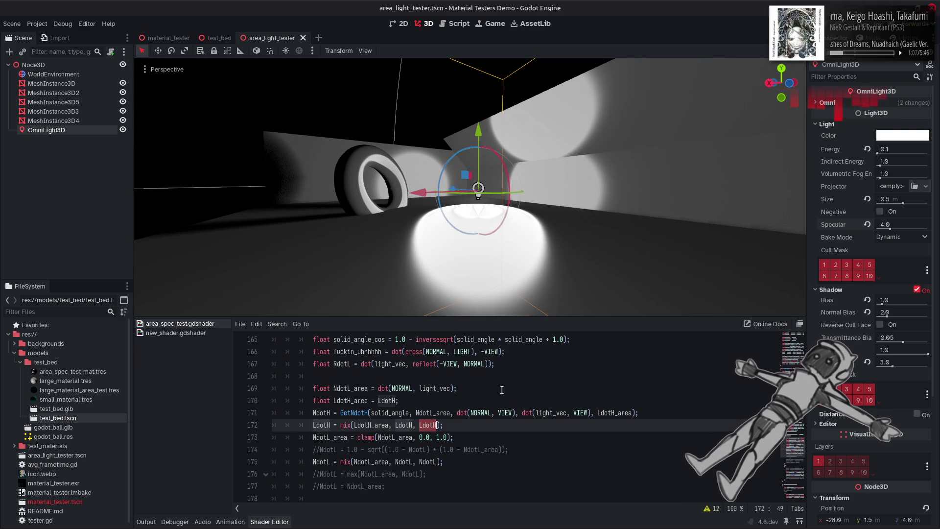
click(312, 424)
key(ctrl+k)
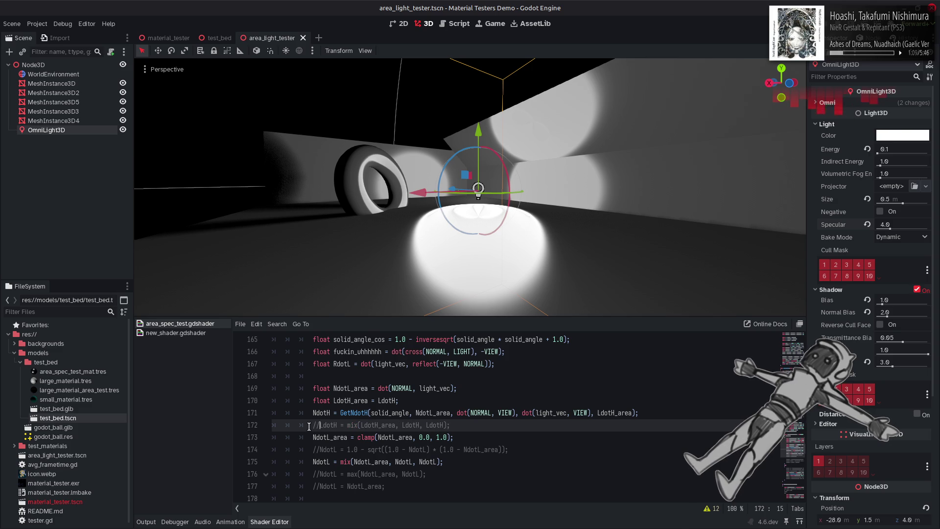
key(ctrl+k)
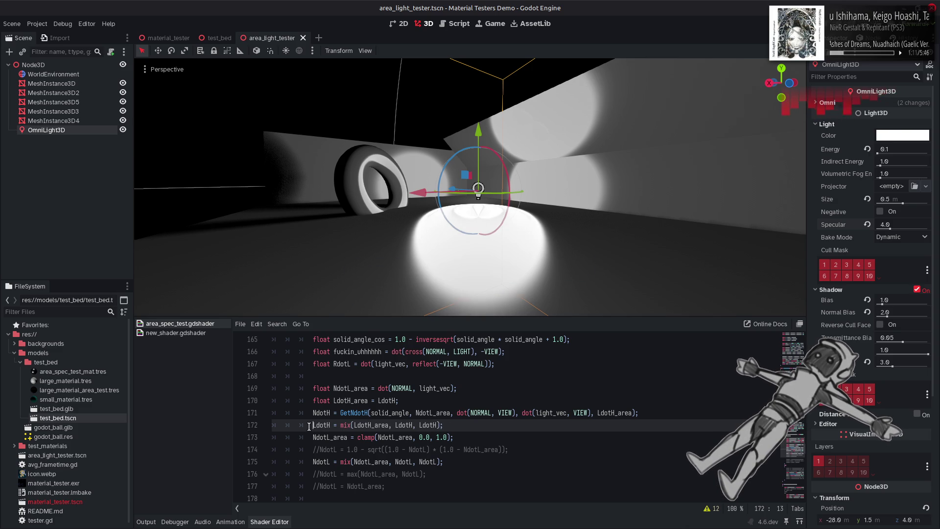
key(ctrl+k)
key(ctrl+k)
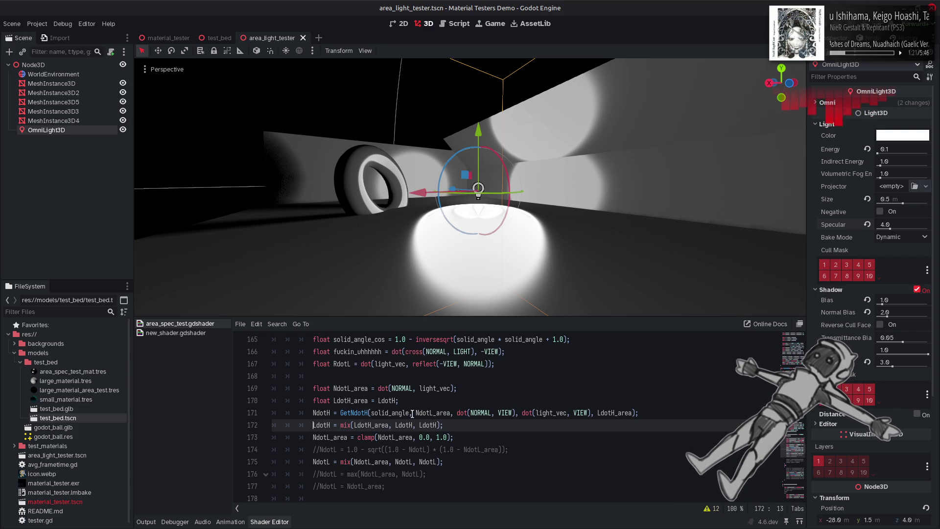
Edit the arguments so line 172 reads LdotH = mix(LdotH, LdotH_area, LdotH_area)
key(End)
key(Left)
key(Left)
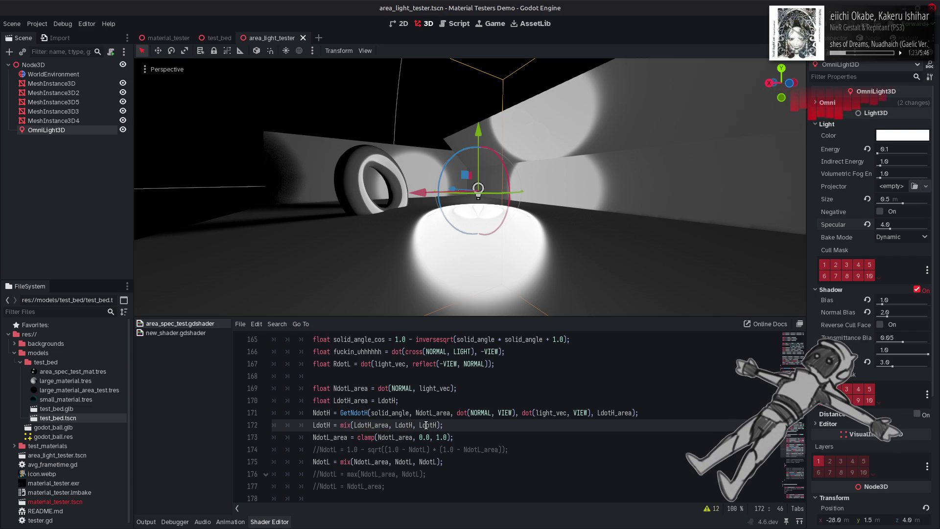
text(_area)
double_click(402, 424)
text(LdotH_area)
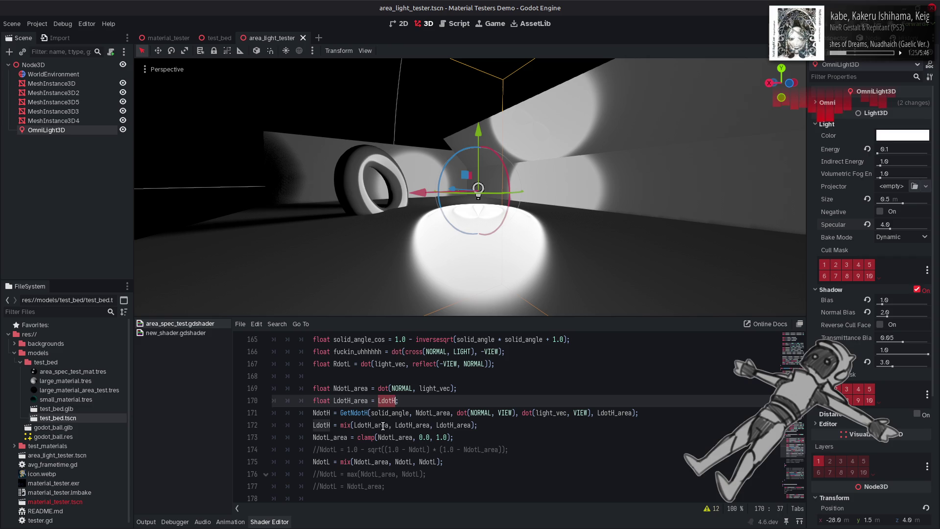
key(BackSpace)
key(BackSpace)
key(BackSpace)
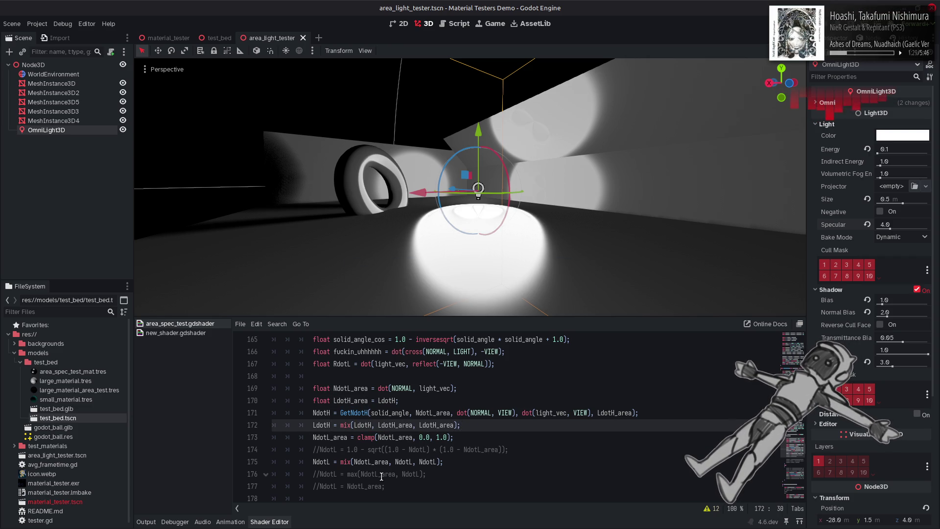
Replace line 172's mix() with max(LdotH_area, LdotH), reusing the NdotL max expression, and save
drag(348, 474, 423, 473)
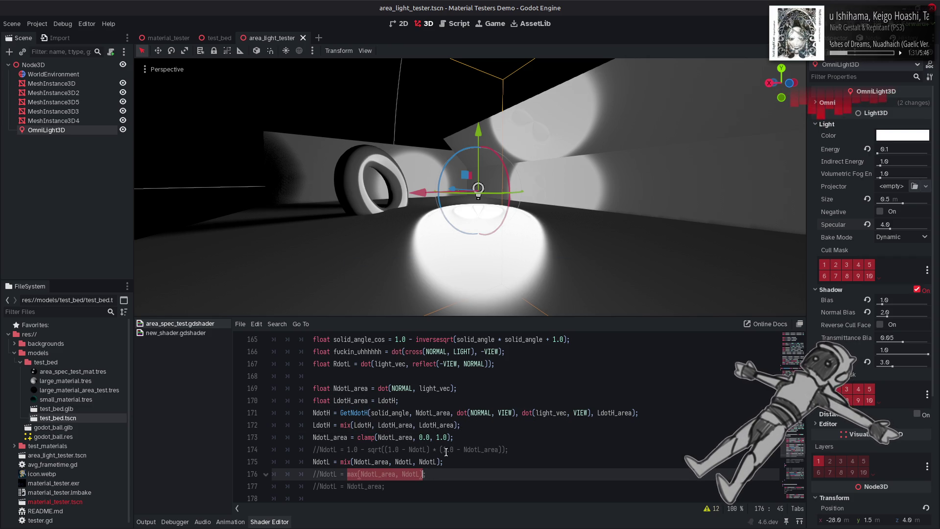
drag(458, 424, 340, 425)
key(ctrl+v)
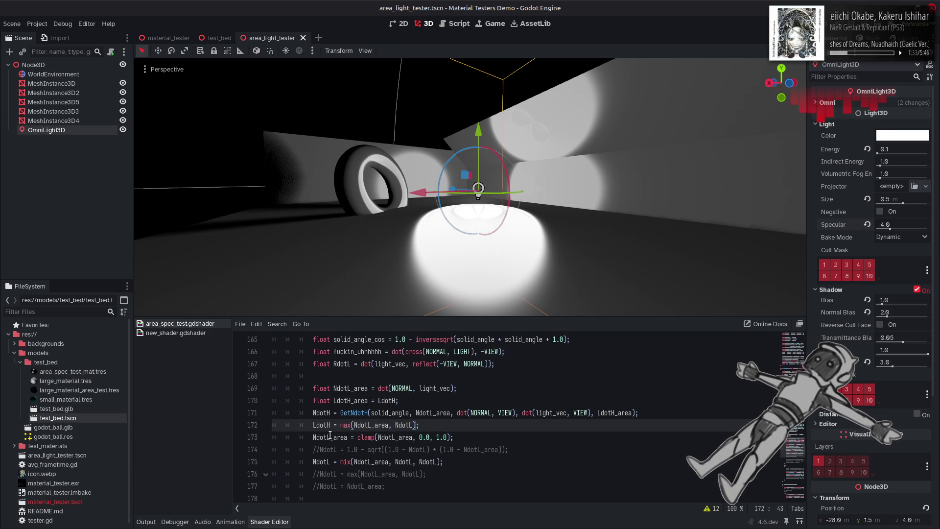
double_click(325, 425)
key(ctrl+c)
double_click(404, 425)
key(ctrl+v)
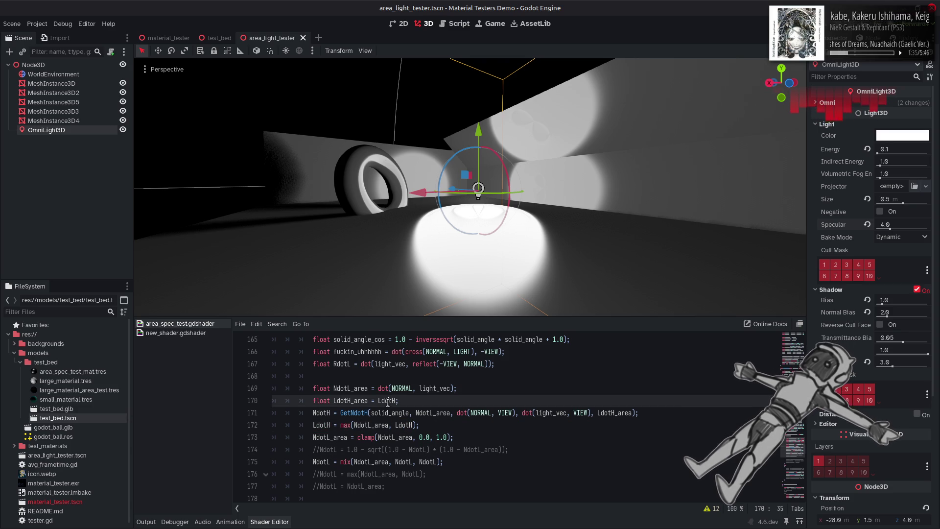
double_click(387, 401)
double_click(349, 400)
key(ctrl+c)
double_click(369, 424)
key(ctrl+v)
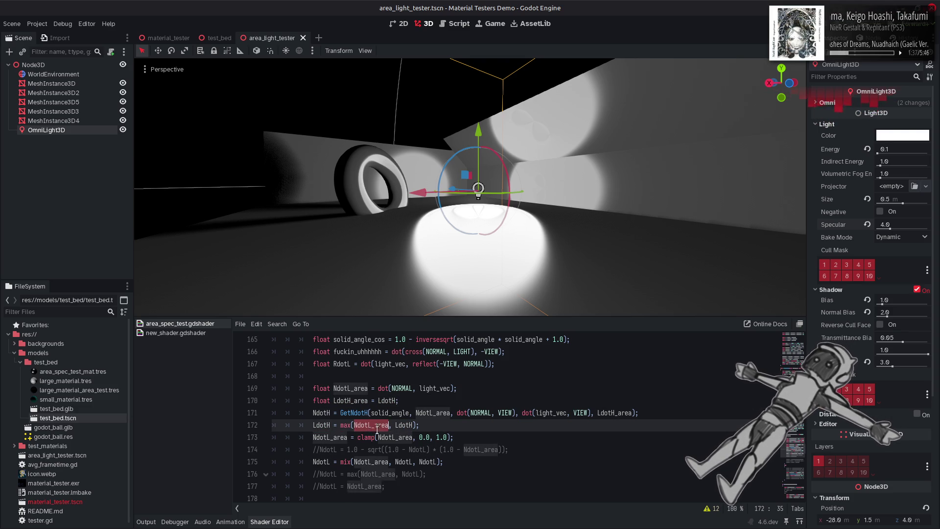
key(ctrl+s)
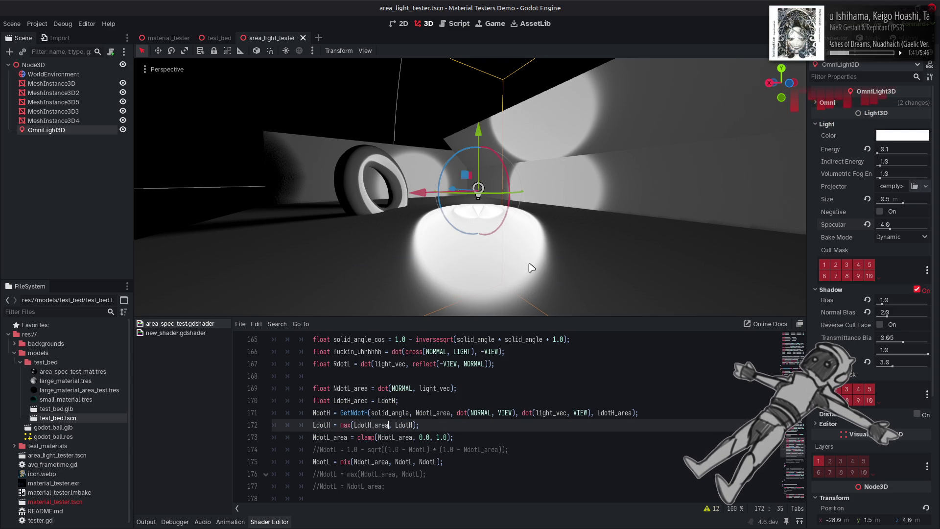
Briefly comment out line 172, then restore it and change max to min
click(314, 424)
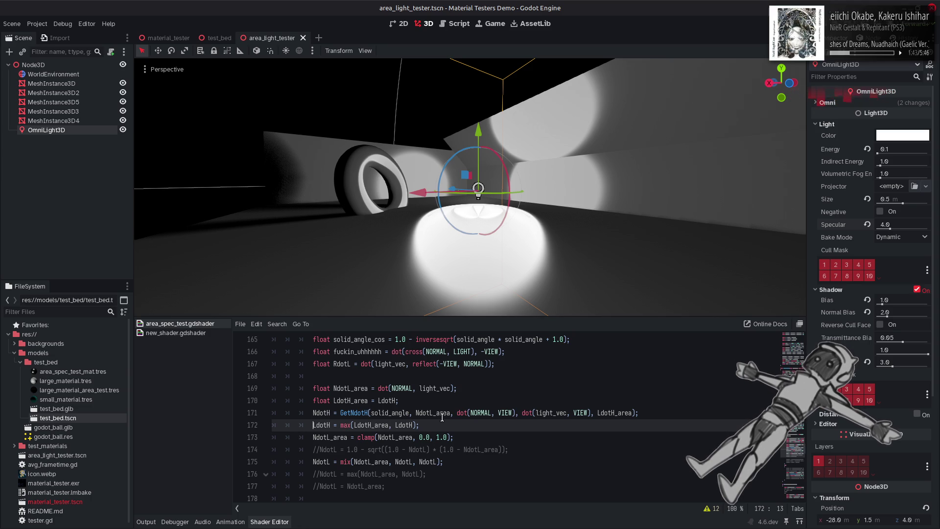
text(//)
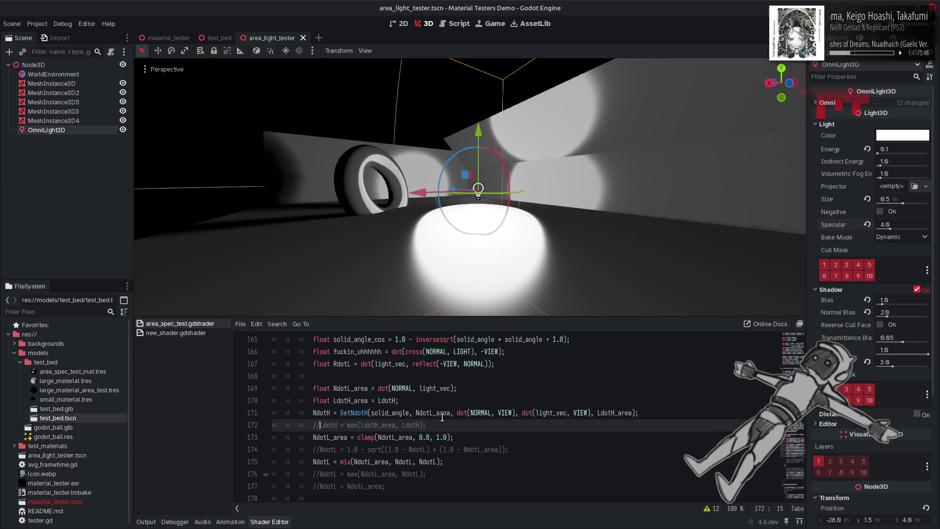
key(BackSpace)
key(BackSpace)
double_click(348, 425)
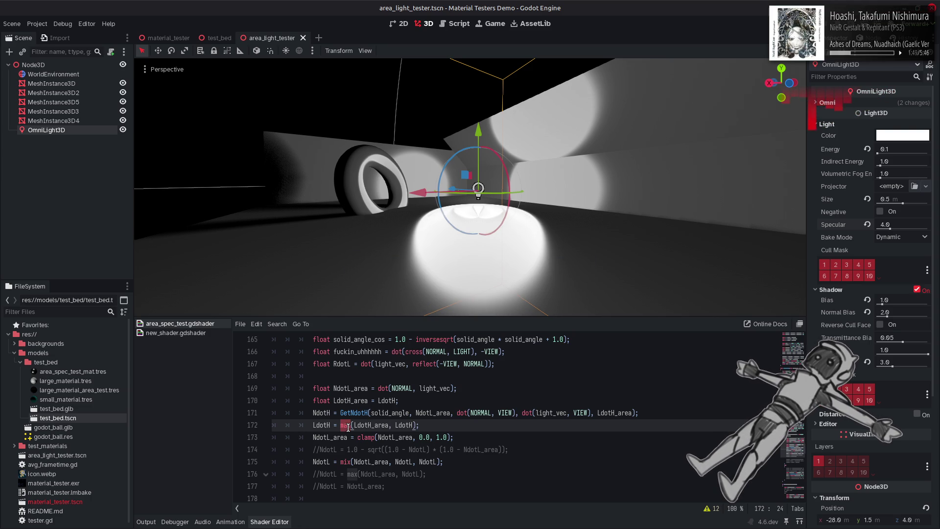
text(min)
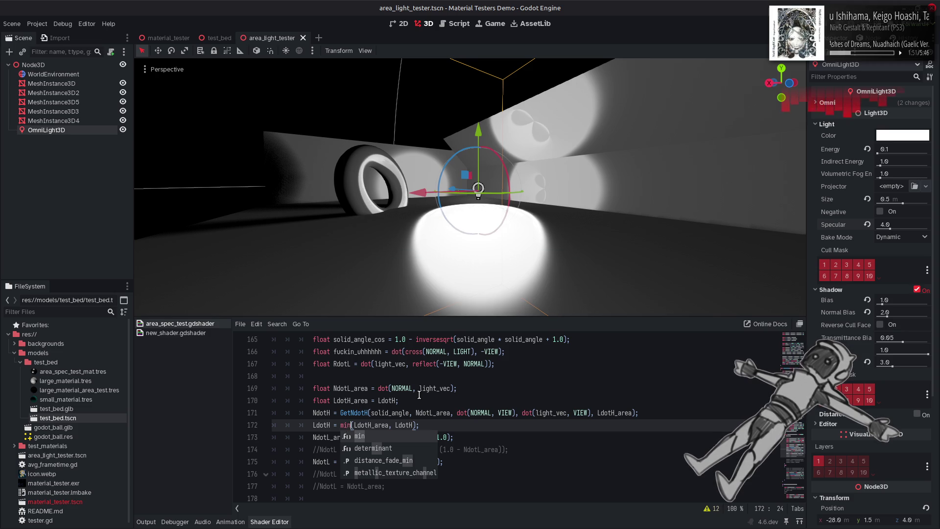
click(419, 397)
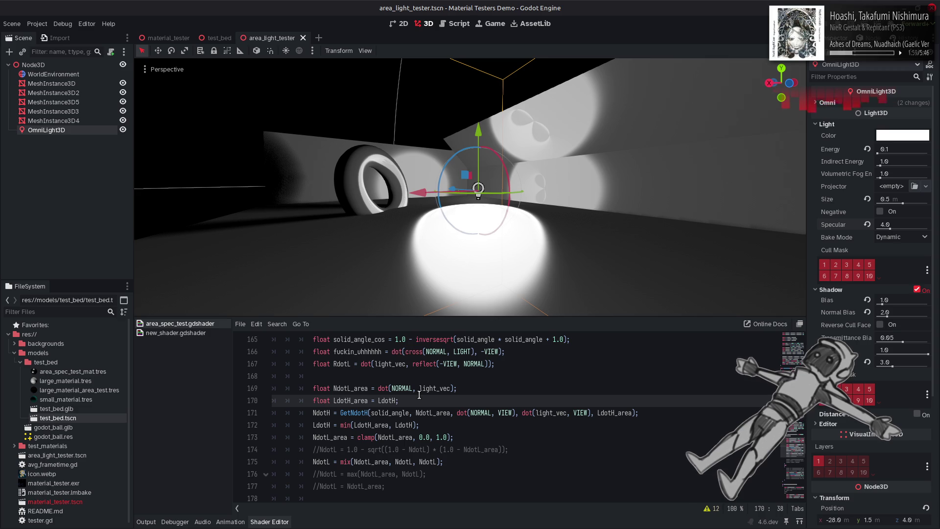
scroll(419, 395, up, 18)
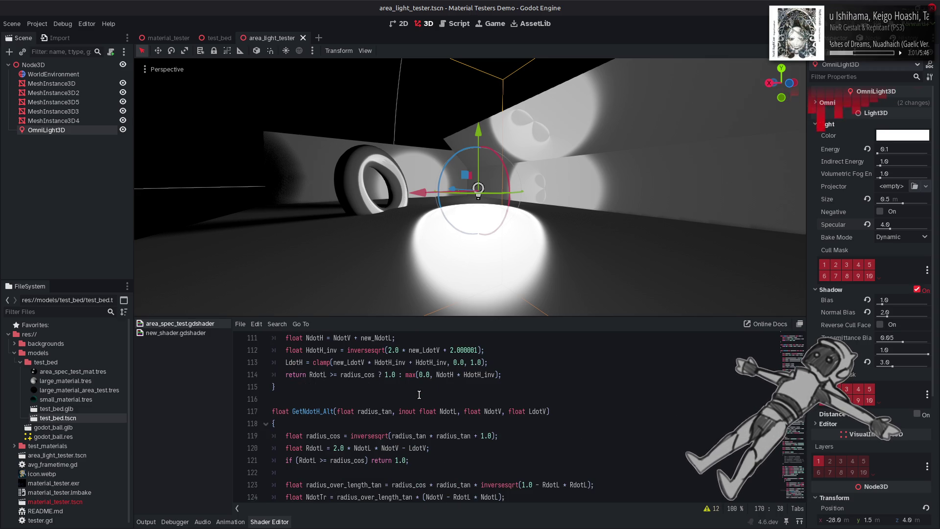
scroll(419, 395, up, 5)
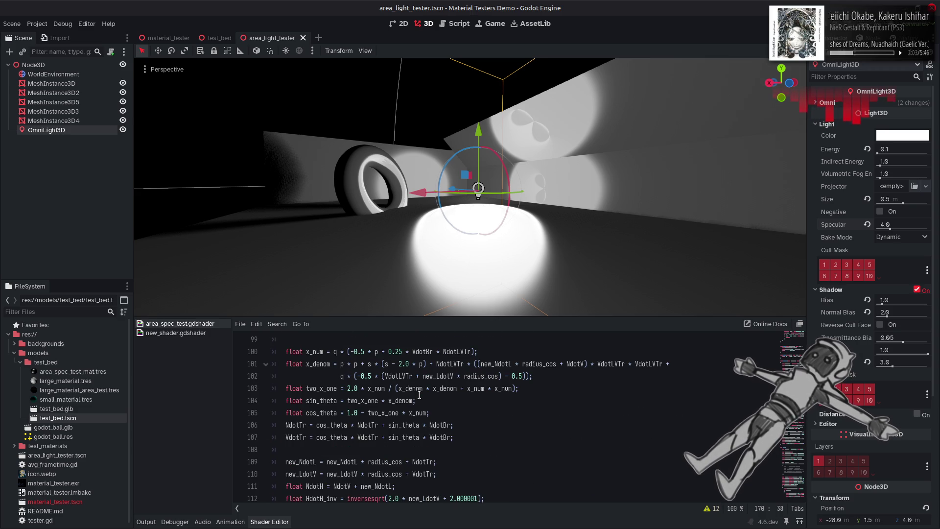
scroll(320, 415, down, 3)
double_click(312, 400)
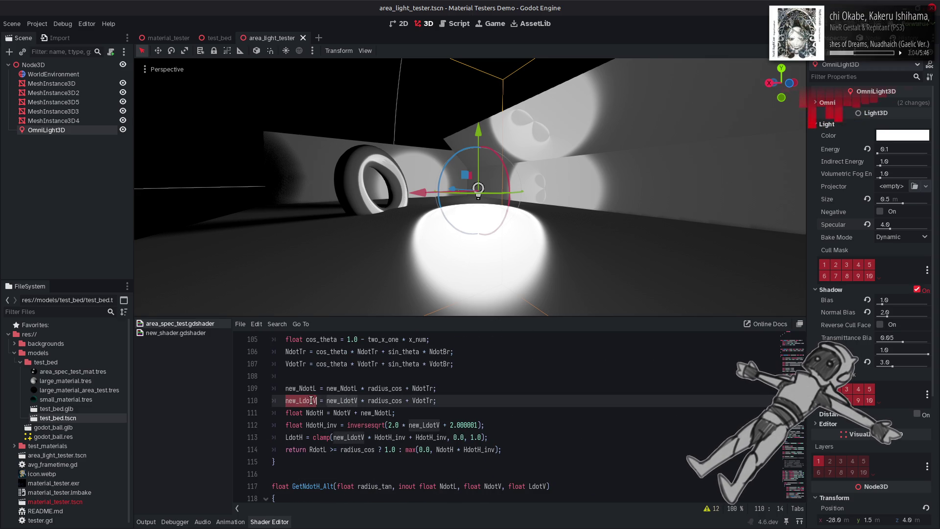
double_click(354, 400)
scroll(372, 411, up, 3)
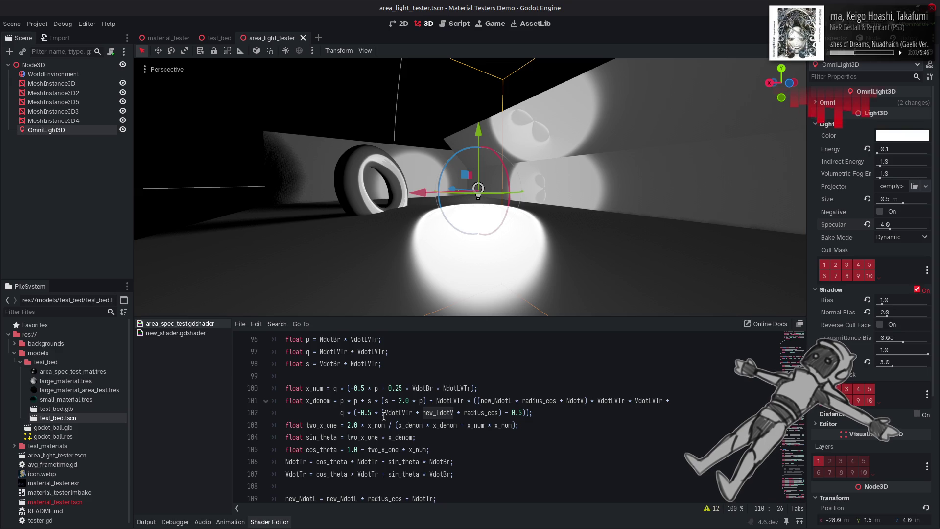
scroll(384, 416, up, 3)
scroll(384, 415, up, 3)
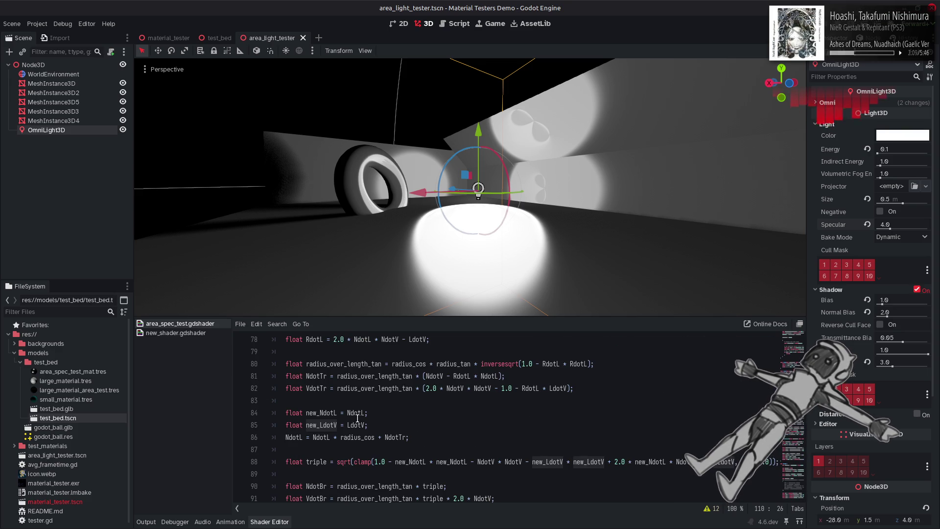
double_click(357, 424)
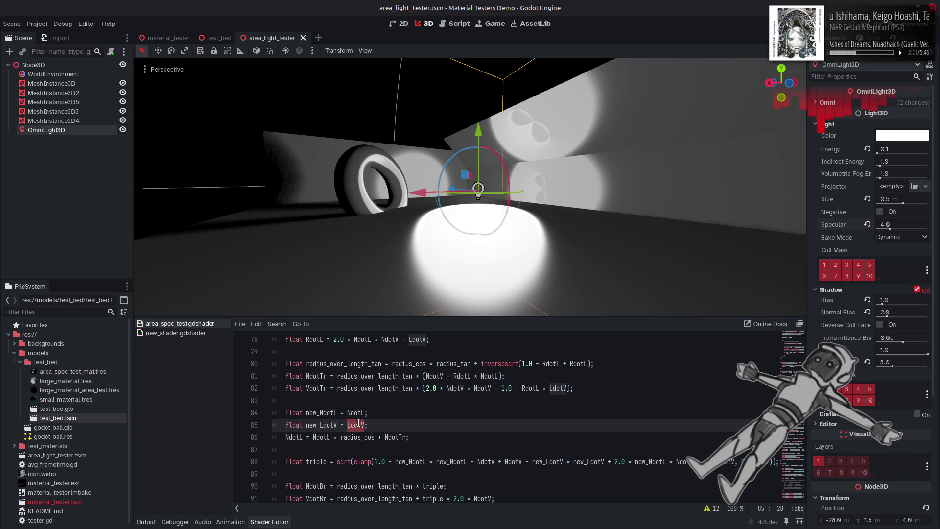
scroll(358, 423, down, 5)
scroll(359, 422, down, 3)
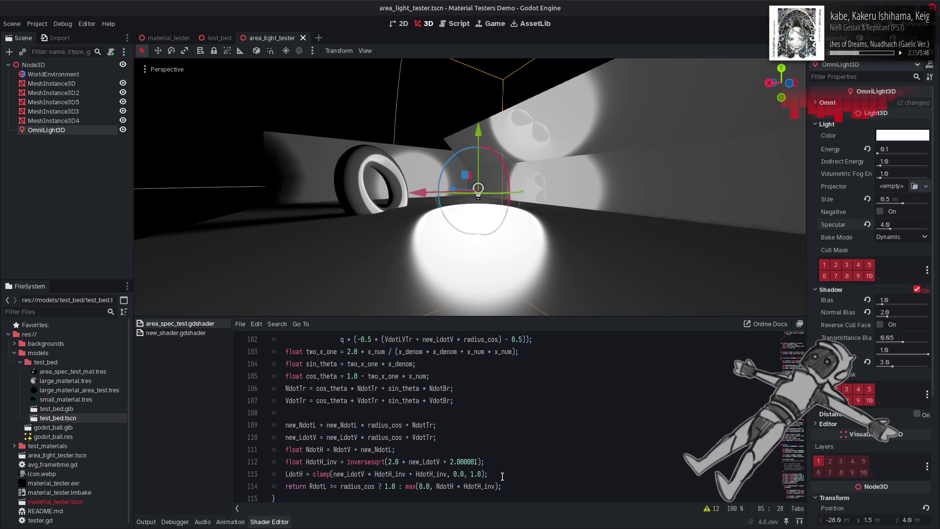
Cut the late HdotH_inv and LdotH clamp lines and drop 'float' from the remaining HdotH_inv line
mouse_move(502, 475)
mouse_down()
mouse_move(326, 475)
mouse_move(286, 462)
mouse_up()
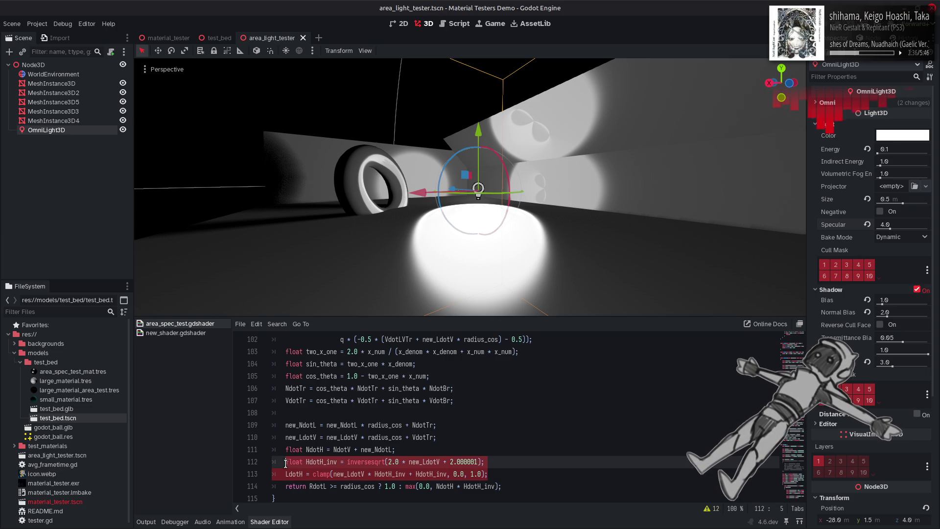
click(300, 482)
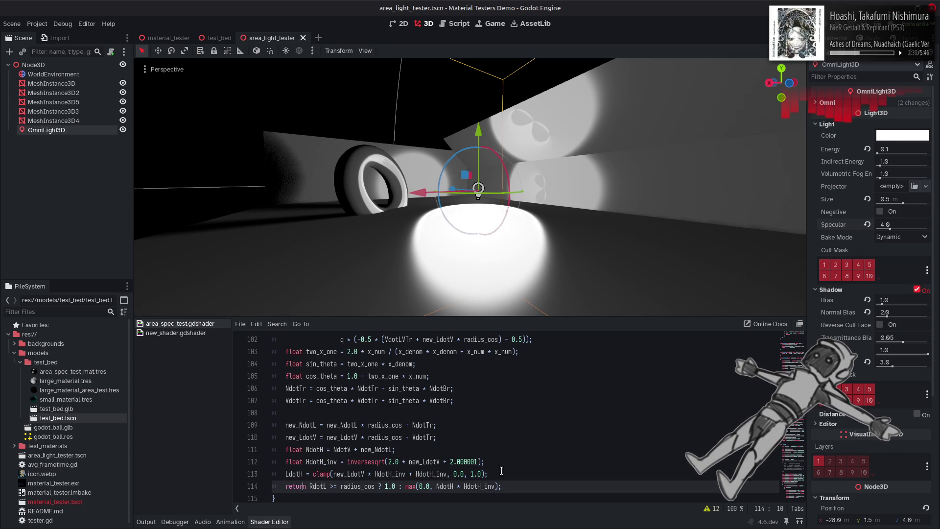
drag(501, 472, 197, 478)
key(BackSpace)
key(BackSpace)
double_click(293, 462)
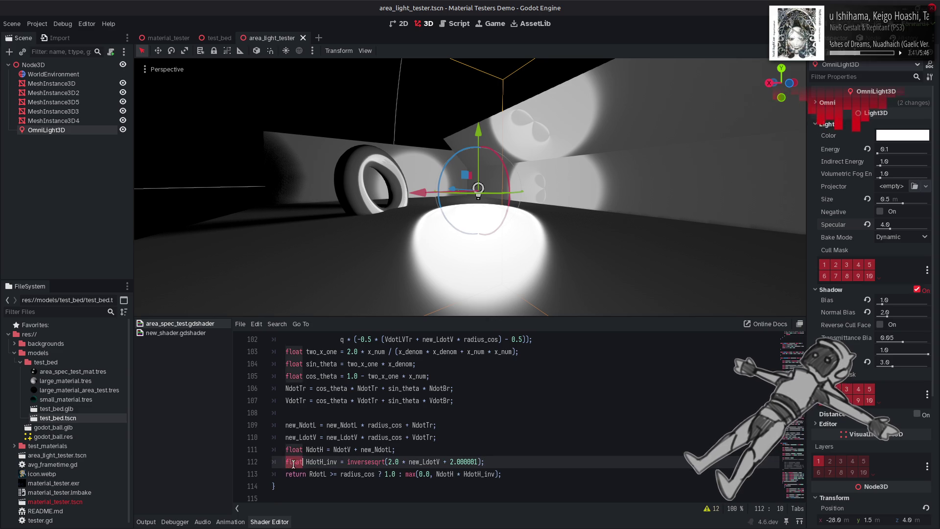
key(Delete)
key(Delete)
Paste the HdotH_inv and LdotH clamp lines after line 86, then check uses of new_LdotV, HdotH_inv and LdotV
scroll(352, 436, up, 8)
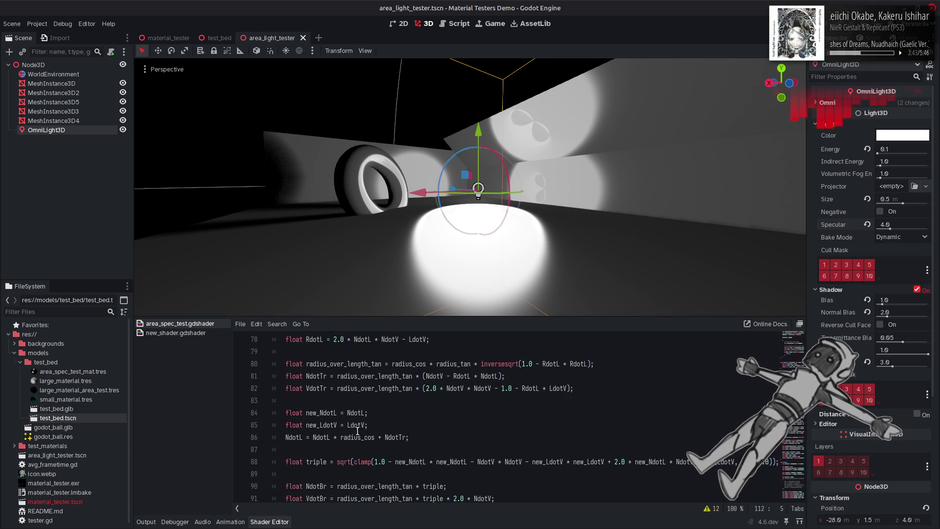
click(427, 437)
key(Return)
key(ctrl+v)
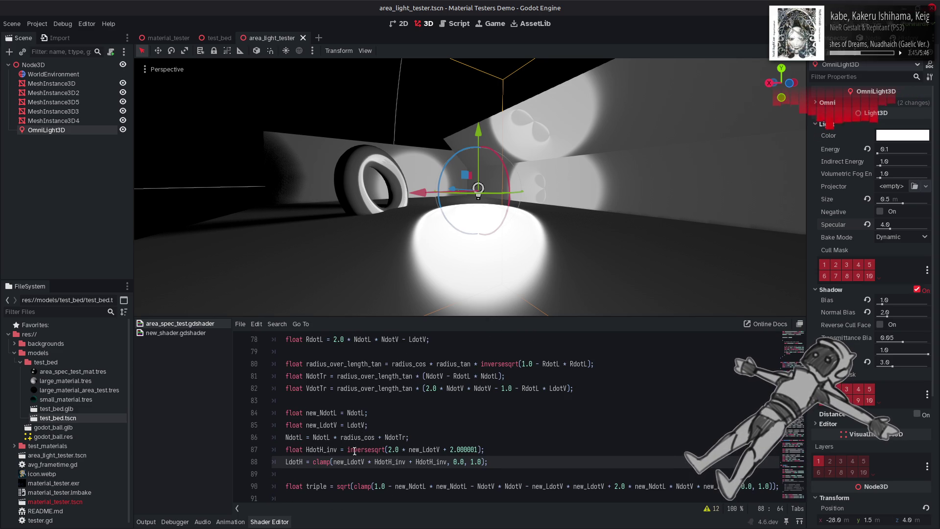
double_click(437, 448)
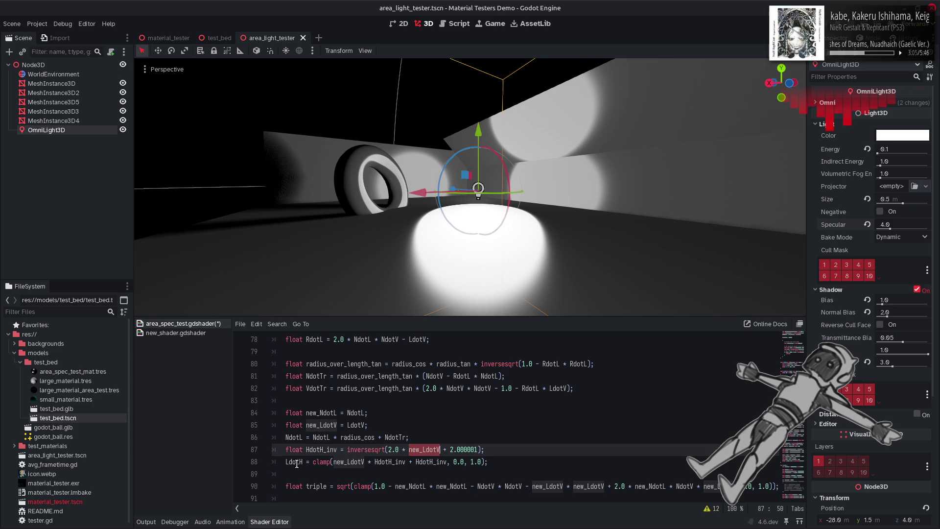
click(297, 463)
double_click(320, 451)
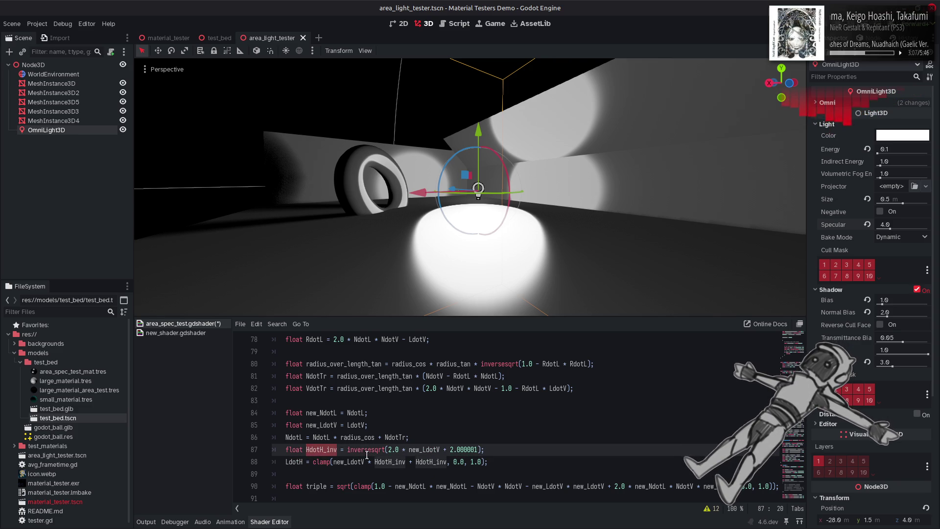
double_click(424, 449)
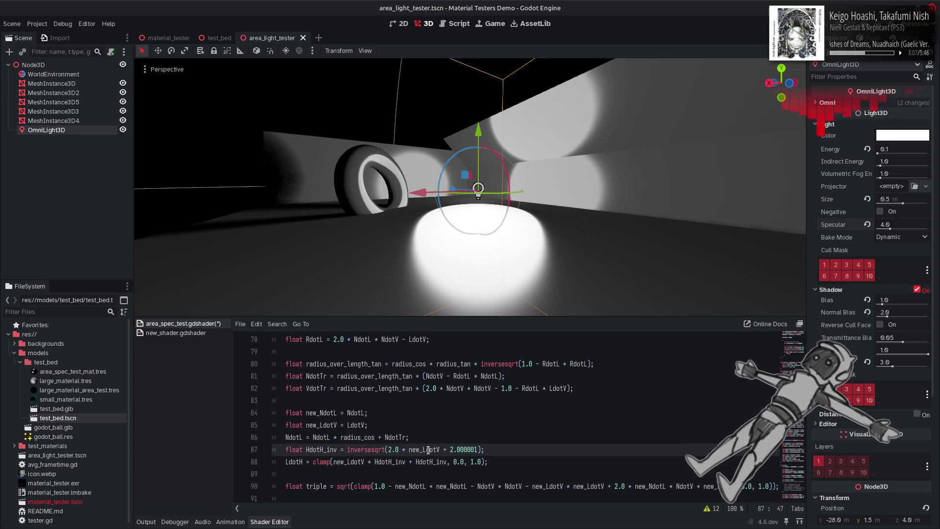
double_click(356, 425)
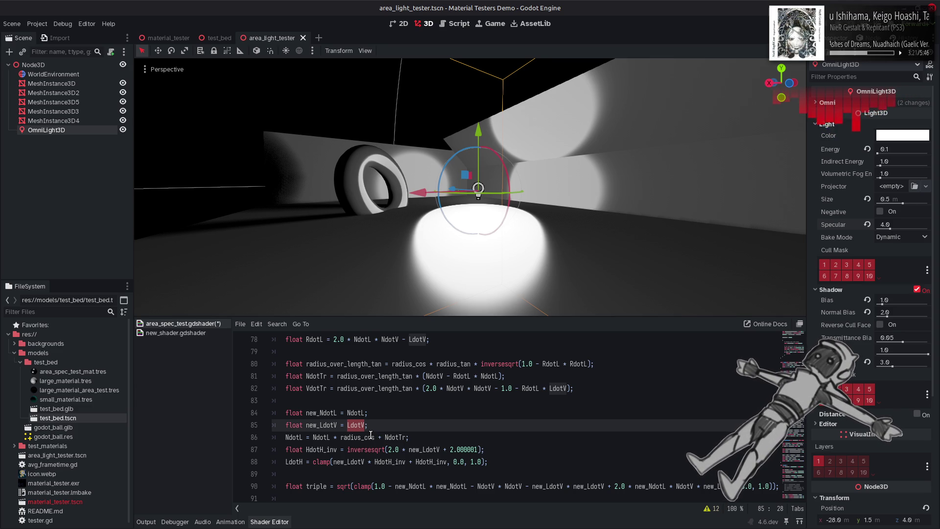
Change line 87's inversesqrt argument to 2.0 * (new_LdotV * radius_cos + VdotTr) + 2.000001
scroll(371, 435, down, 9)
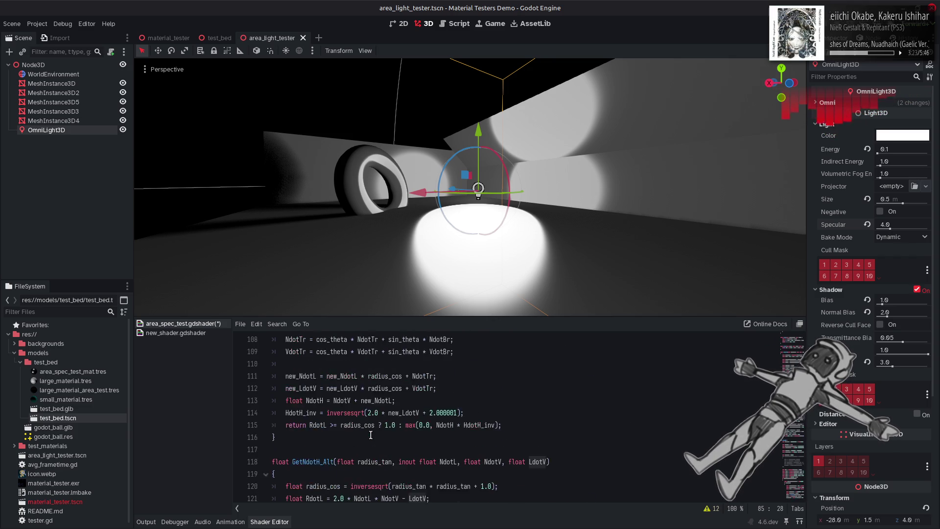
double_click(317, 424)
click(335, 437)
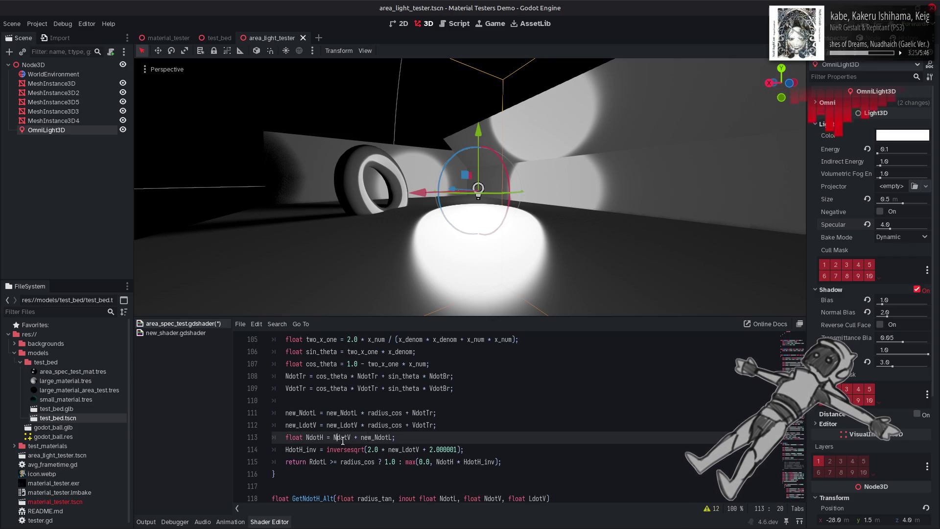
drag(433, 425, 326, 424)
key(ctrl+z)
key(ctrl+z)
key(ctrl+z)
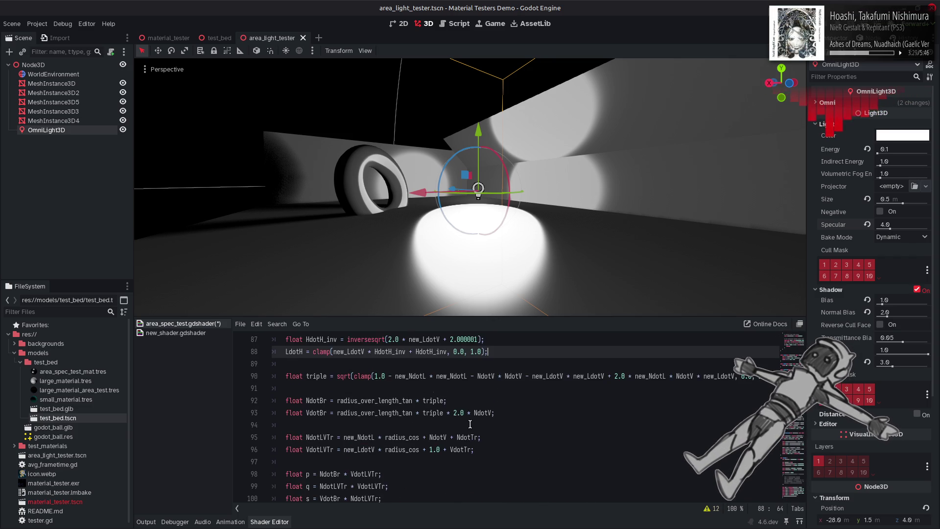
key(ctrl+z)
key(ctrl+z)
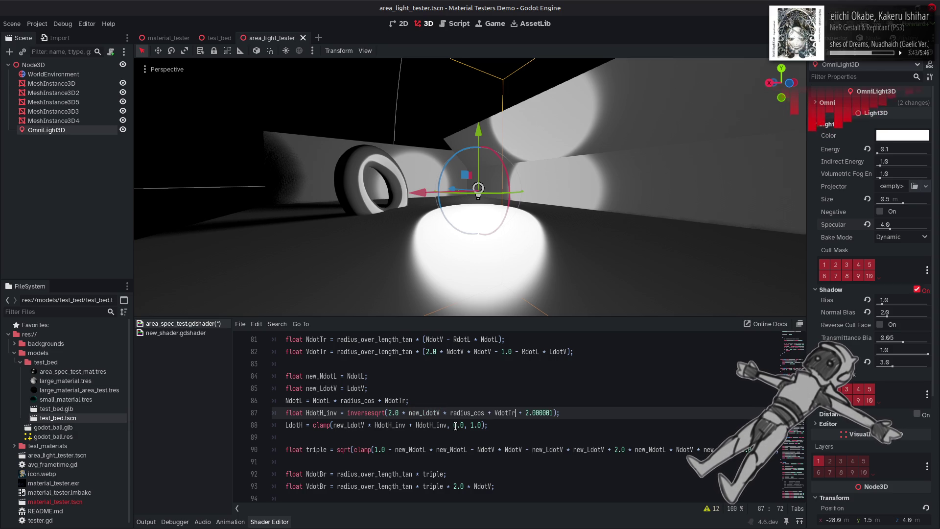
text(* radius_cos + VdotTr))
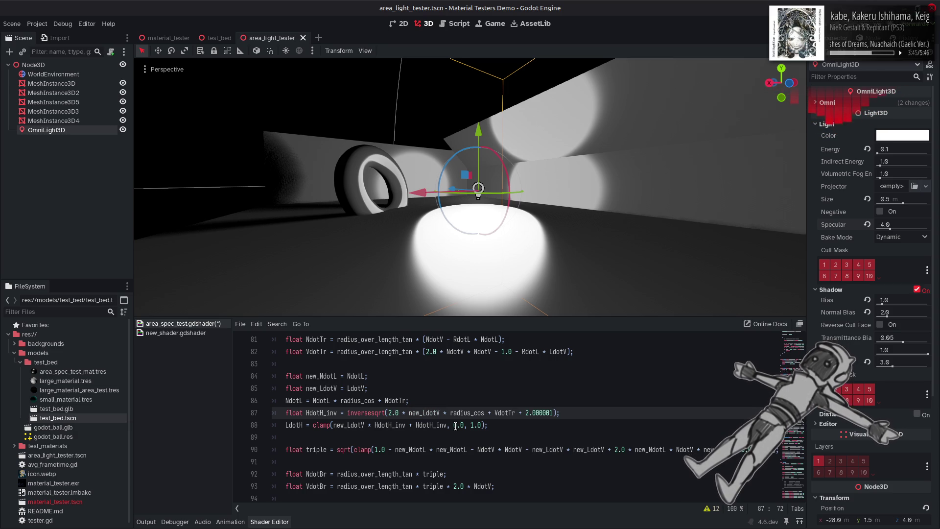
text(()
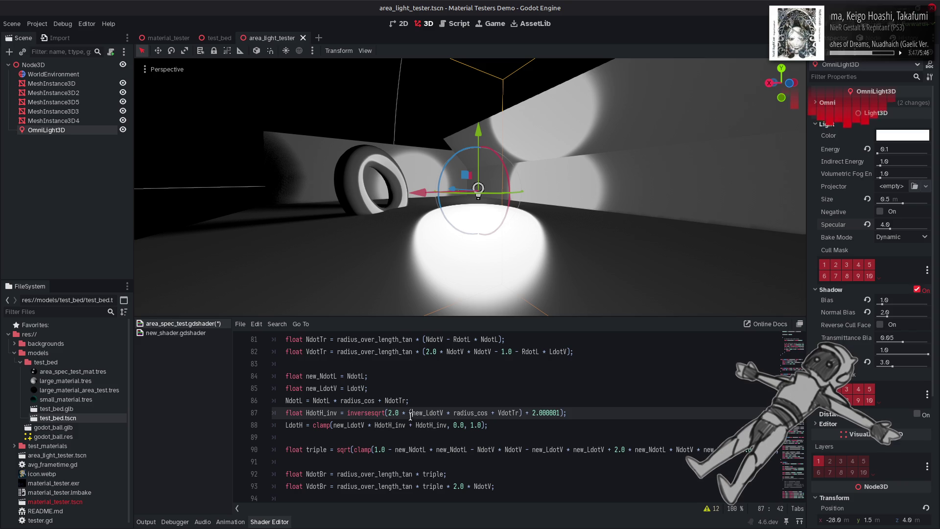
Replace new_LdotV in line 88's LdotH clamp with (new_LdotV * radius_cos + VdotTr), save, and inspect the viewport
drag(408, 414, 523, 412)
key(ctrl+c)
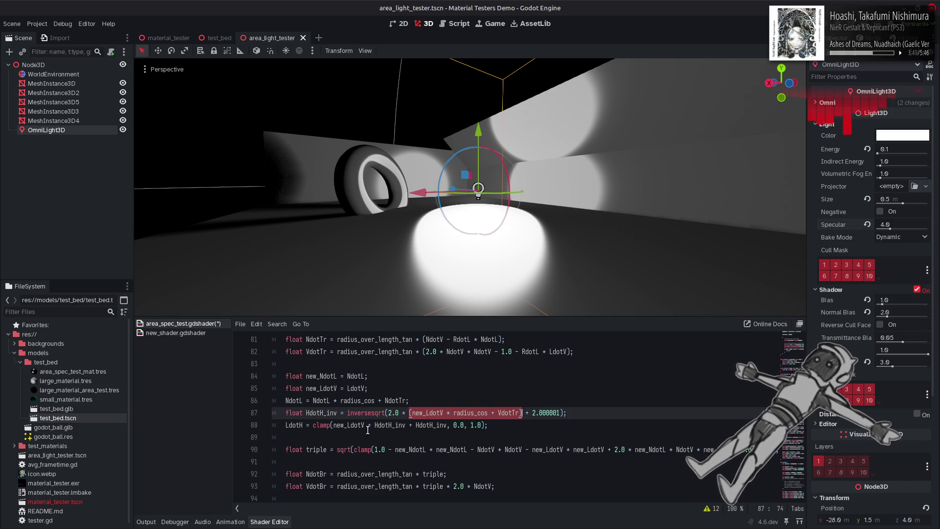
double_click(349, 425)
key(ctrl+v)
key(ctrl+s)
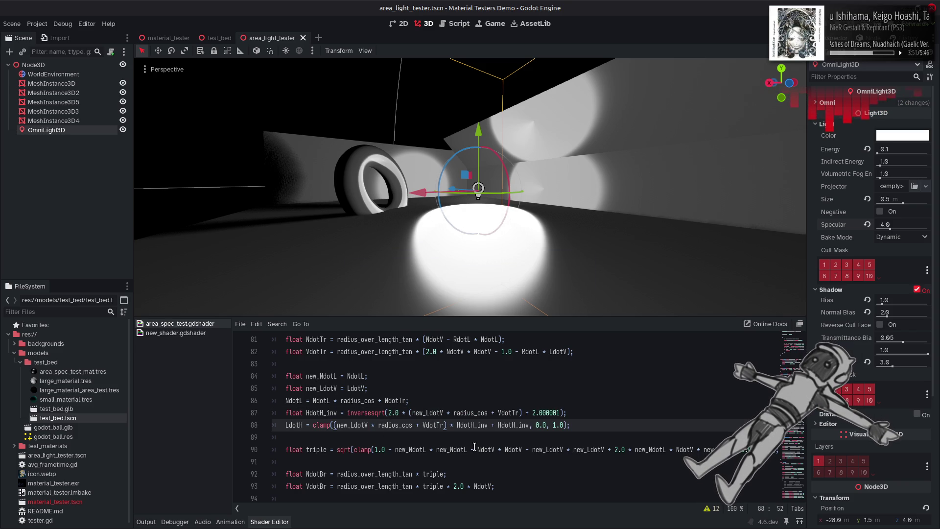
scroll(470, 196, up, 3)
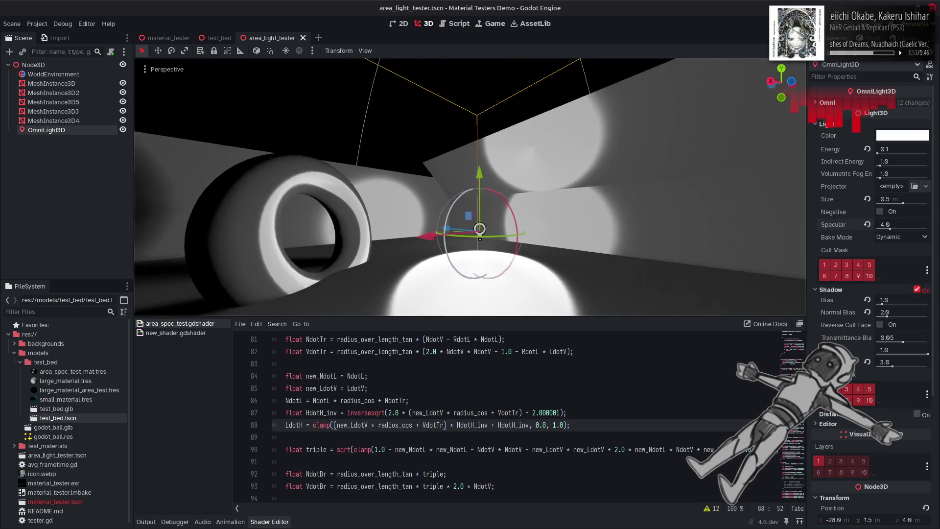
mouse_move(473, 220)
mouse_down()
mouse_move(416, 220)
mouse_move(554, 252)
mouse_up()
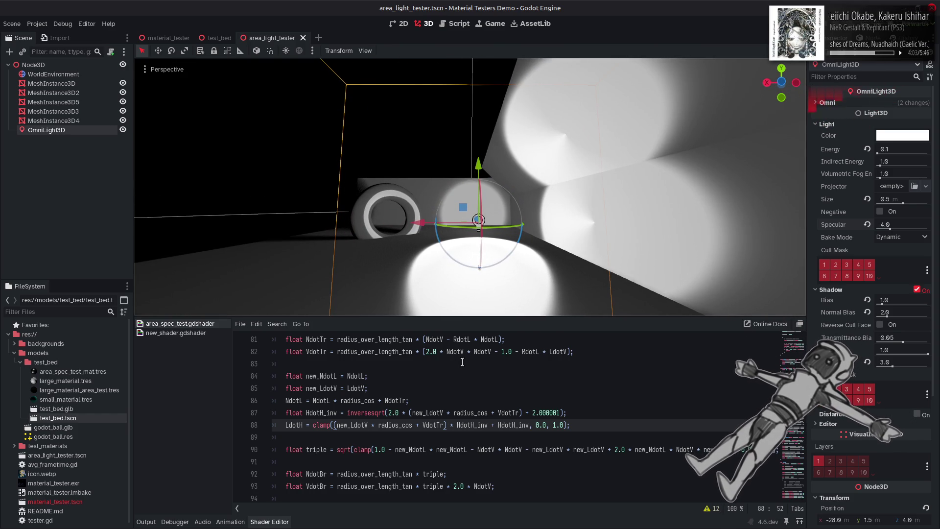
scroll(427, 376, up, 2)
Jump to the GetNdotH call and change min back to max on the LdotH line
double_click(305, 413)
key(ctrl+f)
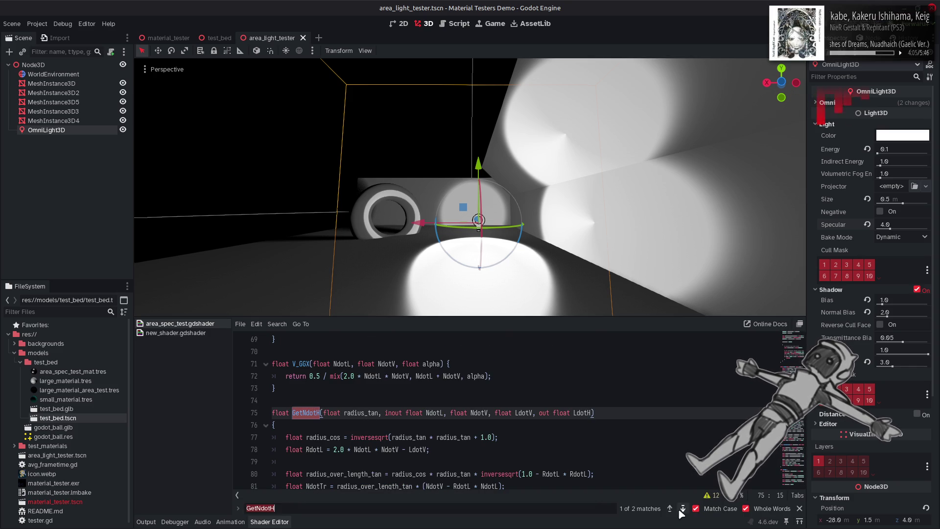
click(683, 508)
key(Escape)
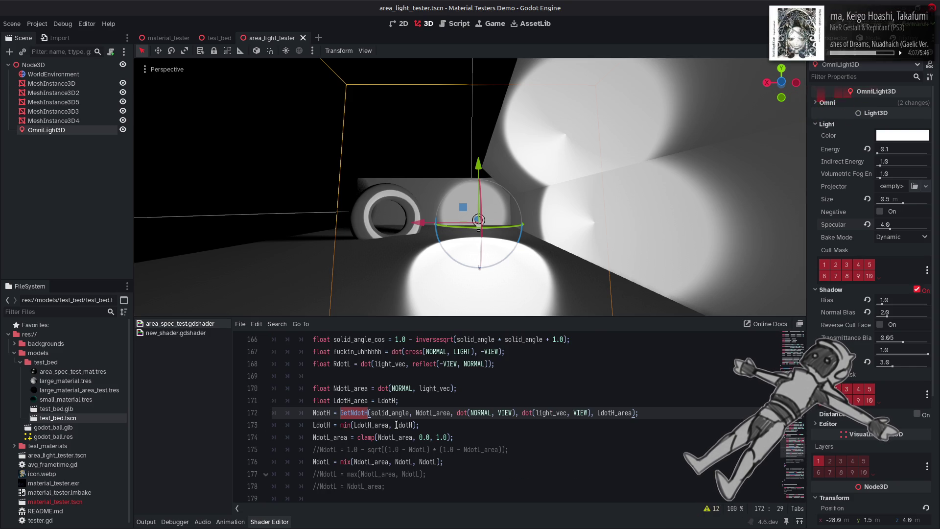
double_click(346, 424)
text(max)
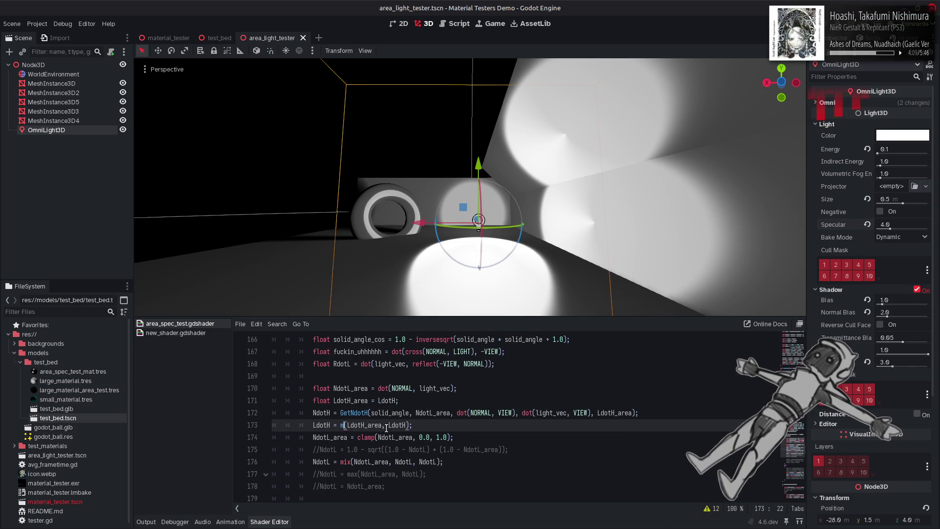
click(460, 429)
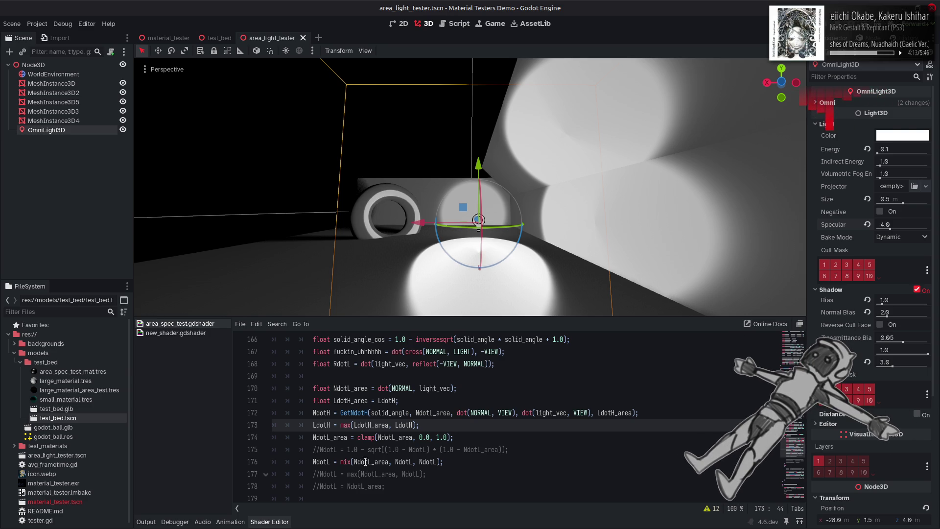
Replace line 173's max with the mix expression from line 176, swapping NdotL arguments for LdotH names, and save
drag(340, 462, 441, 461)
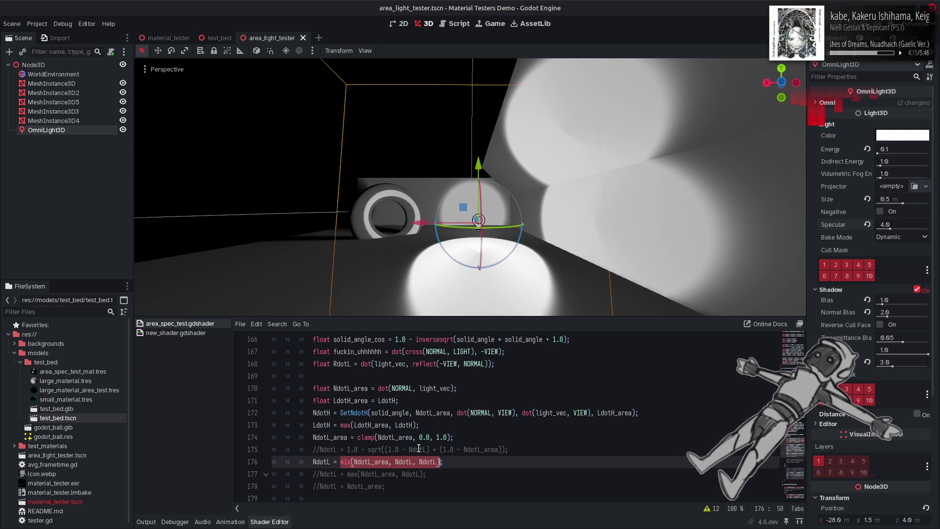
drag(416, 424, 338, 426)
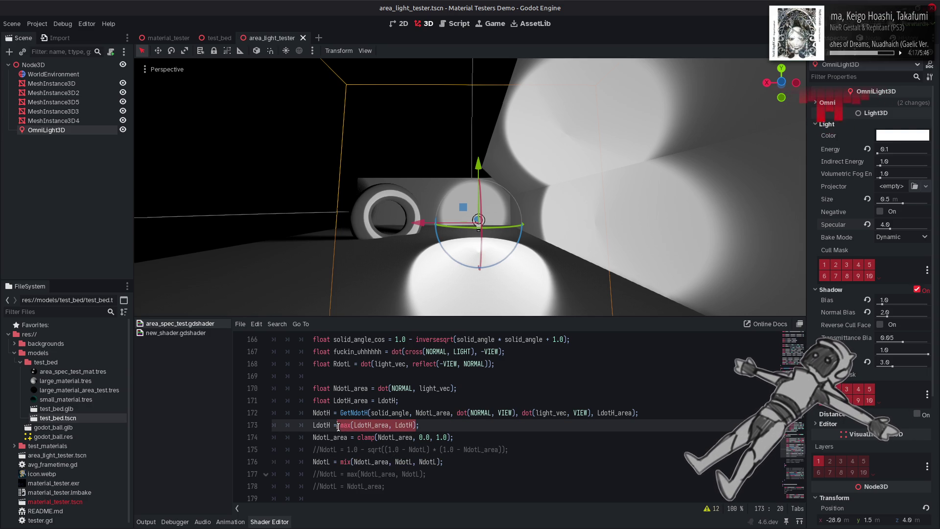
key(ctrl+v)
double_click(324, 425)
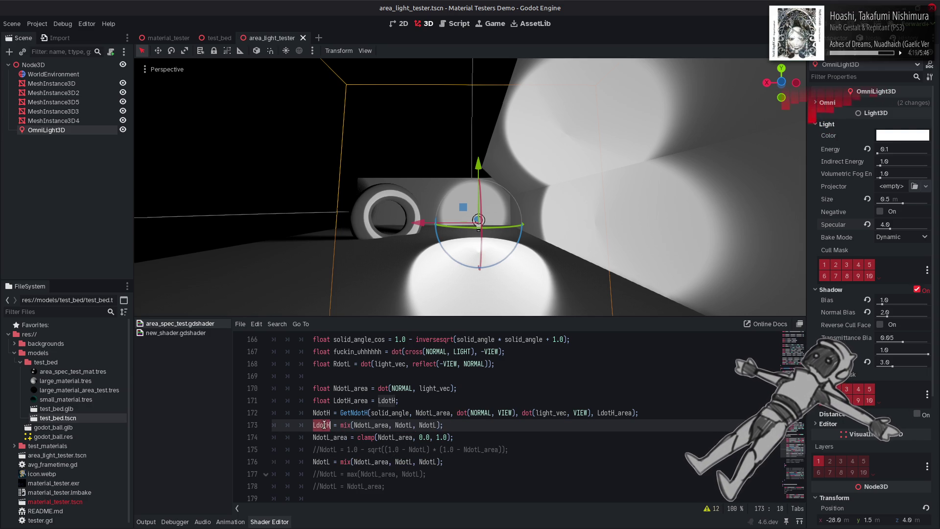
key(ctrl+c)
double_click(428, 424)
key(ctrl+v)
double_click(403, 425)
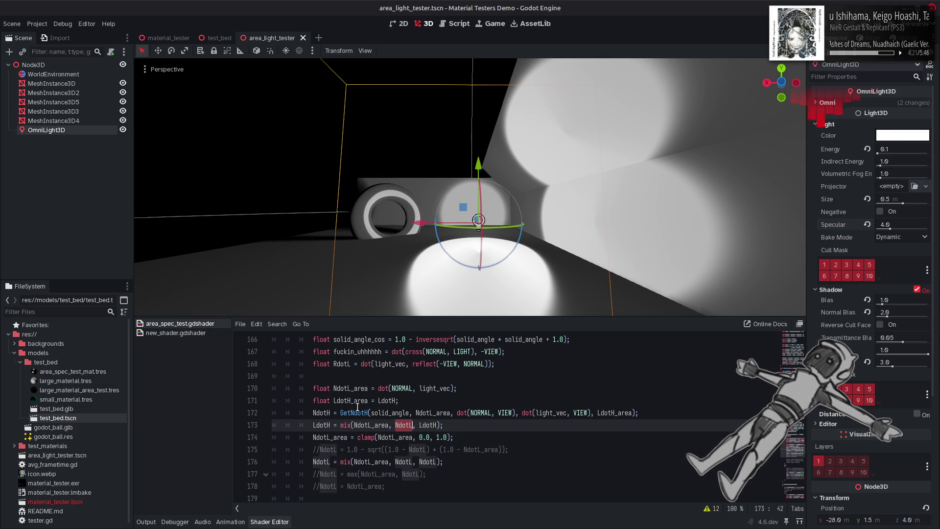
key(ctrl+v)
double_click(350, 400)
key(ctrl+c)
double_click(368, 425)
key(ctrl+v)
click(478, 426)
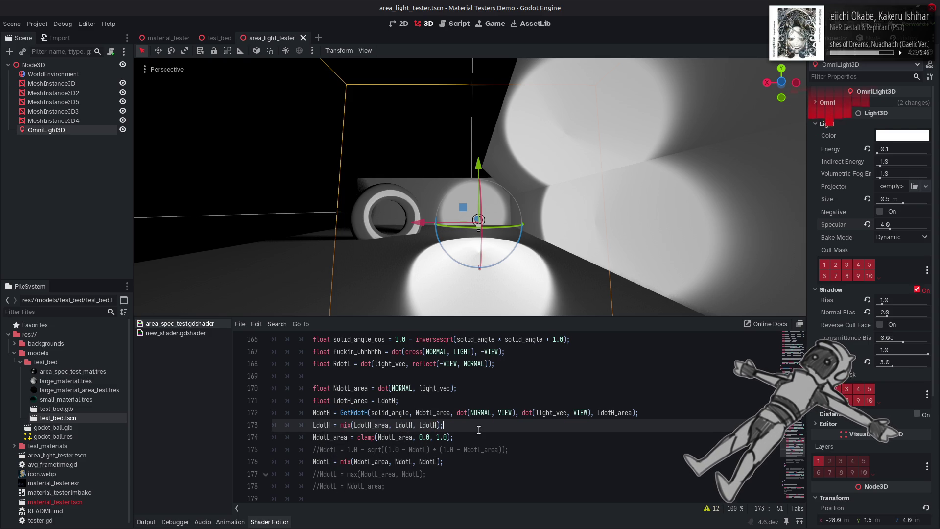
key(ctrl+s)
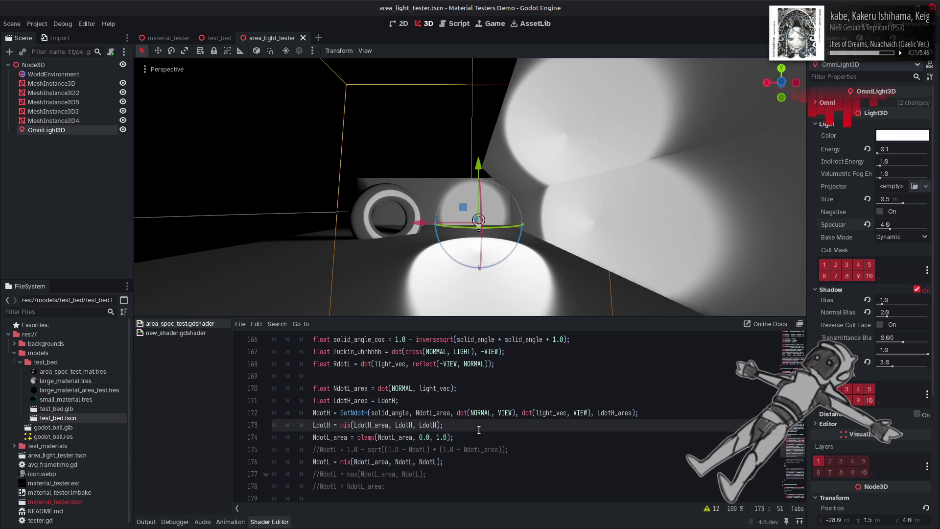
Try LdotH_area as the last and middle mix arguments with LdotH first, saving to compare the lighting
double_click(371, 425)
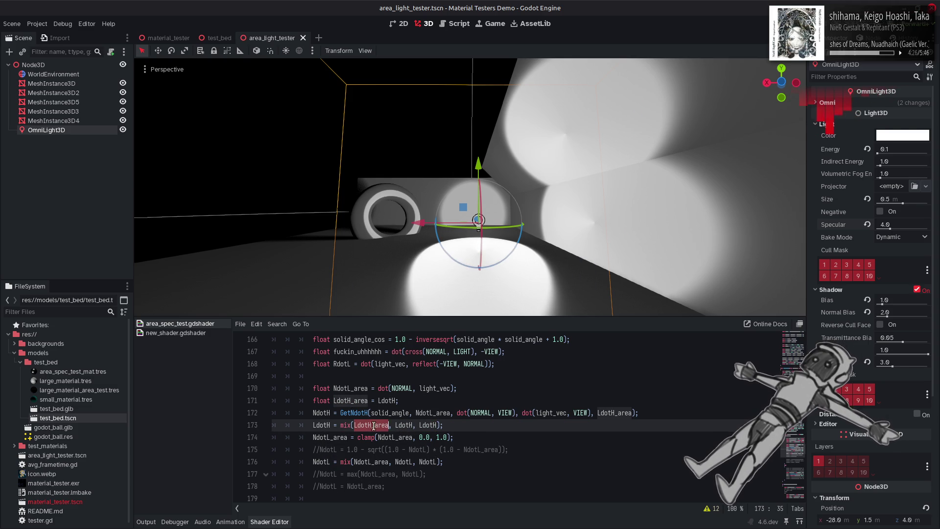
double_click(425, 424)
key(ctrl+v)
key(ctrl+s)
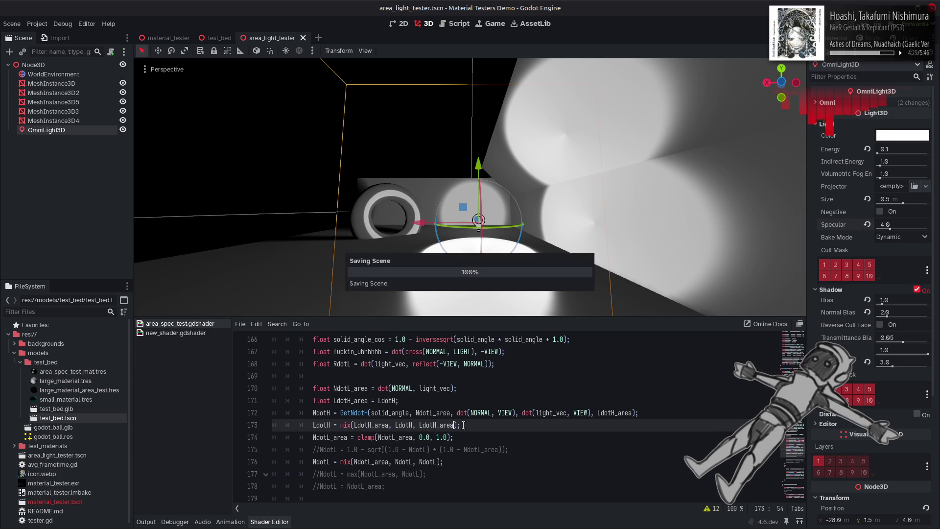
double_click(398, 425)
key(ctrl+v)
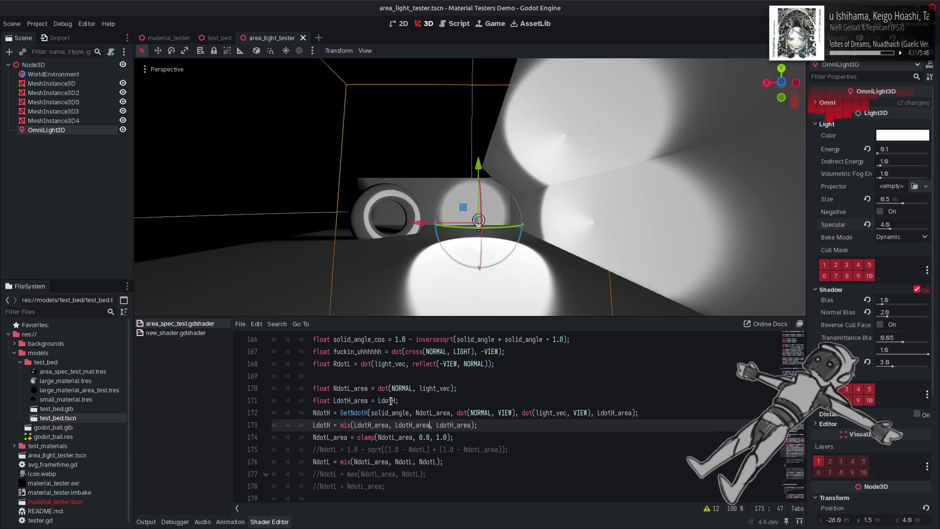
double_click(386, 400)
key(ctrl+c)
double_click(371, 425)
key(ctrl+v)
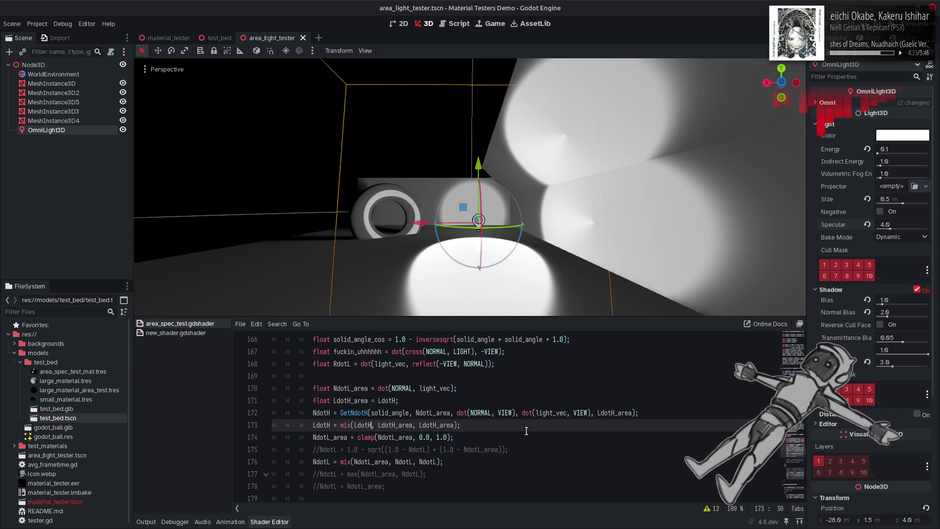
key(ctrl+s)
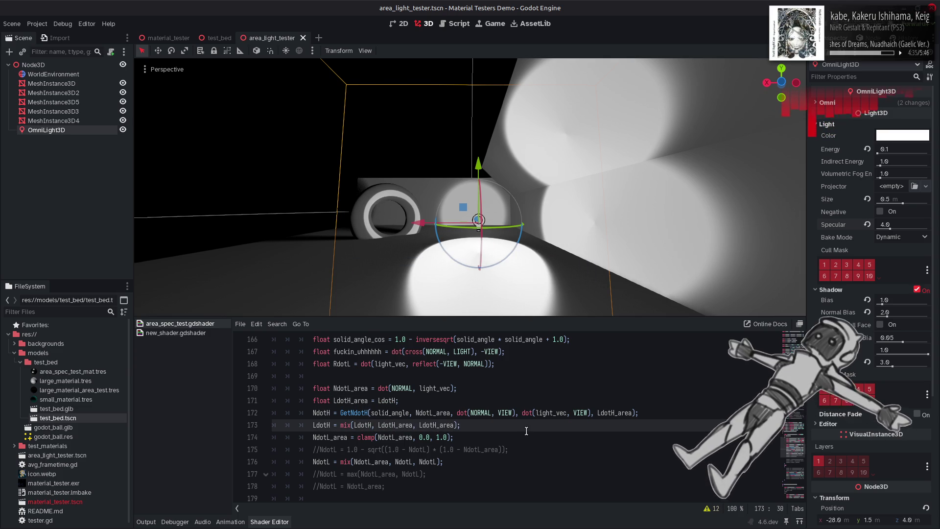
Keep swapping line 173's arguments until it reads mix(LdotH, LdotH, LdotH), saving to compare results
double_click(392, 424)
double_click(363, 425)
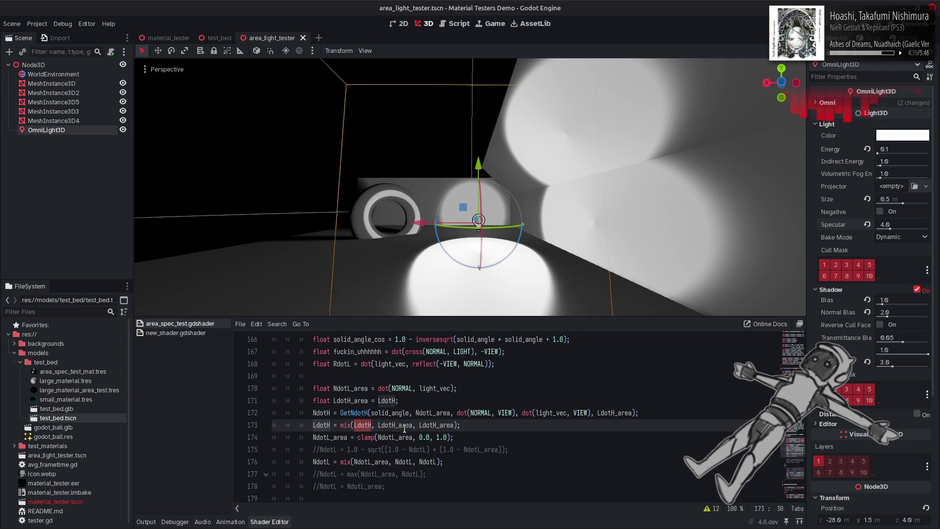
double_click(439, 425)
key(ctrl+v)
key(ctrl+s)
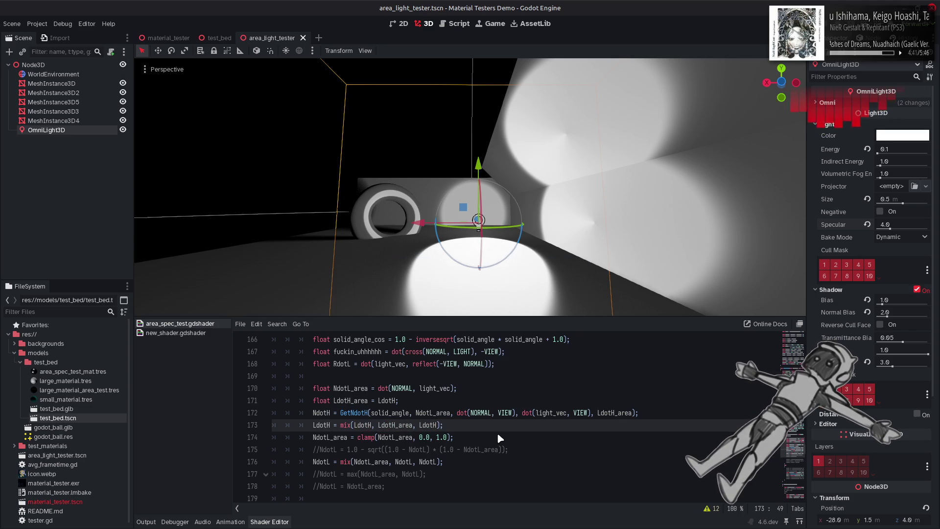
key(ctrl+z)
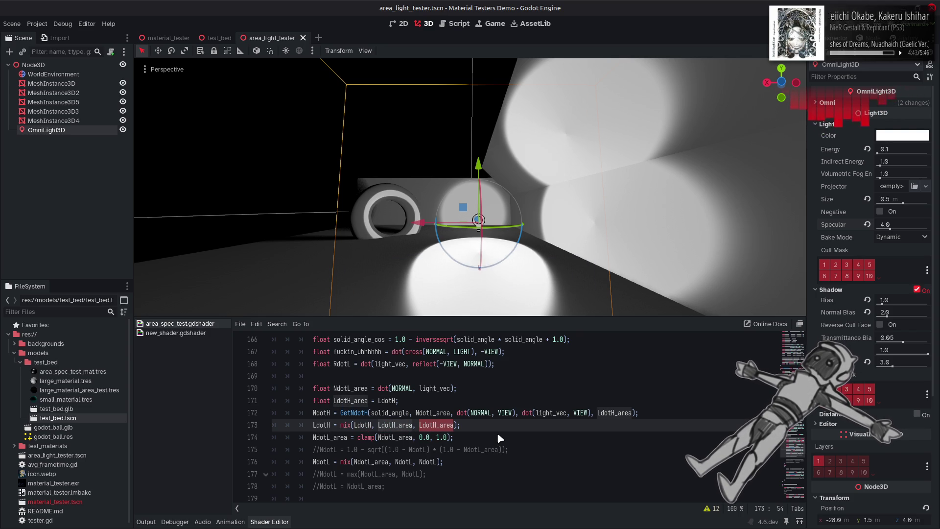
double_click(395, 425)
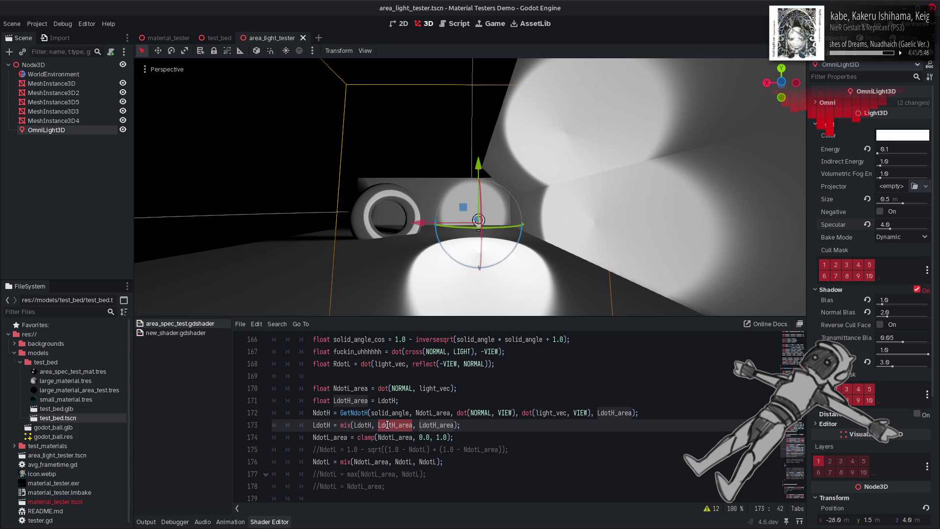
double_click(368, 425)
key(ctrl+c)
double_click(436, 425)
key(ctrl+v)
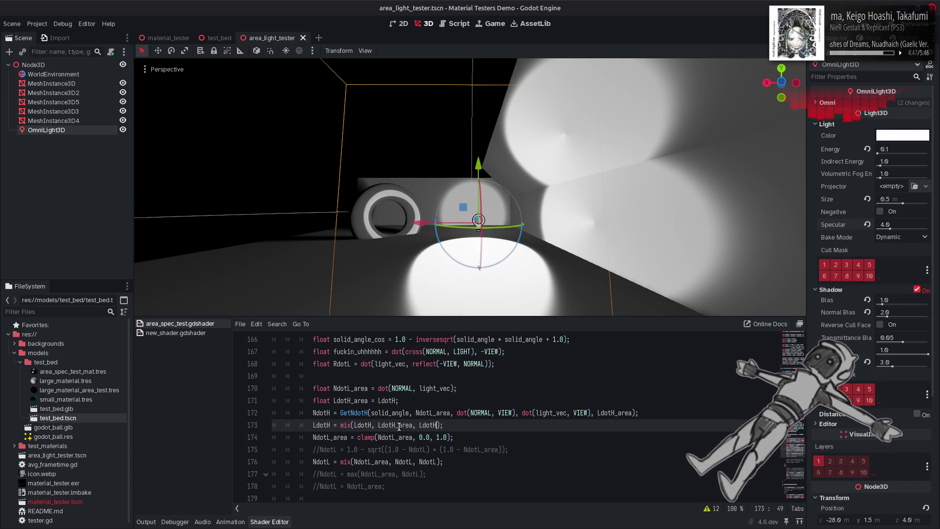
double_click(386, 425)
key(ctrl+v)
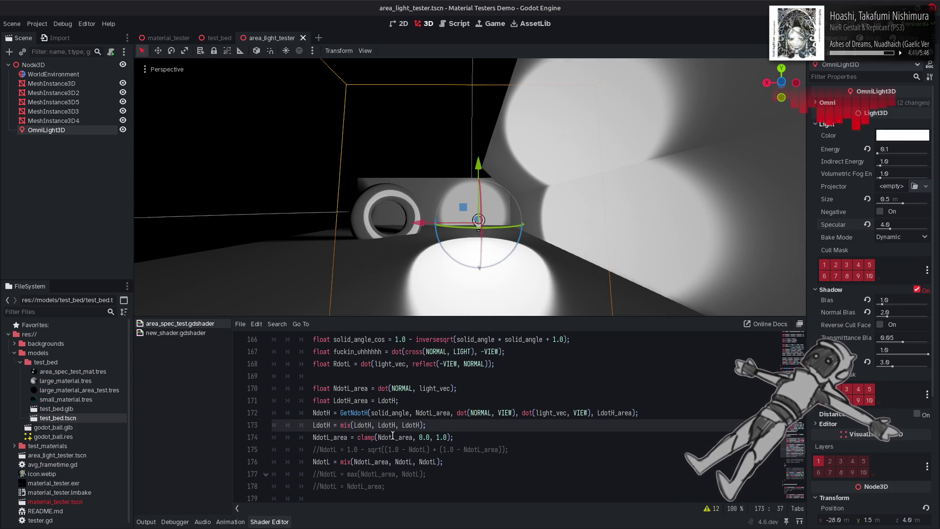
double_click(382, 400)
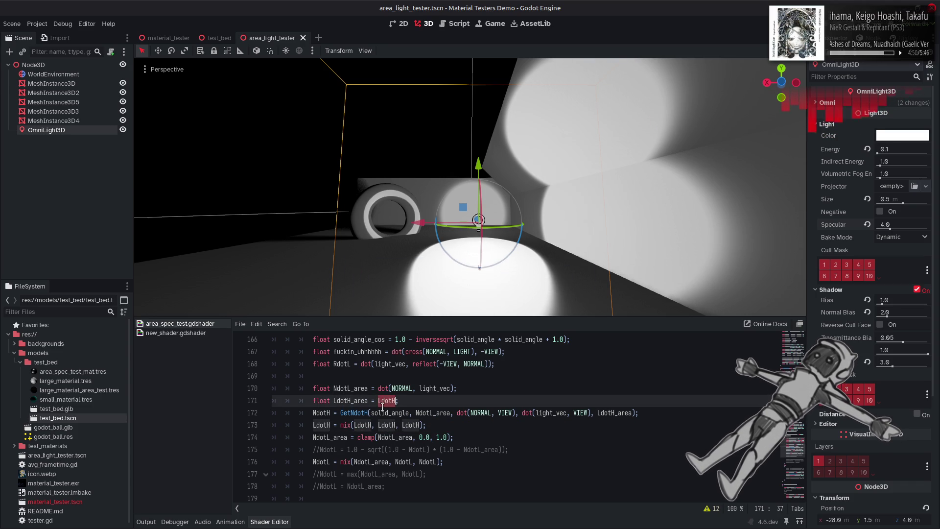
double_click(362, 425)
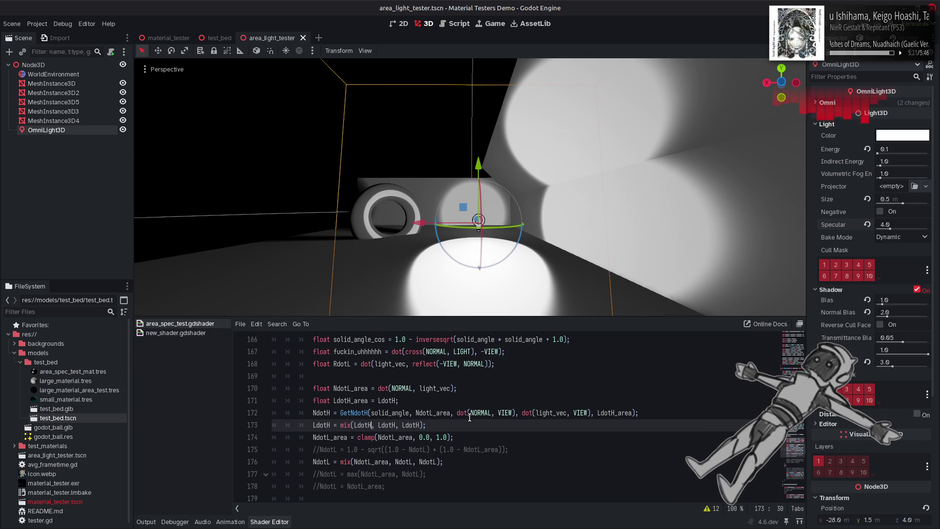
drag(434, 206, 454, 220)
scroll(324, 442, up, 20)
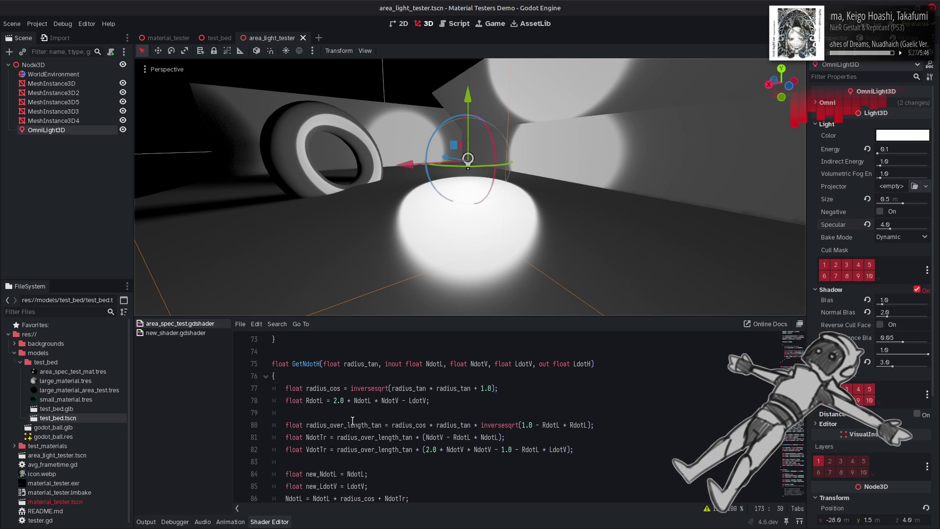
scroll(328, 424, down, 10)
scroll(336, 414, down, 2)
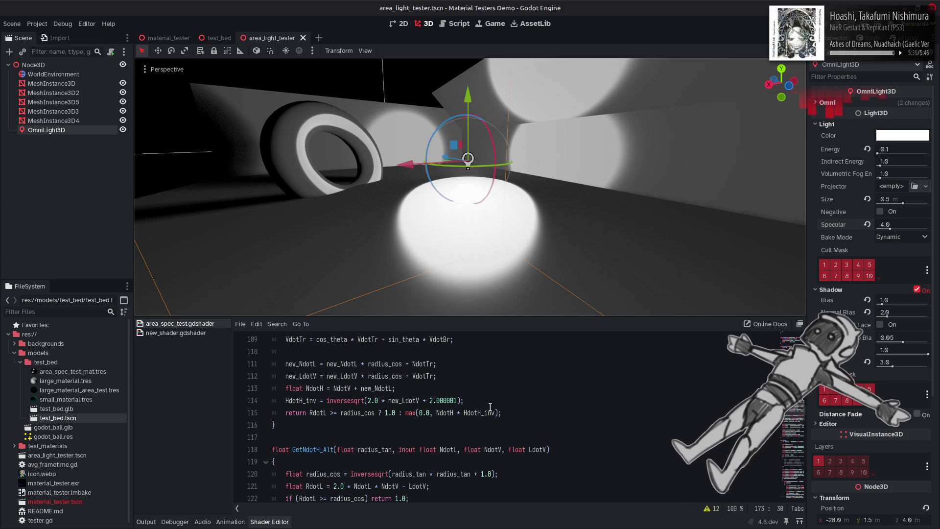
scroll(490, 407, up, 9)
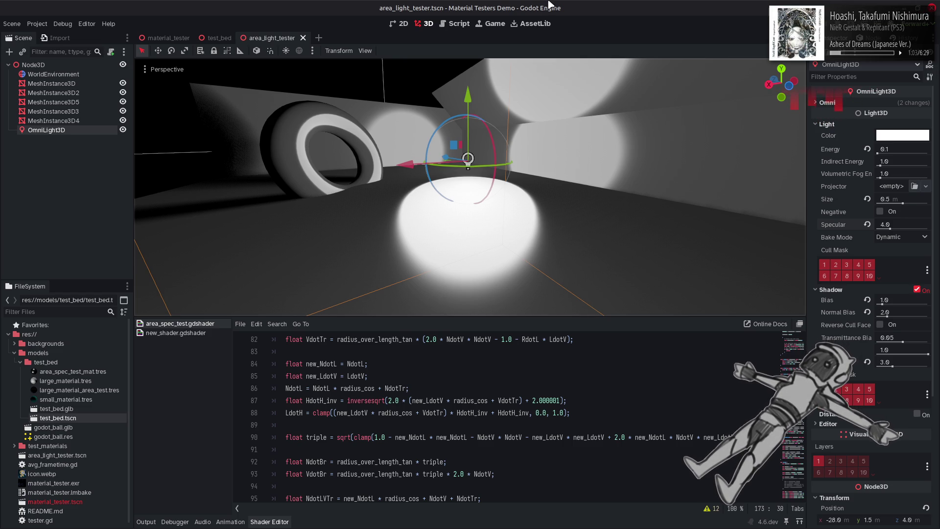
Comment out the LdotH mix on line 173 and the NdotL mix on line 176, then save
click(471, 414)
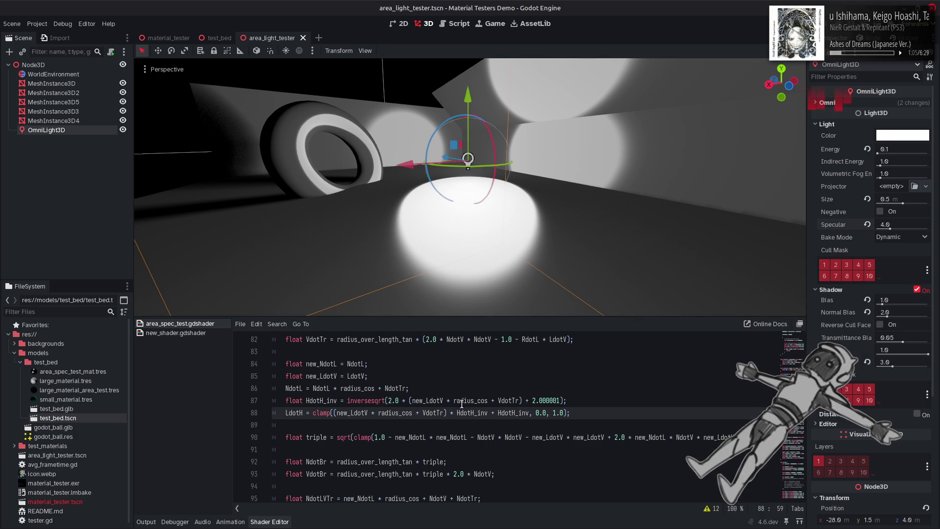
key(alt+Left)
scroll(307, 424, down, 2)
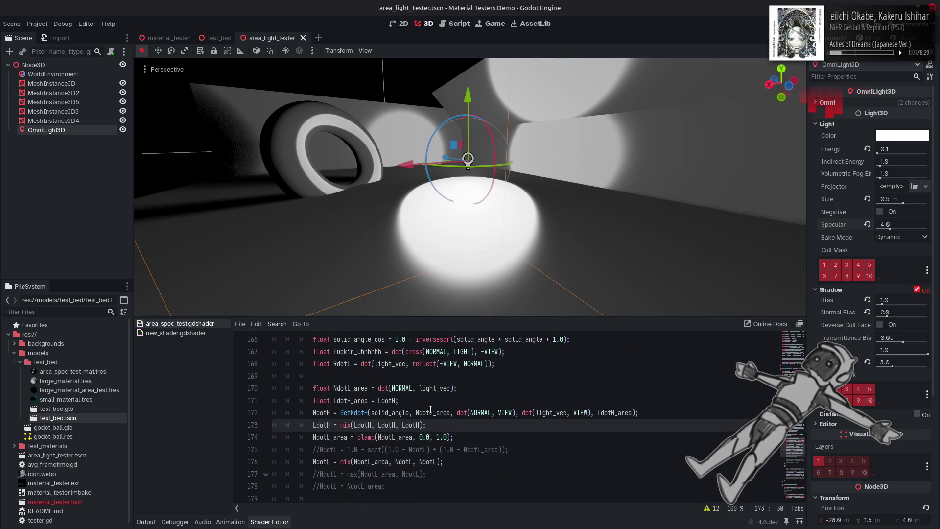
click(308, 423)
key(ctrl+k)
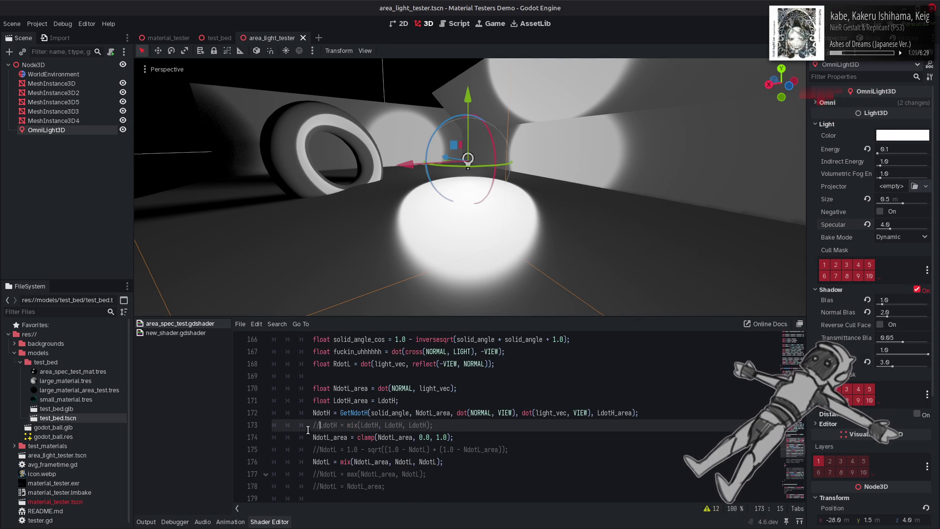
click(313, 462)
key(ctrl+k)
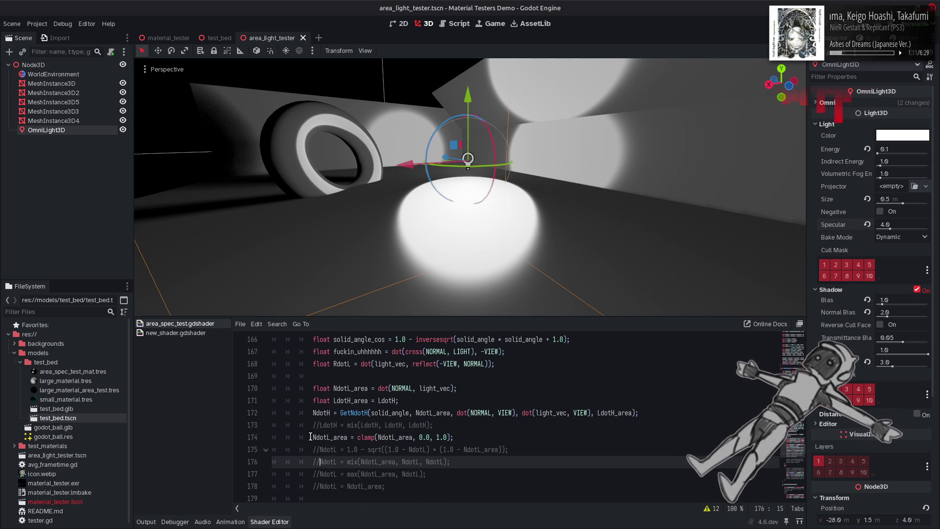
click(310, 436)
key(ctrl+s)
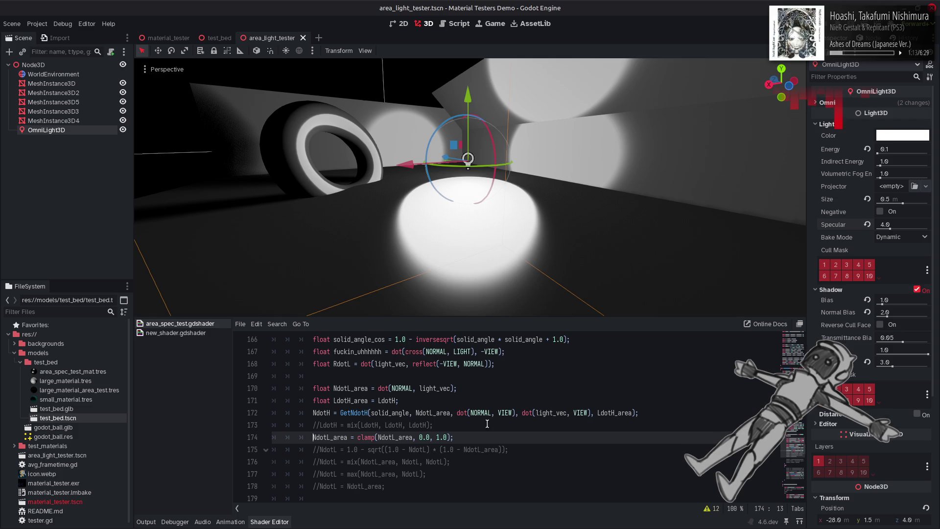
Toggle line 176's NdotL mix while viewing the torus, leaving it uncommented
key(Down)
key(Down)
key(ctrl+k)
key(ctrl+s)
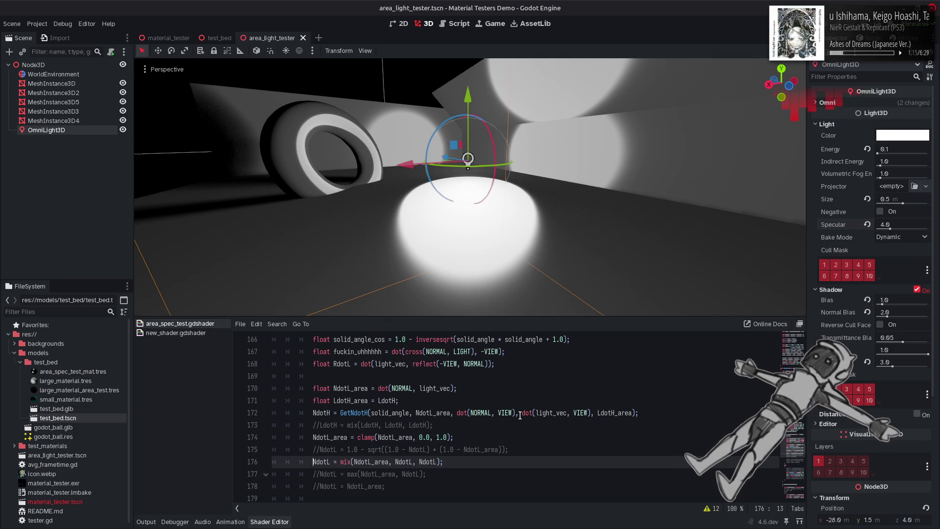
mouse_move(455, 285)
mouse_down()
mouse_move(489, 279)
mouse_move(478, 307)
mouse_up()
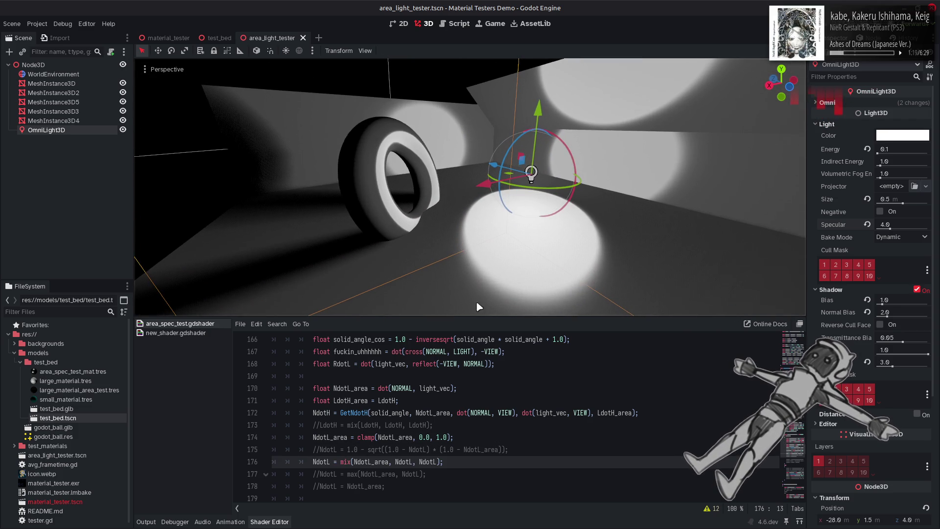
key(ctrl+k)
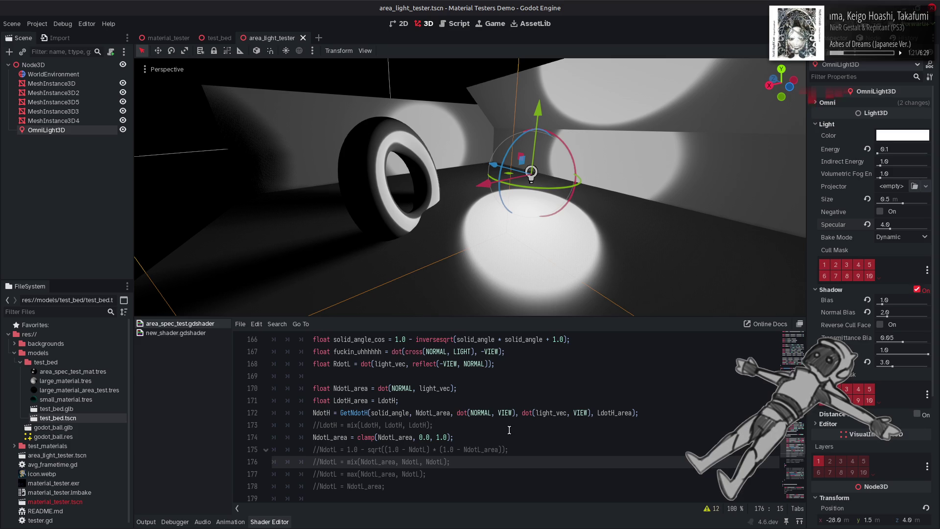
click(564, 434)
key(ctrl+z)
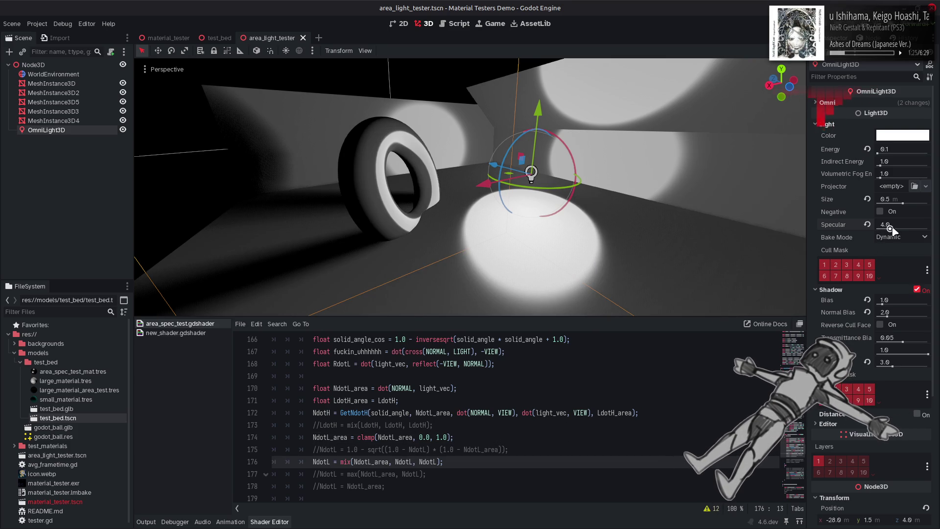
Raise the OmniLight3D Specular to 16.0 and move the camera toward the lit sphere
mouse_move(890, 228)
mouse_down()
mouse_move(909, 230)
mouse_move(874, 227)
mouse_move(914, 226)
mouse_move(860, 226)
mouse_move(936, 229)
mouse_move(853, 225)
mouse_move(937, 229)
mouse_up()
key(w)
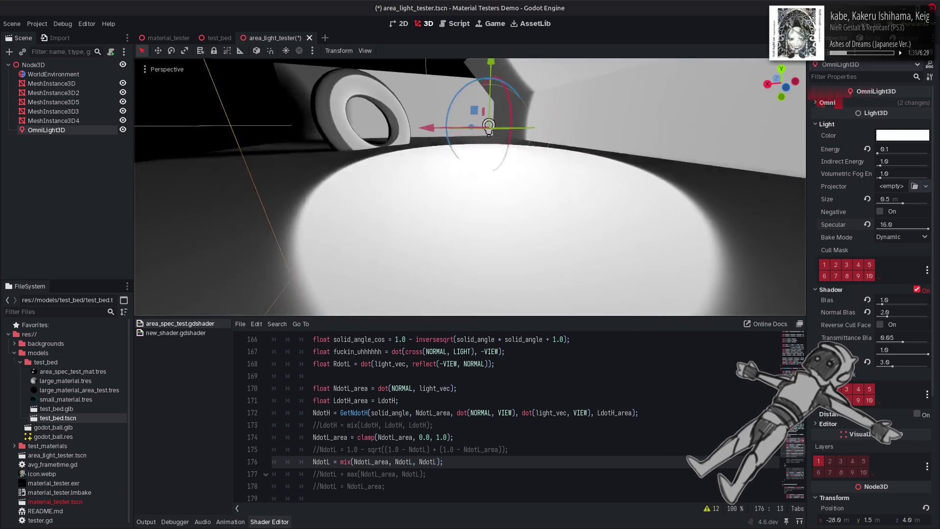